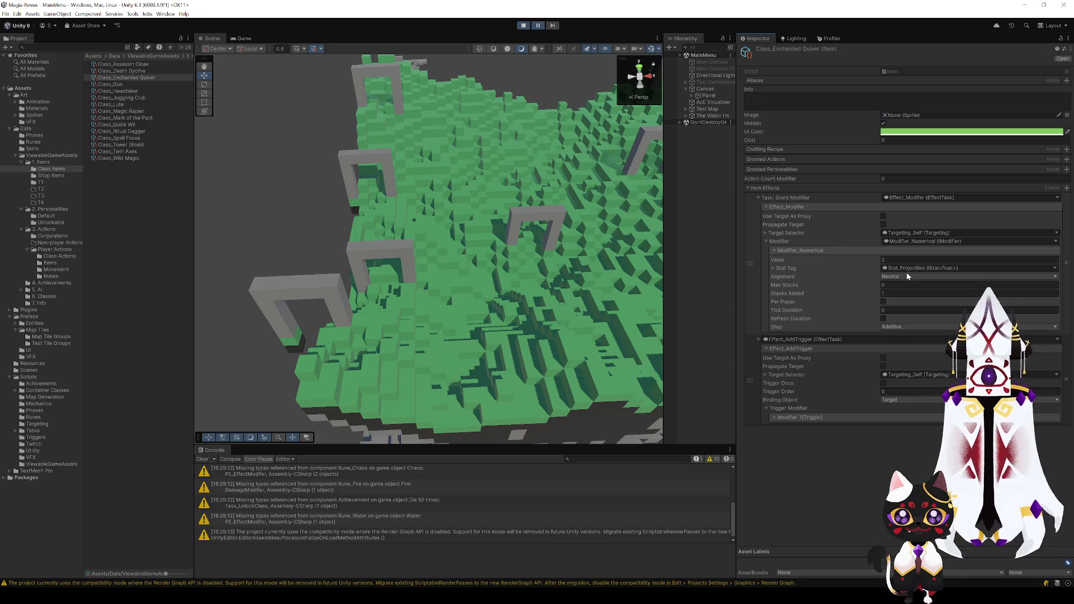
# - Expand the Enchanted Quiver's Modifier`1[Trigger] through Stat_Triggers, Value and Tasks to reveal the Grant Modifier task settings
pyautogui.click(770, 417)
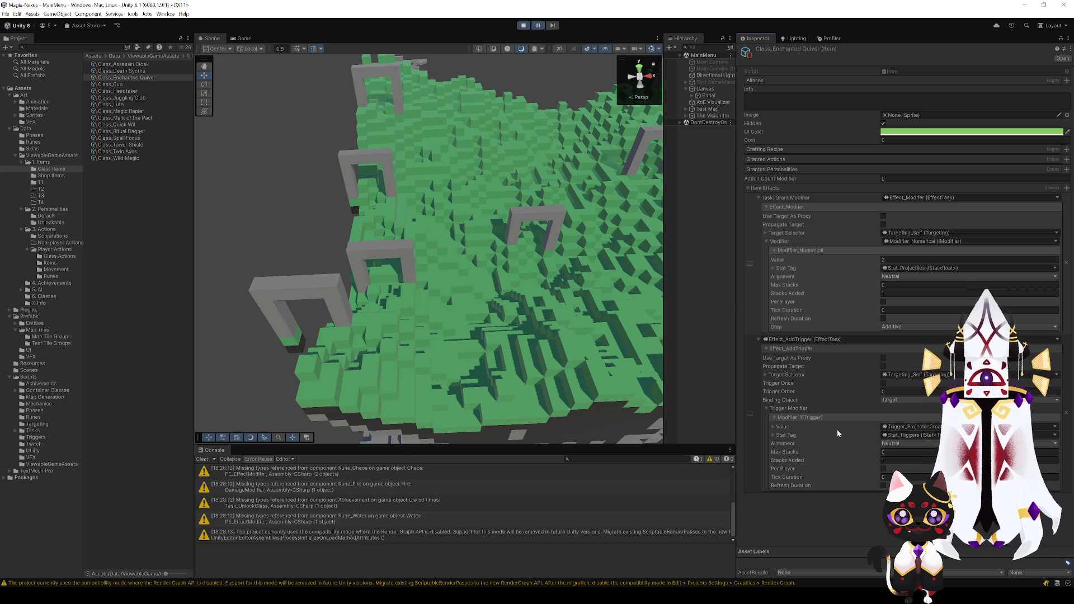
pyautogui.click(772, 435)
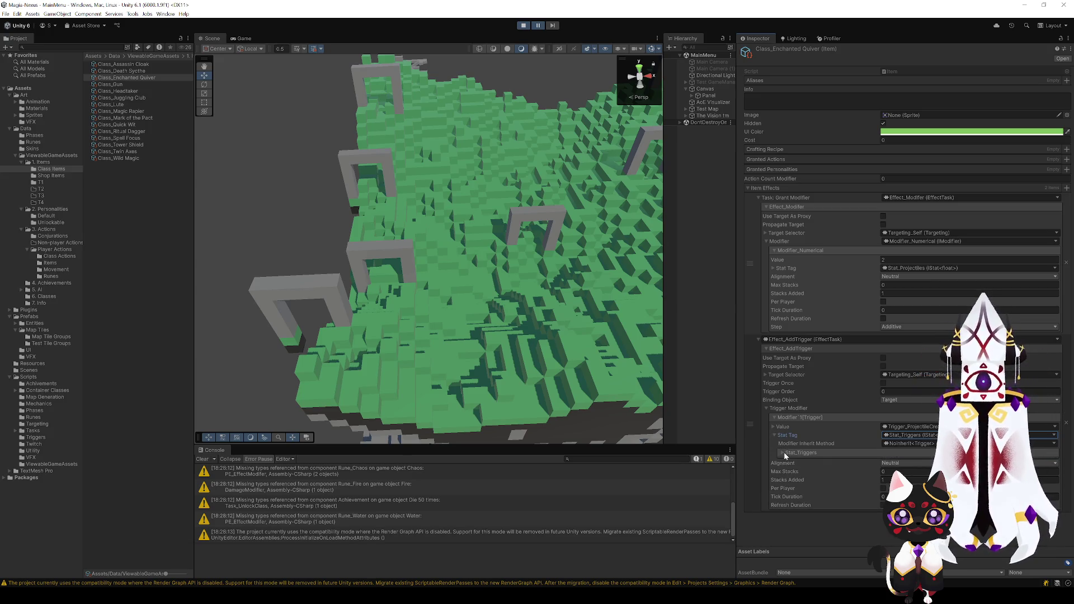
pyautogui.click(783, 452)
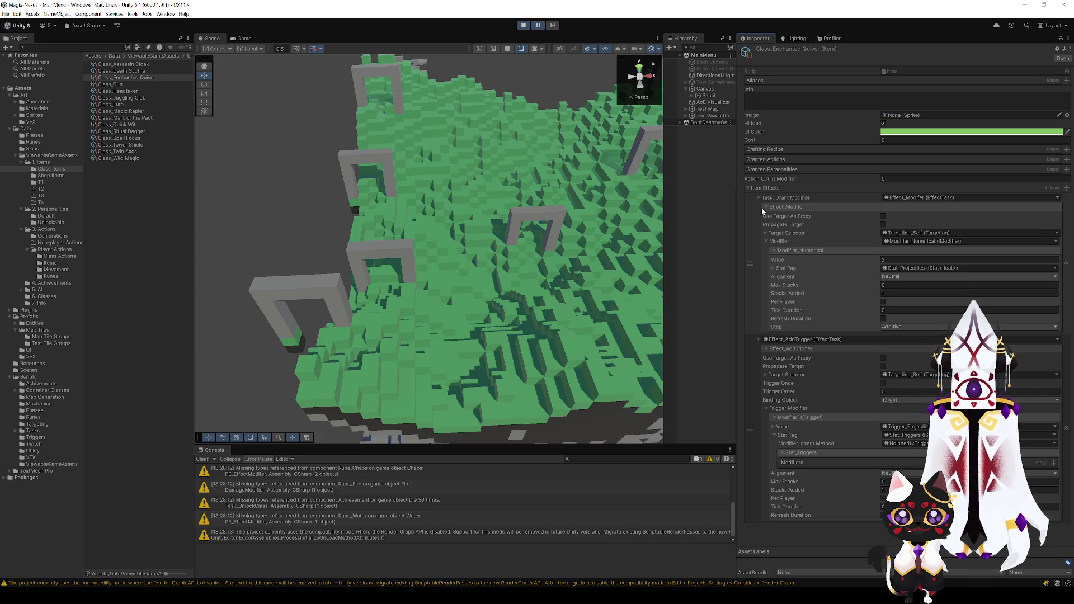
pyautogui.click(774, 427)
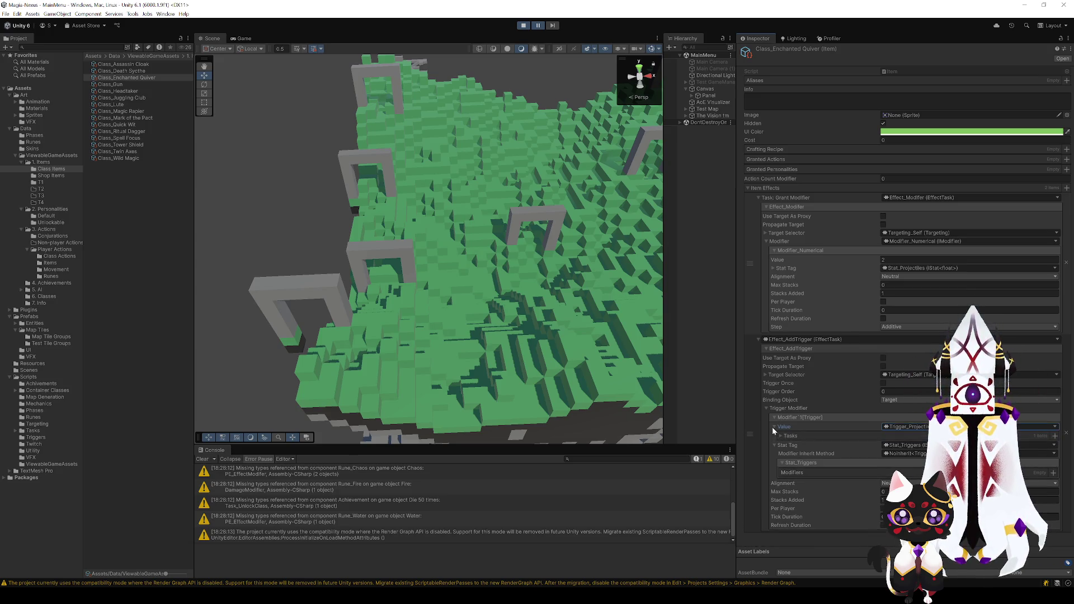
pyautogui.click(781, 435)
pyautogui.click(788, 444)
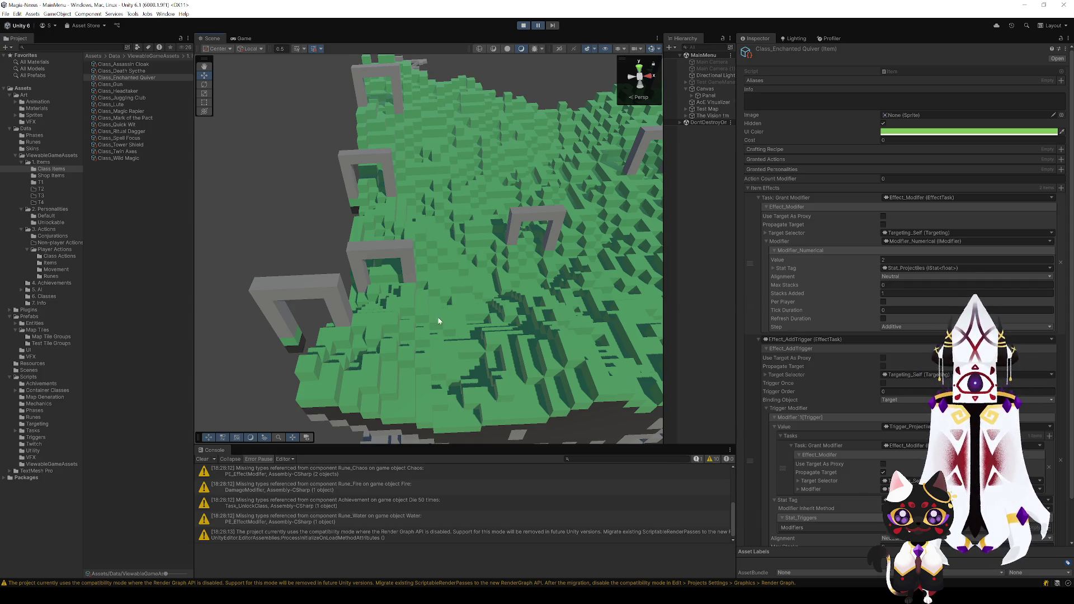
pyautogui.moveTo(438, 316)
pyautogui.mouseDown()
pyautogui.moveTo(465, 319)
pyautogui.moveTo(419, 297)
pyautogui.moveTo(435, 315)
pyautogui.mouseUp()
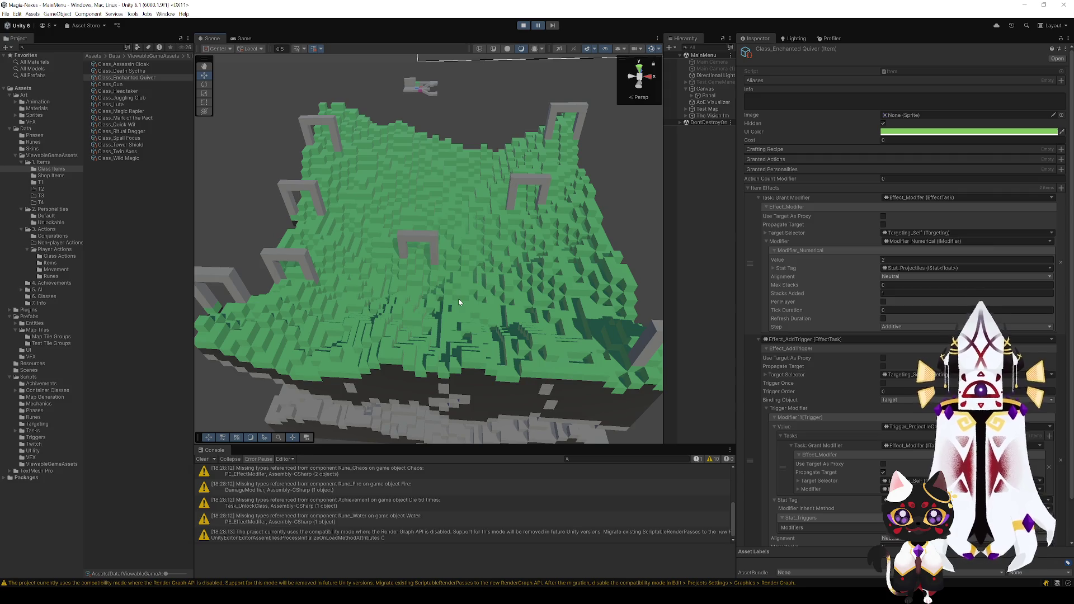
pyautogui.moveTo(459, 302)
pyautogui.mouseDown()
pyautogui.moveTo(410, 309)
pyautogui.moveTo(610, 447)
pyautogui.mouseUp()
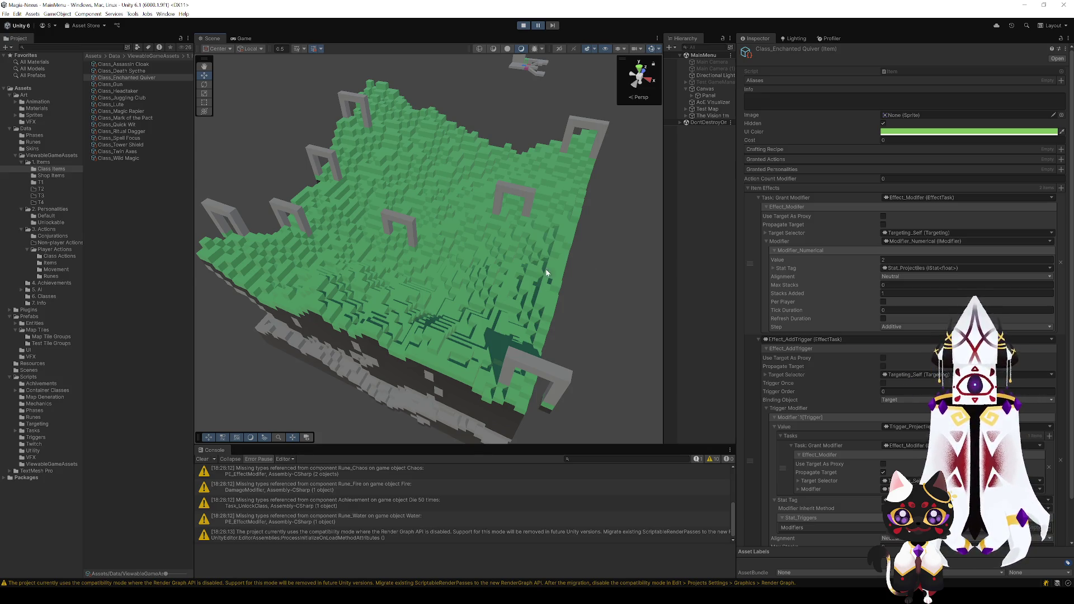
pyautogui.moveTo(548, 274); pyautogui.dragTo(574, 265)
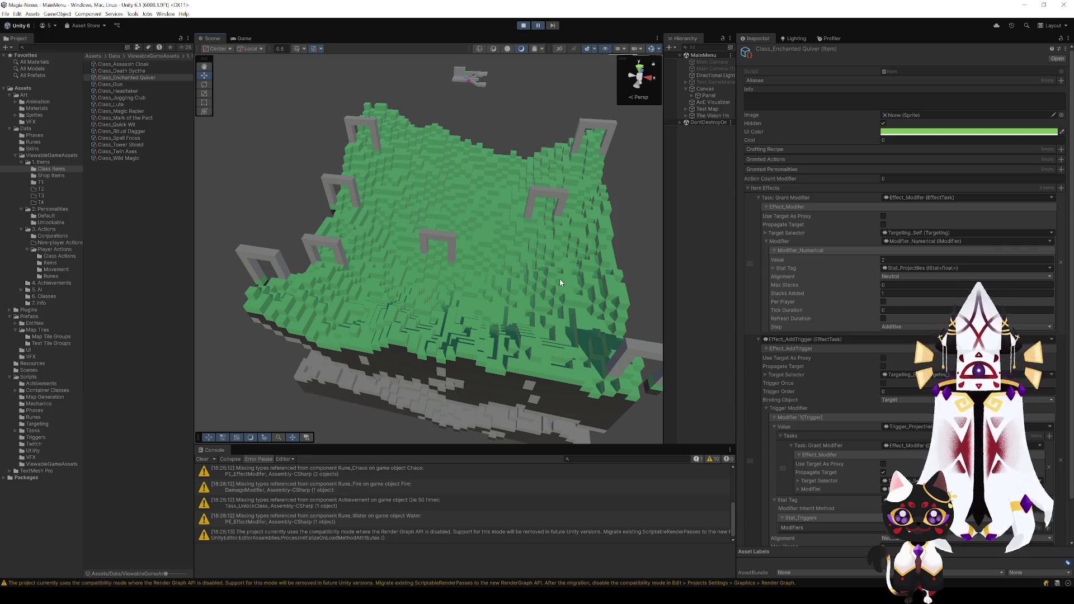
pyautogui.moveTo(560, 283)
pyautogui.mouseDown()
pyautogui.moveTo(552, 247)
pyautogui.moveTo(550, 259)
pyautogui.moveTo(485, 267)
pyautogui.mouseUp()
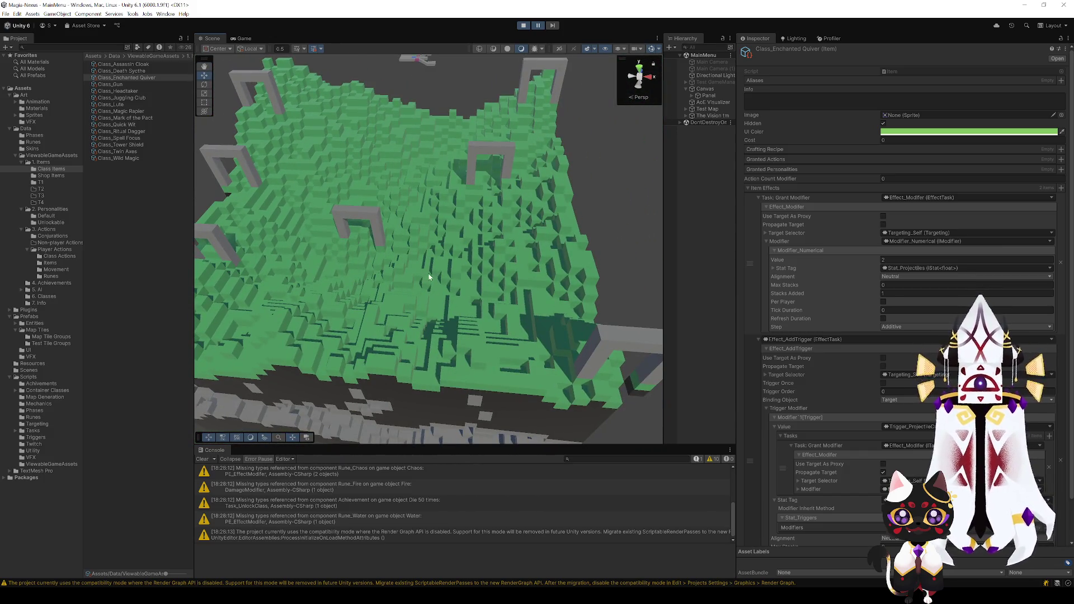
pyautogui.scroll(4, 436, 279)
# - Push a Surface Ground cube forward along Z and raise the black Underground cube to Y 21.5
pyautogui.click(462, 280)
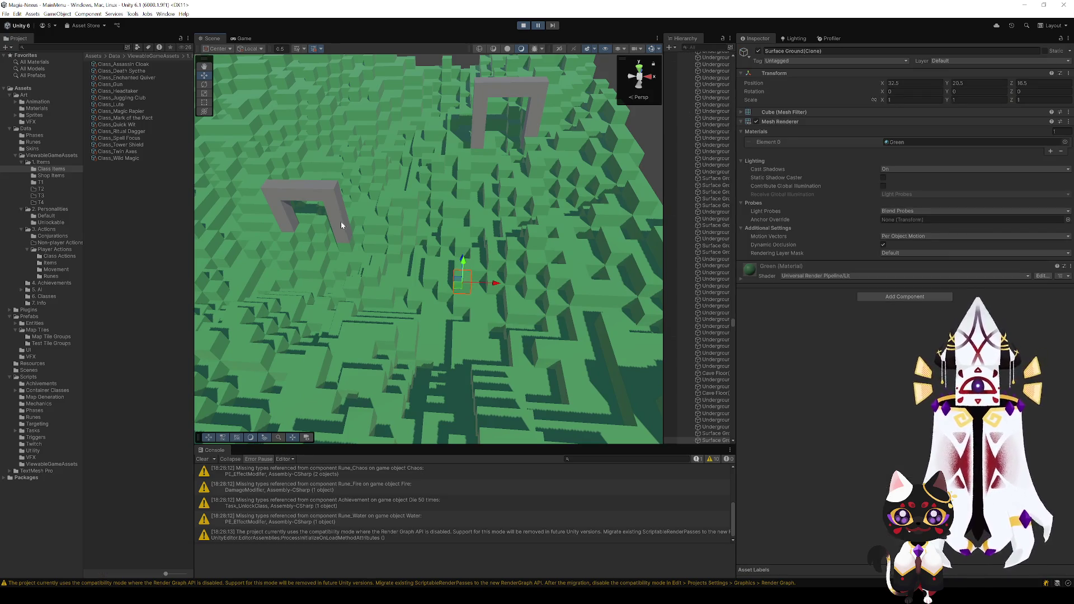
pyautogui.moveTo(461, 279)
pyautogui.mouseDown()
pyautogui.moveTo(469, 244)
pyautogui.moveTo(476, 321)
pyautogui.moveTo(448, 266)
pyautogui.moveTo(483, 258)
pyautogui.moveTo(482, 248)
pyautogui.mouseUp()
pyautogui.click(467, 289)
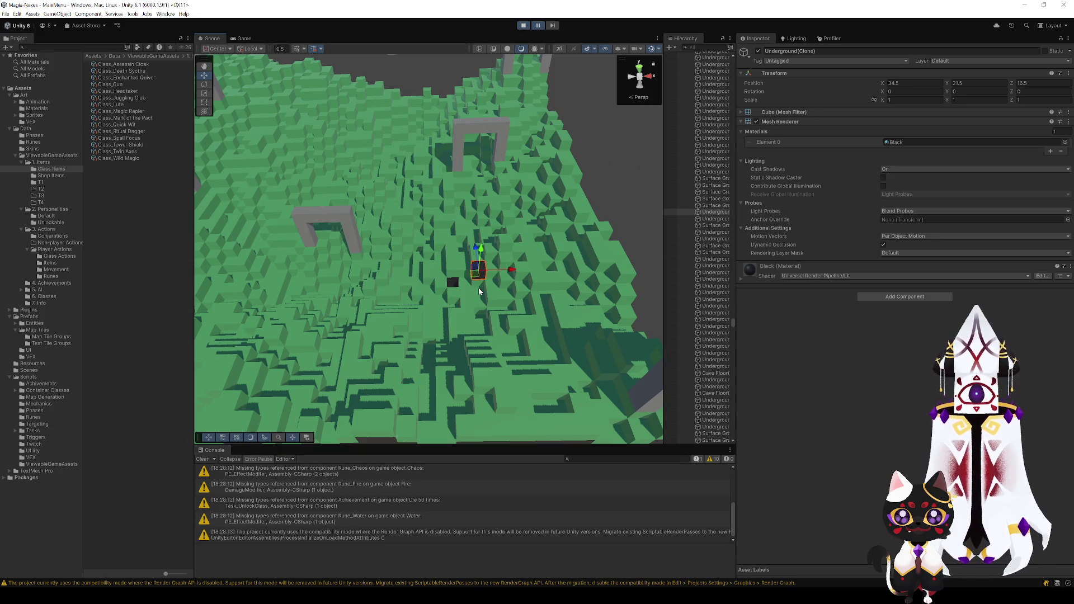
pyautogui.moveTo(478, 287)
pyautogui.mouseDown()
pyautogui.moveTo(534, 367)
pyautogui.moveTo(349, 339)
pyautogui.moveTo(517, 312)
pyautogui.mouseUp()
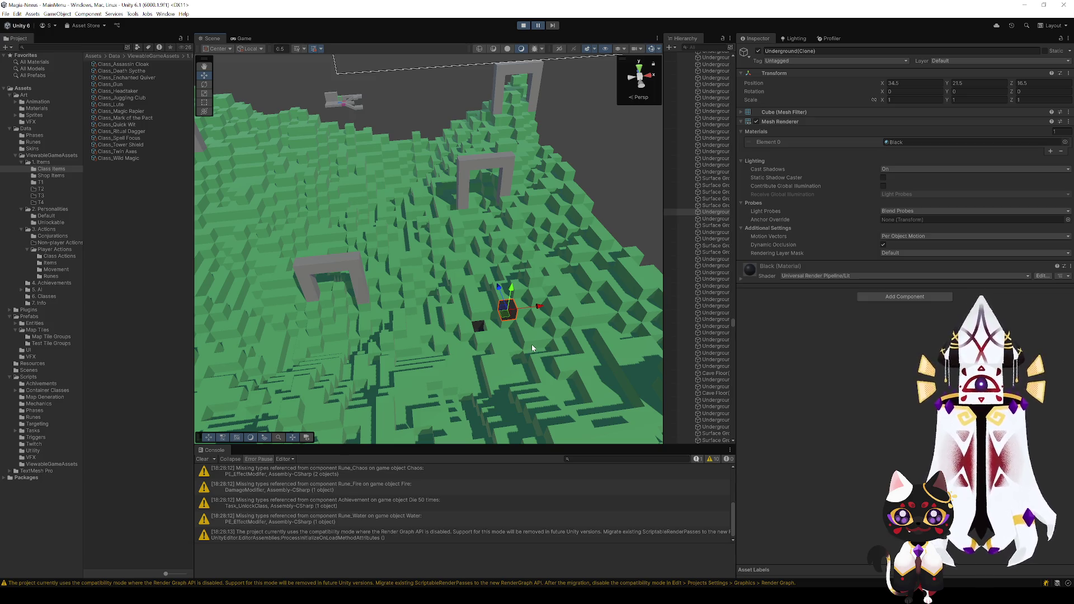
pyautogui.moveTo(503, 339)
pyautogui.mouseDown()
pyautogui.moveTo(442, 345)
pyautogui.moveTo(502, 344)
pyautogui.moveTo(514, 320)
pyautogui.mouseUp()
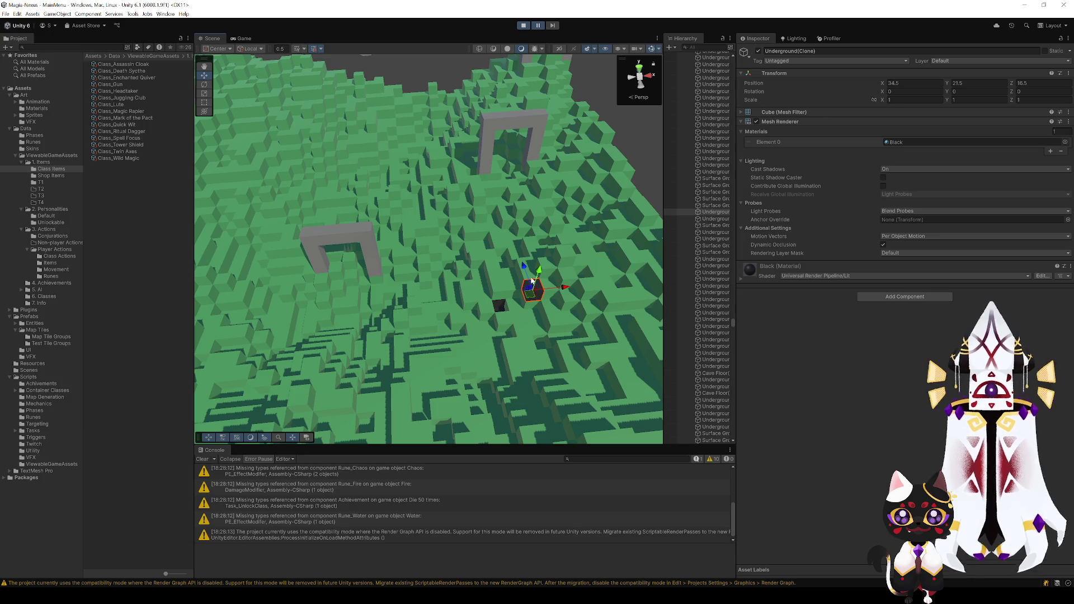
# - Raise the black Underground cube near the arch by half a unit
pyautogui.click(413, 232)
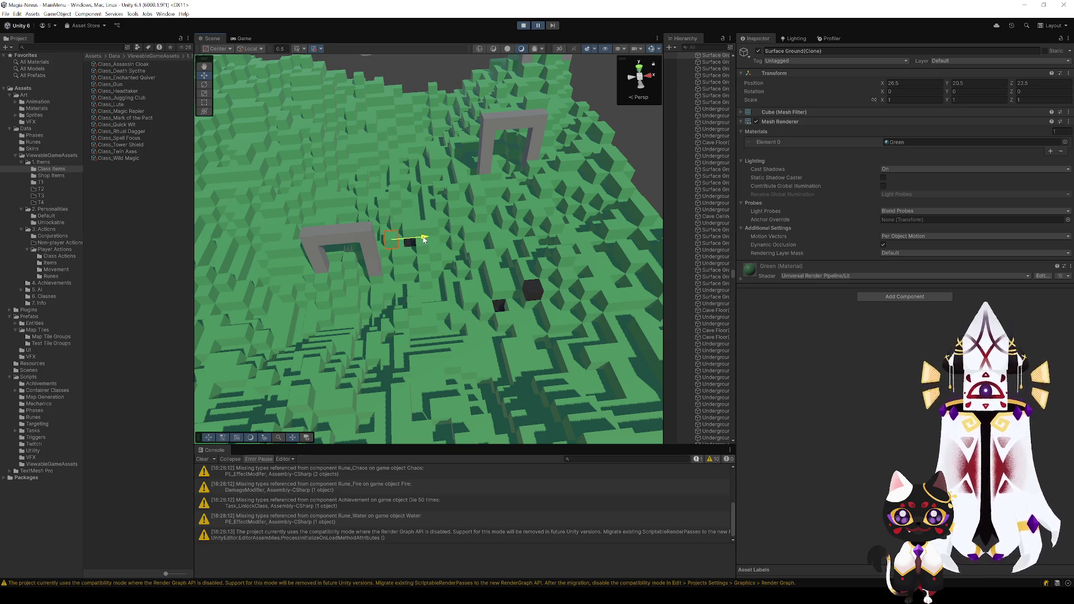
pyautogui.click(410, 241)
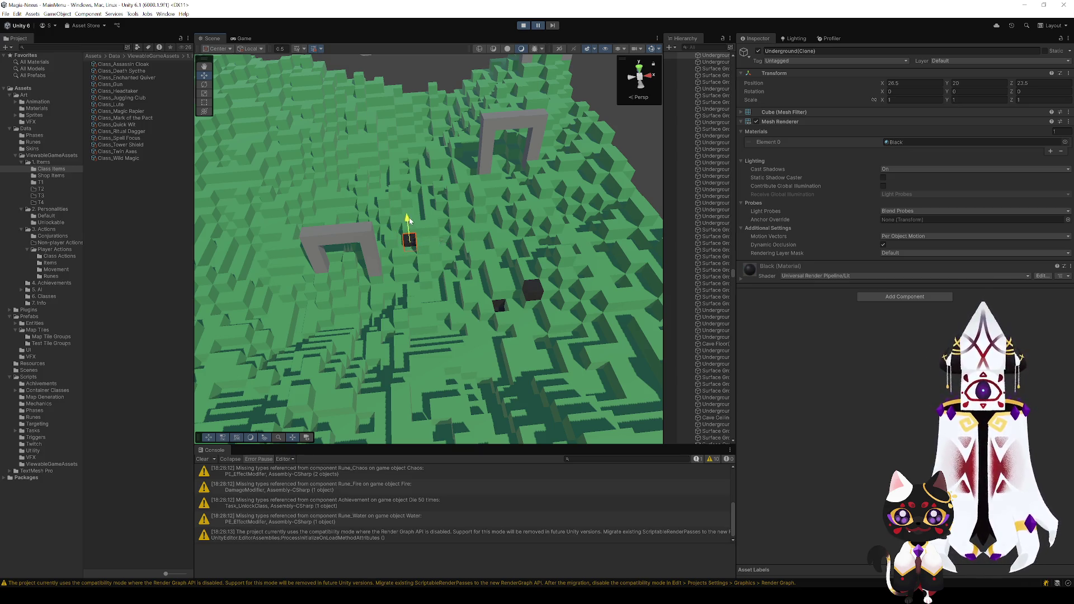
pyautogui.moveTo(409, 219); pyautogui.dragTo(410, 212)
# - Drag the other dark cube back and forth across the surface, finally shifting it to X 36.5
pyautogui.click(537, 288)
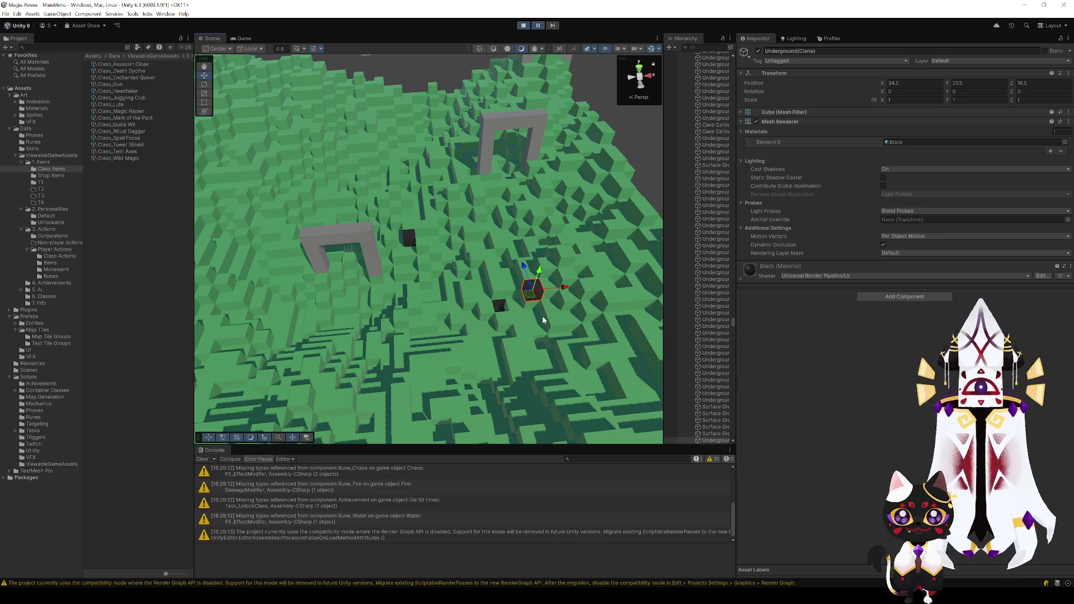
pyautogui.moveTo(517, 297)
pyautogui.mouseDown()
pyautogui.moveTo(510, 292)
pyautogui.moveTo(523, 307)
pyautogui.moveTo(544, 285)
pyautogui.moveTo(551, 312)
pyautogui.mouseUp()
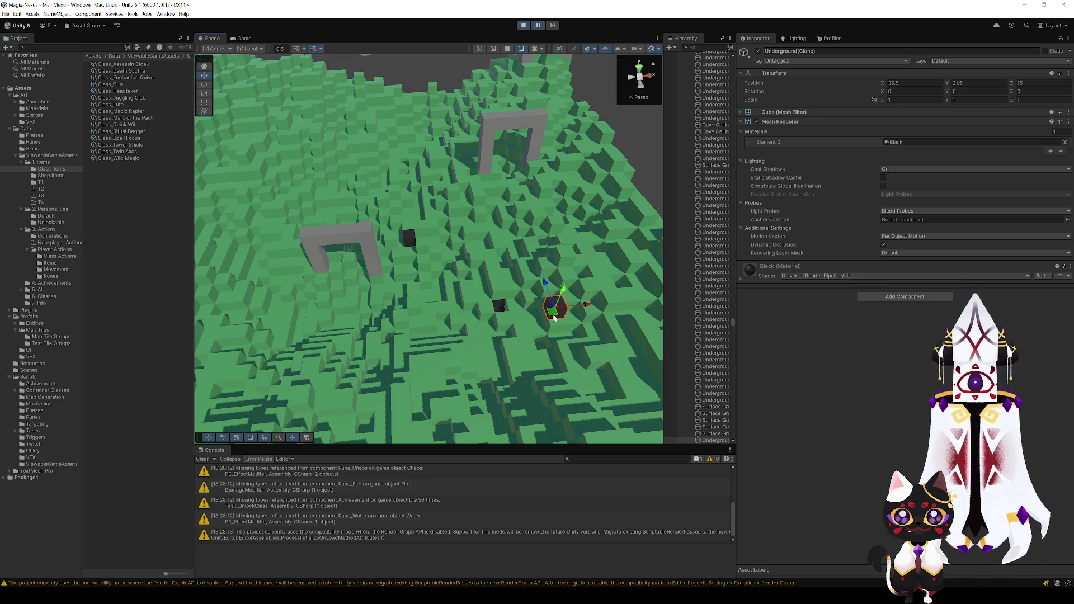
pyautogui.moveTo(554, 310)
pyautogui.mouseDown()
pyautogui.moveTo(524, 295)
pyautogui.moveTo(489, 237)
pyautogui.moveTo(422, 224)
pyautogui.moveTo(426, 232)
pyautogui.mouseUp()
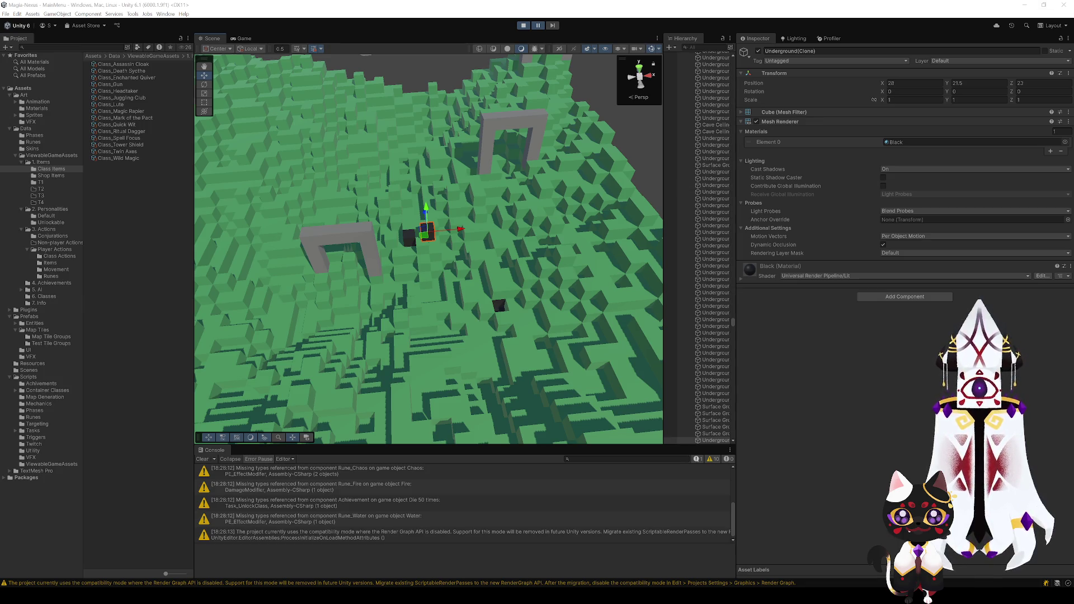
pyautogui.moveTo(426, 234)
pyautogui.mouseDown()
pyautogui.moveTo(414, 237)
pyautogui.moveTo(554, 316)
pyautogui.moveTo(452, 239)
pyautogui.moveTo(418, 236)
pyautogui.mouseUp()
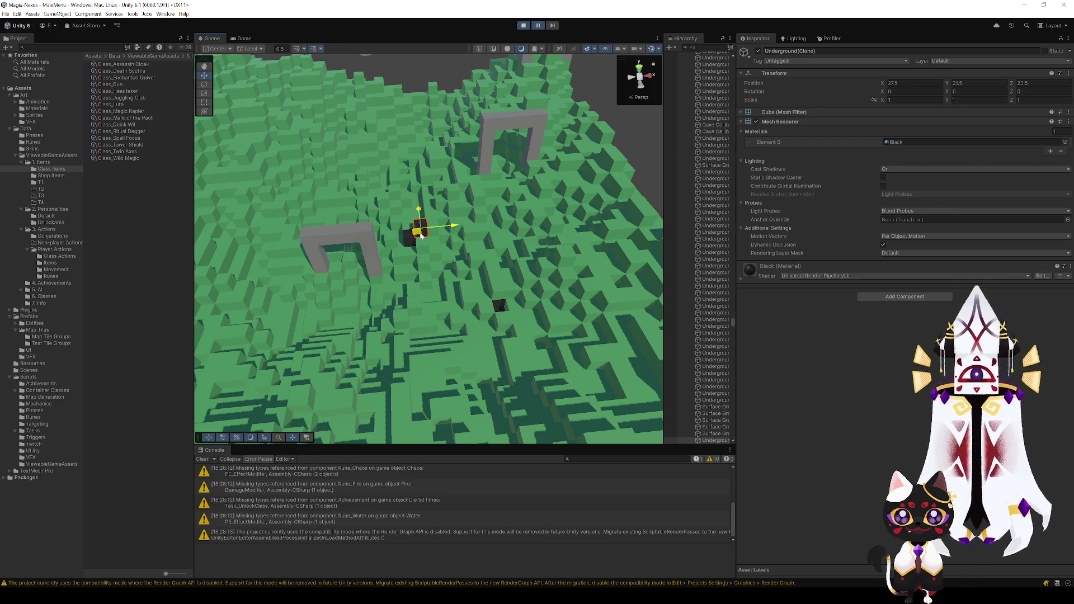
pyautogui.moveTo(419, 236)
pyautogui.mouseDown()
pyautogui.moveTo(526, 340)
pyautogui.moveTo(535, 323)
pyautogui.mouseUp()
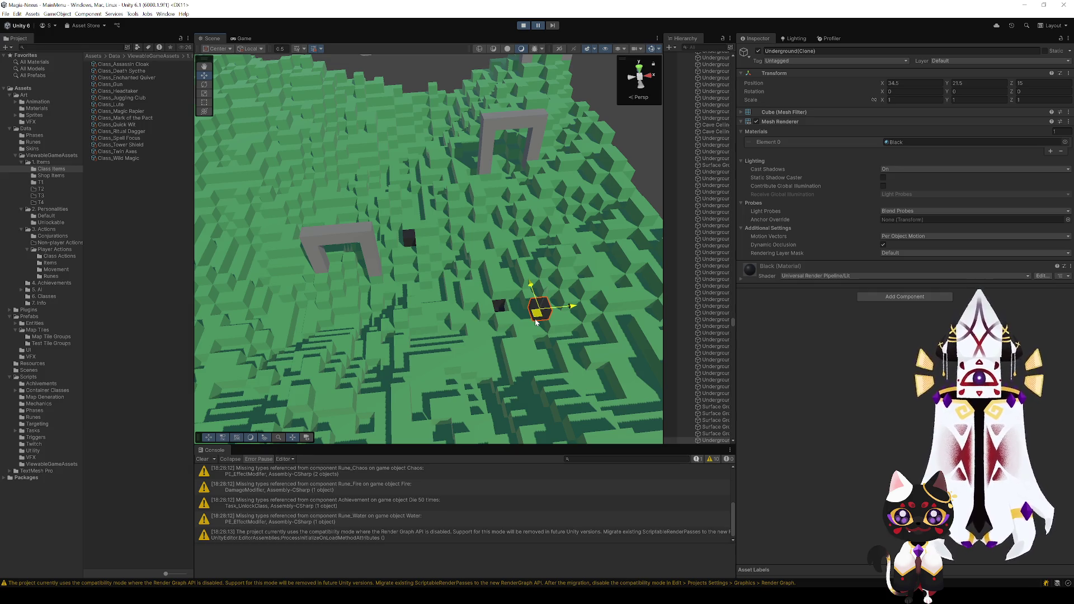
pyautogui.moveTo(535, 323)
pyautogui.mouseDown()
pyautogui.moveTo(416, 233)
pyautogui.moveTo(511, 307)
pyautogui.moveTo(505, 286)
pyautogui.moveTo(523, 316)
pyautogui.moveTo(425, 235)
pyautogui.moveTo(414, 241)
pyautogui.moveTo(419, 232)
pyautogui.moveTo(578, 363)
pyautogui.moveTo(481, 269)
pyautogui.moveTo(432, 240)
pyautogui.moveTo(563, 342)
pyautogui.moveTo(473, 263)
pyautogui.moveTo(551, 324)
pyautogui.moveTo(545, 338)
pyautogui.moveTo(604, 331)
pyautogui.moveTo(517, 307)
pyautogui.moveTo(548, 323)
pyautogui.moveTo(428, 218)
pyautogui.moveTo(414, 236)
pyautogui.moveTo(556, 324)
pyautogui.moveTo(546, 330)
pyautogui.moveTo(543, 316)
pyautogui.moveTo(479, 296)
pyautogui.moveTo(473, 266)
pyautogui.moveTo(419, 229)
pyautogui.moveTo(419, 246)
pyautogui.mouseUp()
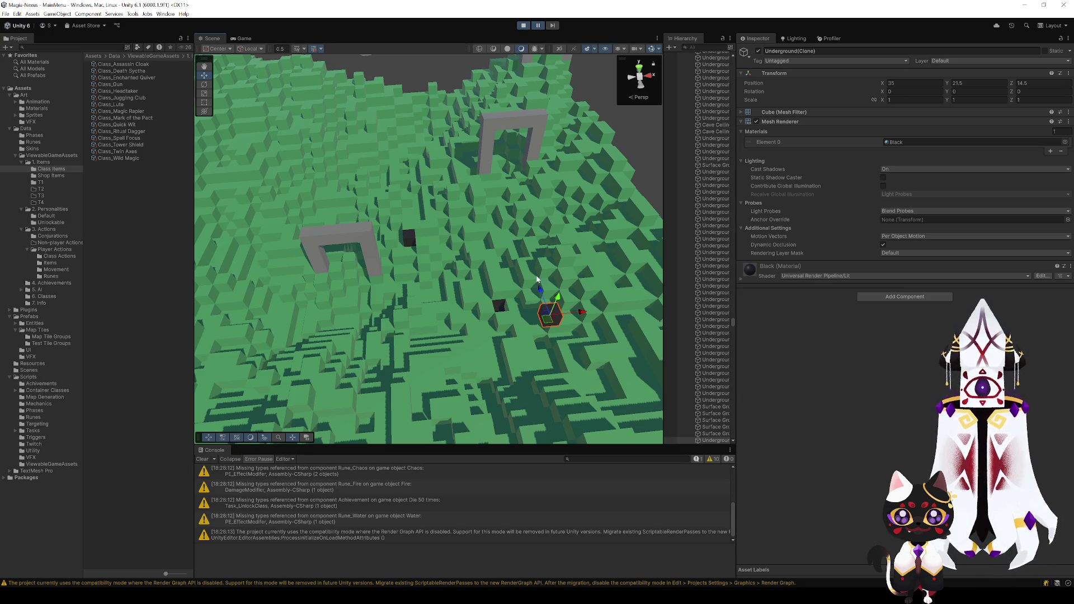
pyautogui.moveTo(551, 323)
pyautogui.mouseDown()
pyautogui.moveTo(554, 302)
pyautogui.moveTo(549, 326)
pyautogui.moveTo(575, 320)
pyautogui.moveTo(562, 322)
pyautogui.mouseUp()
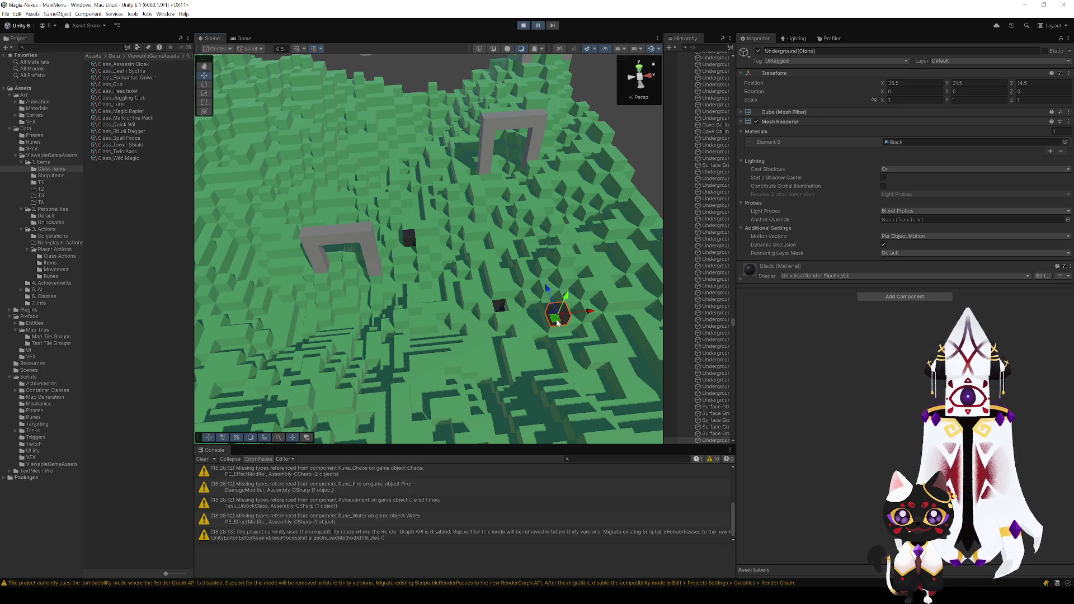
pyautogui.moveTo(554, 323)
pyautogui.mouseDown()
pyautogui.moveTo(594, 207)
pyautogui.moveTo(548, 310)
pyautogui.moveTo(570, 329)
pyautogui.mouseUp()
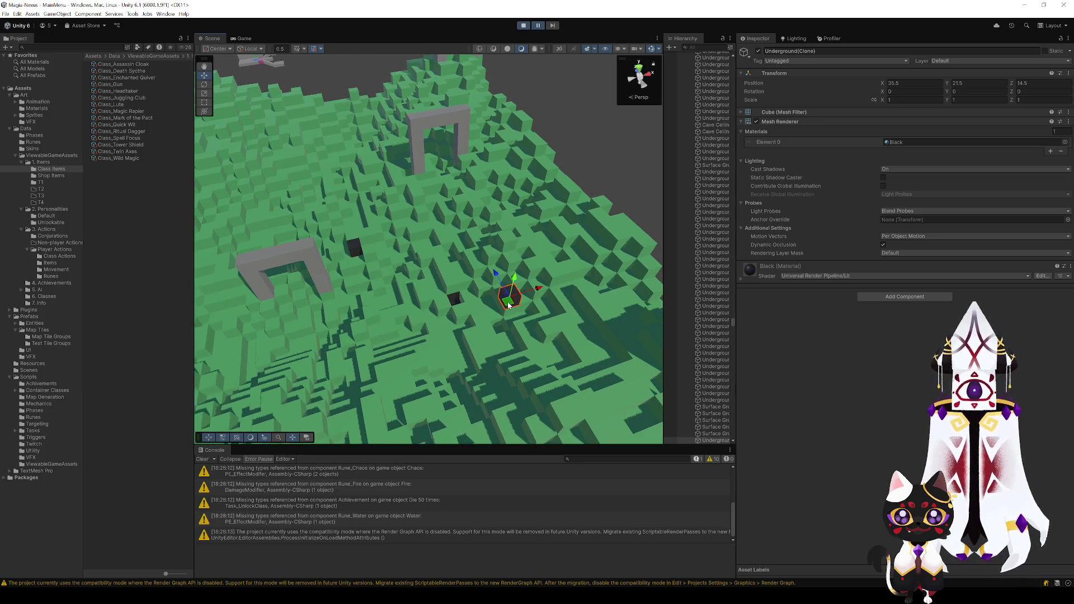
pyautogui.moveTo(509, 303)
pyautogui.mouseDown()
pyautogui.moveTo(456, 281)
pyautogui.moveTo(486, 296)
pyautogui.moveTo(368, 320)
pyautogui.moveTo(451, 286)
pyautogui.moveTo(365, 314)
pyautogui.moveTo(451, 284)
pyautogui.moveTo(440, 288)
pyautogui.mouseUp()
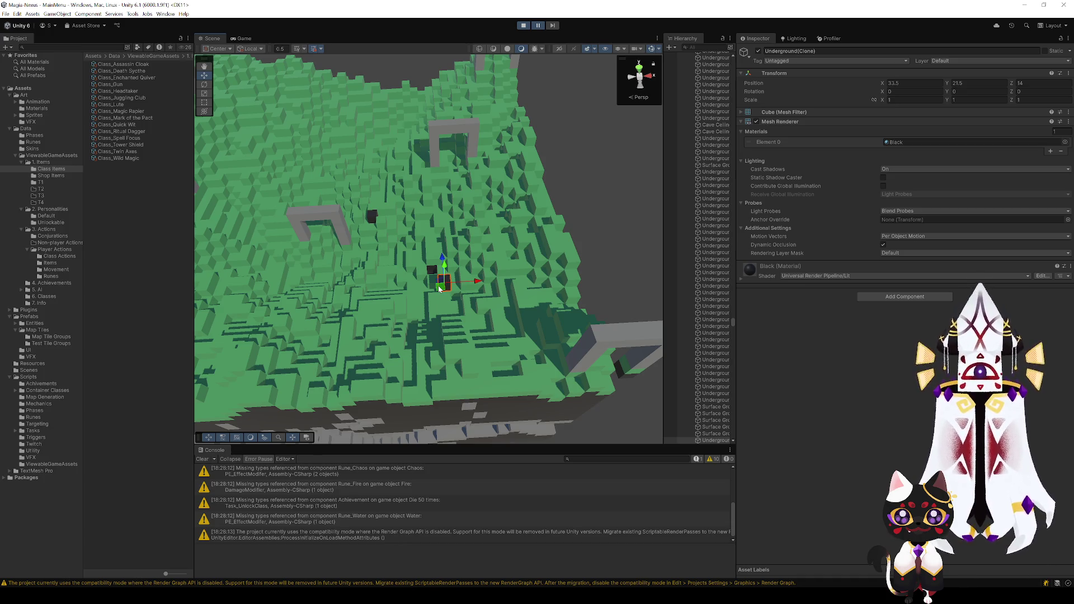
pyautogui.moveTo(439, 288)
pyautogui.mouseDown()
pyautogui.moveTo(331, 313)
pyautogui.moveTo(442, 304)
pyautogui.moveTo(447, 279)
pyautogui.mouseUp()
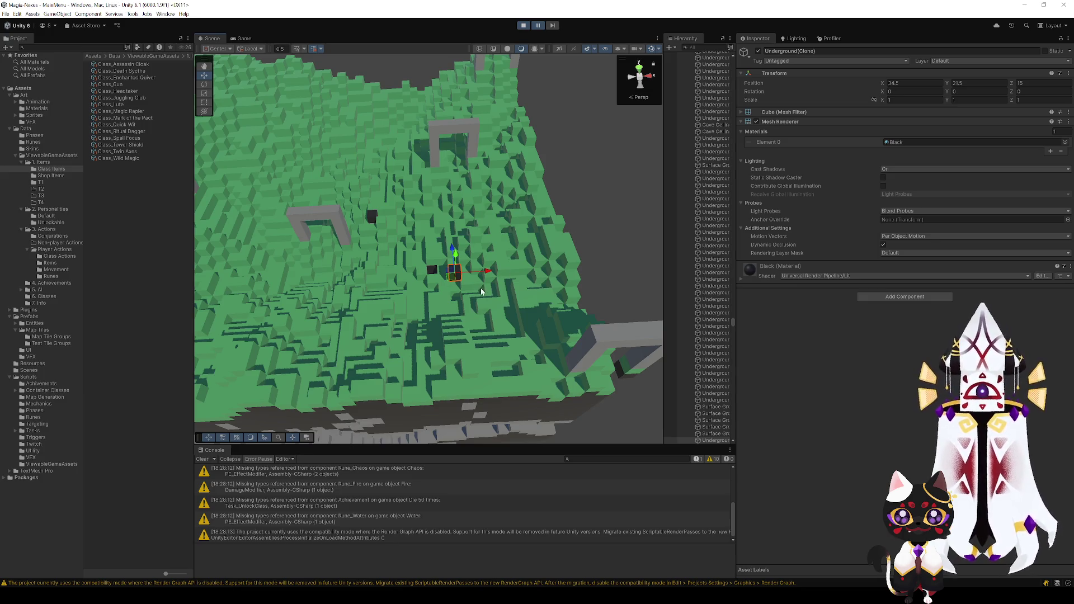
pyautogui.moveTo(481, 291)
pyautogui.mouseDown()
pyautogui.moveTo(464, 257)
pyautogui.moveTo(477, 264)
pyautogui.moveTo(465, 264)
pyautogui.mouseUp()
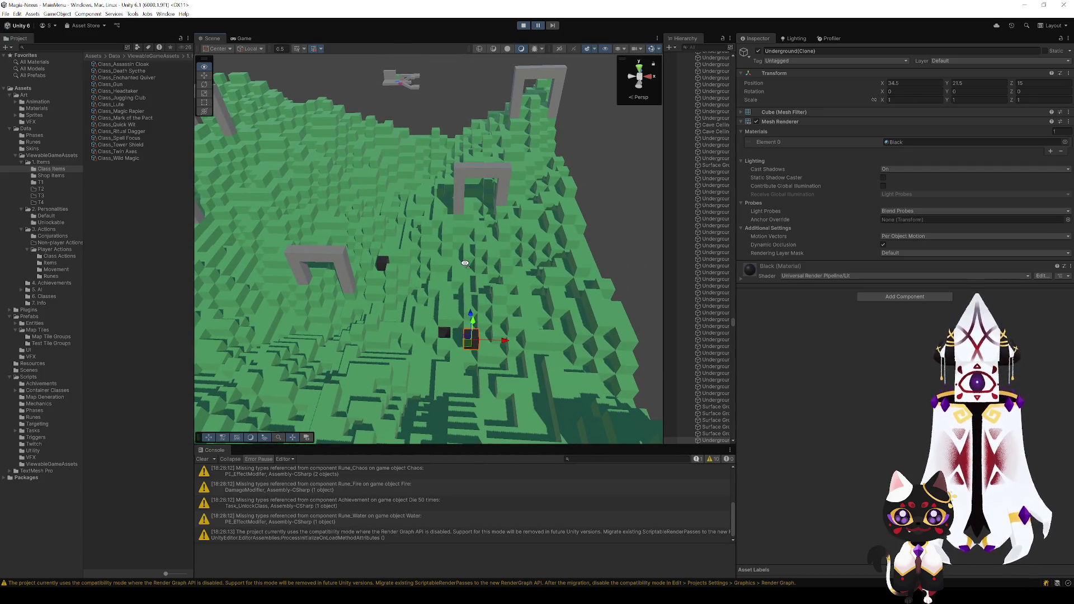
pyautogui.moveTo(495, 331)
pyautogui.mouseDown()
pyautogui.moveTo(439, 351)
pyautogui.moveTo(492, 352)
pyautogui.mouseUp()
pyautogui.scroll(3, 492, 352)
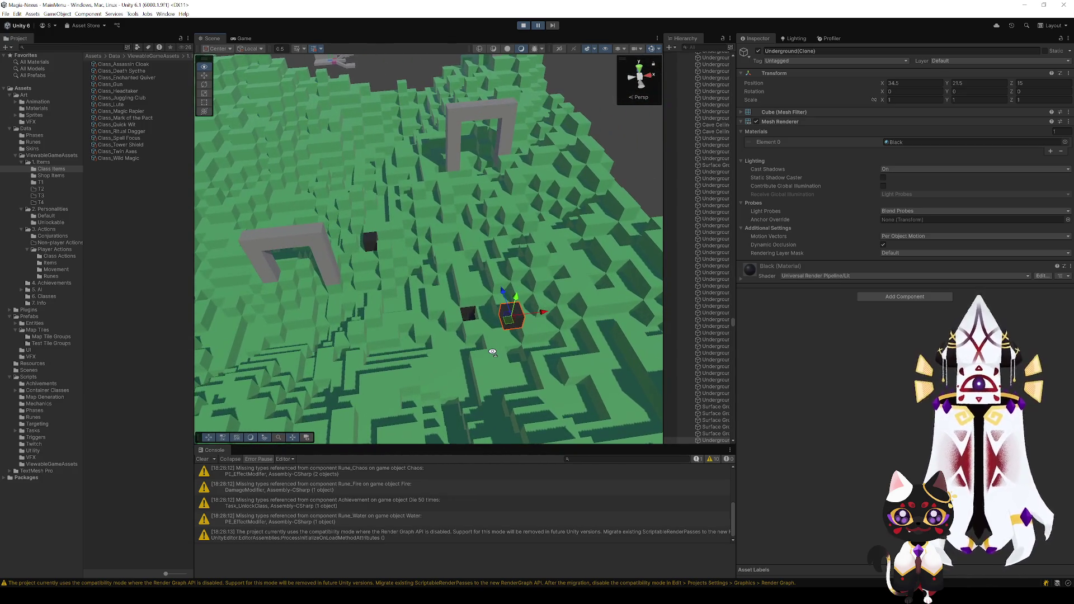
pyautogui.scroll(5, 492, 352)
pyautogui.scroll(-4, 492, 352)
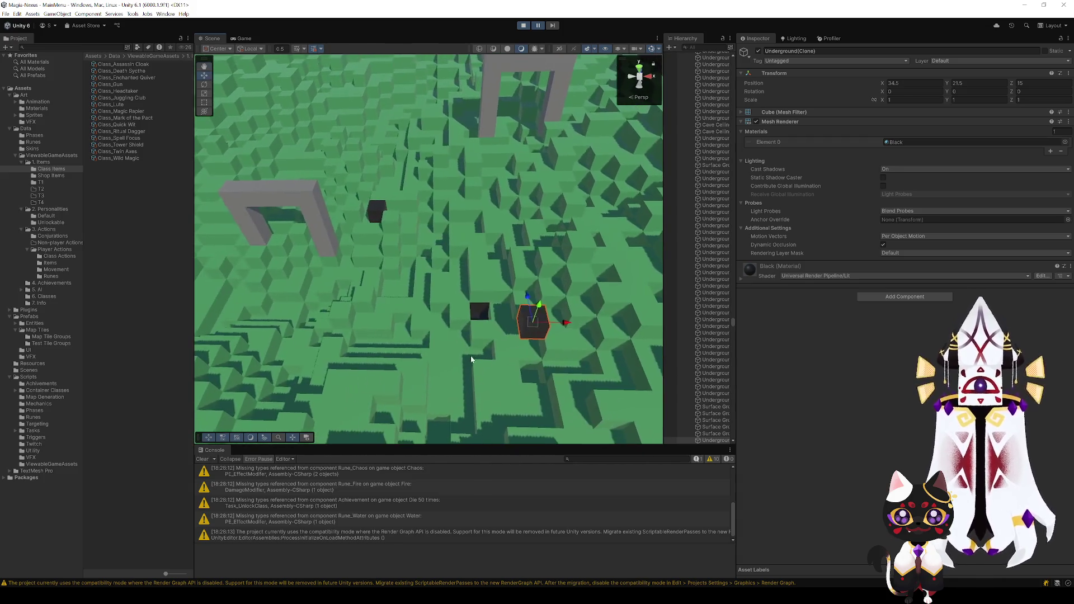
pyautogui.moveTo(531, 330); pyautogui.dragTo(525, 299)
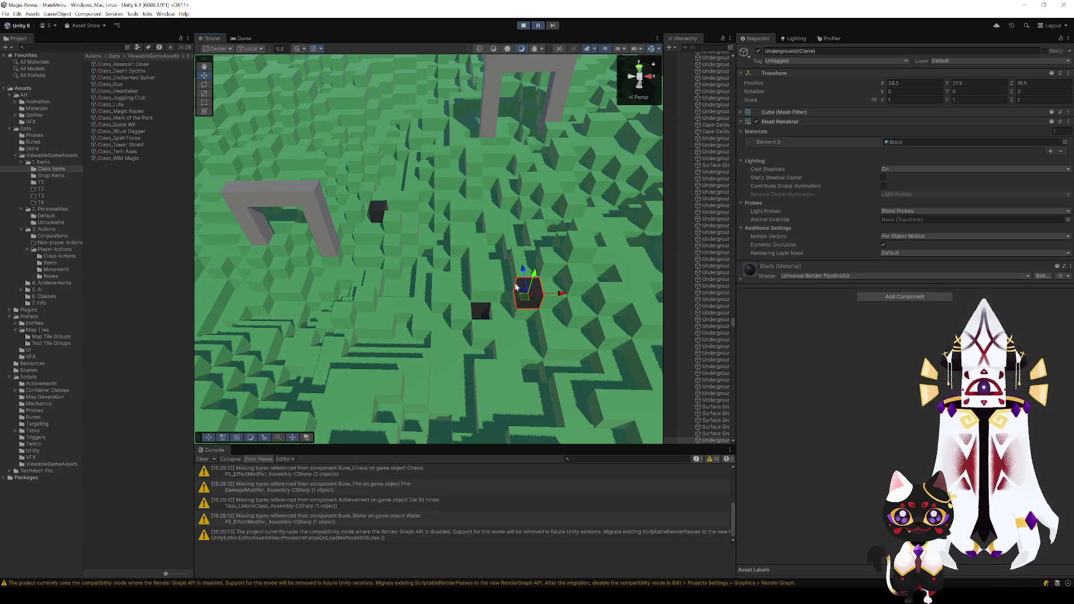
pyautogui.moveTo(520, 295)
pyautogui.mouseDown()
pyautogui.moveTo(514, 335)
pyautogui.moveTo(486, 265)
pyautogui.mouseUp()
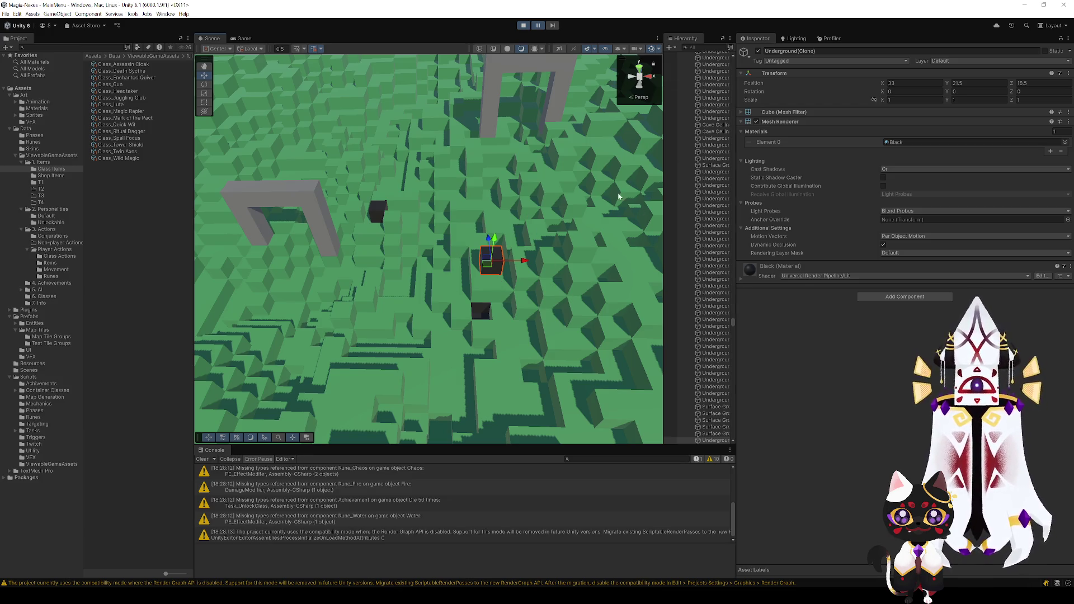
pyautogui.moveTo(327, 141); pyautogui.dragTo(485, 272)
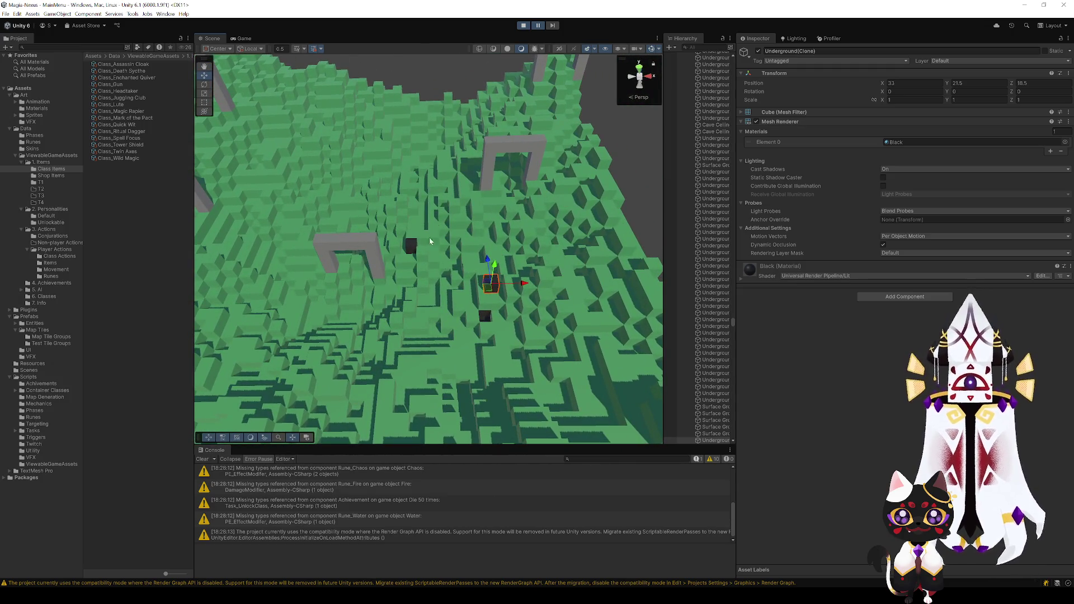
pyautogui.moveTo(487, 285)
pyautogui.mouseDown()
pyautogui.moveTo(487, 267)
pyautogui.moveTo(472, 277)
pyautogui.mouseUp()
# - Nudge the black Underground(Clone) cube in small moves until it sits at X 33.5, Y 21.5, Z 18
pyautogui.moveTo(492, 301)
pyautogui.mouseDown()
pyautogui.moveTo(474, 259)
pyautogui.moveTo(479, 302)
pyautogui.mouseUp()
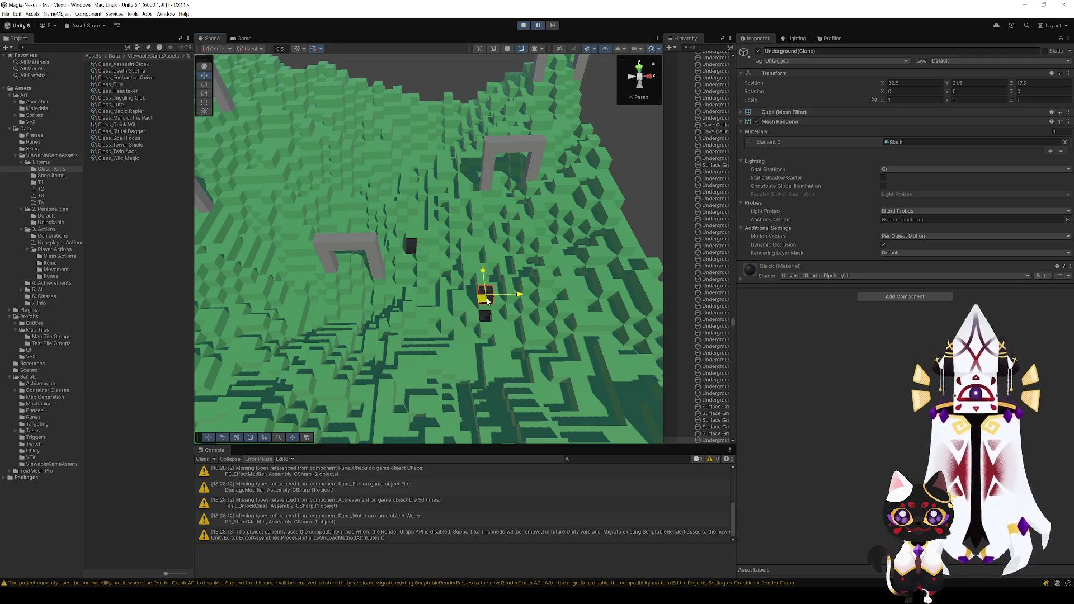
pyautogui.moveTo(487, 300)
pyautogui.mouseDown()
pyautogui.moveTo(428, 218)
pyautogui.moveTo(294, 249)
pyautogui.moveTo(482, 328)
pyautogui.moveTo(489, 302)
pyautogui.moveTo(473, 275)
pyautogui.moveTo(430, 294)
pyautogui.moveTo(495, 299)
pyautogui.moveTo(484, 290)
pyautogui.mouseUp()
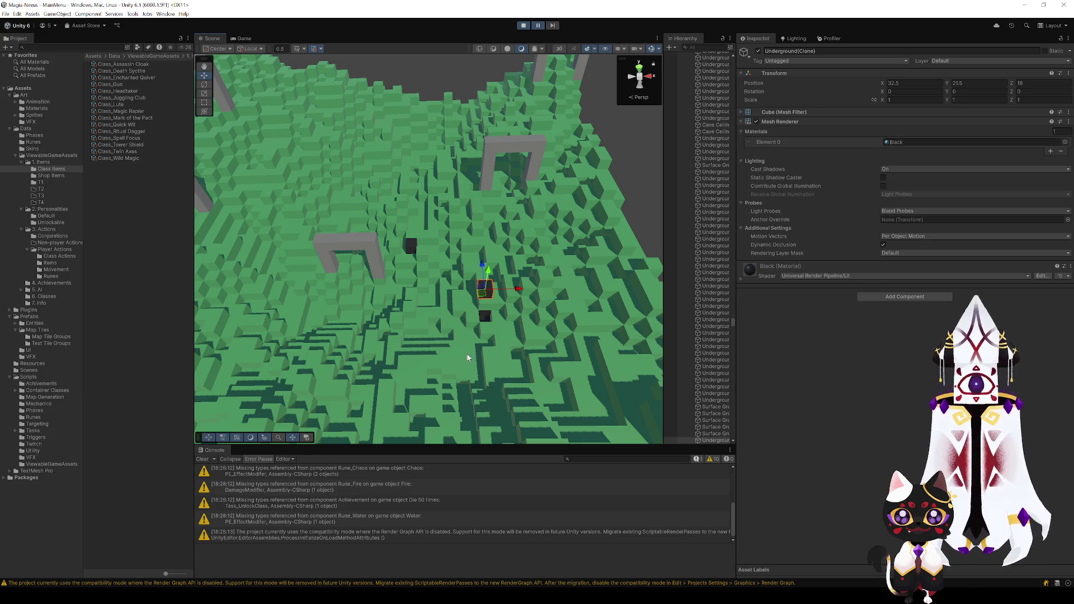
pyautogui.moveTo(481, 296); pyautogui.dragTo(476, 302)
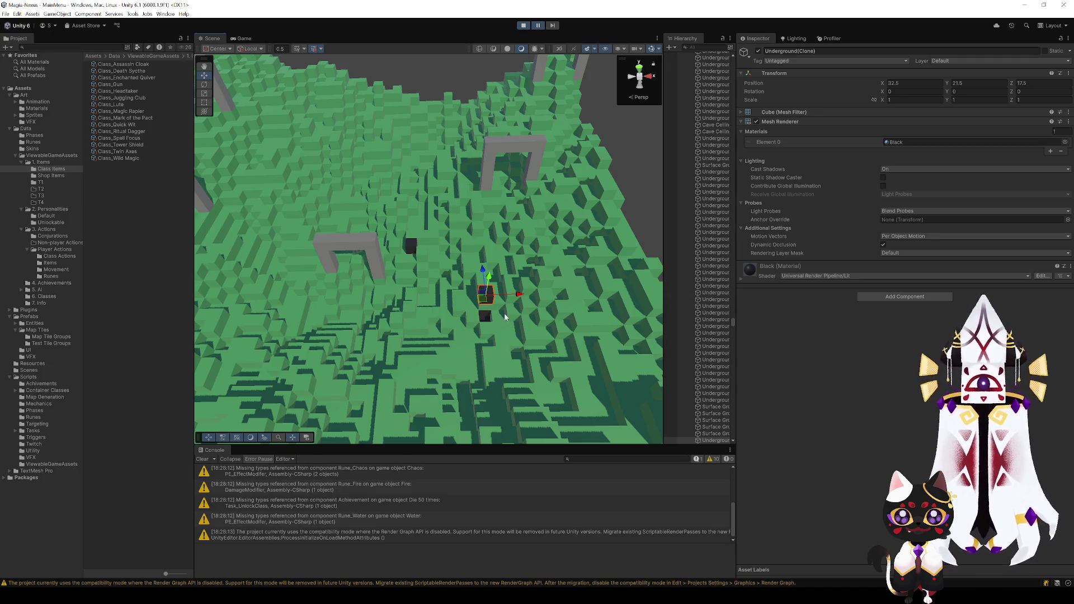
pyautogui.moveTo(485, 302)
pyautogui.mouseDown()
pyautogui.moveTo(495, 291)
pyautogui.moveTo(506, 314)
pyautogui.moveTo(515, 304)
pyautogui.moveTo(497, 309)
pyautogui.moveTo(493, 294)
pyautogui.mouseUp()
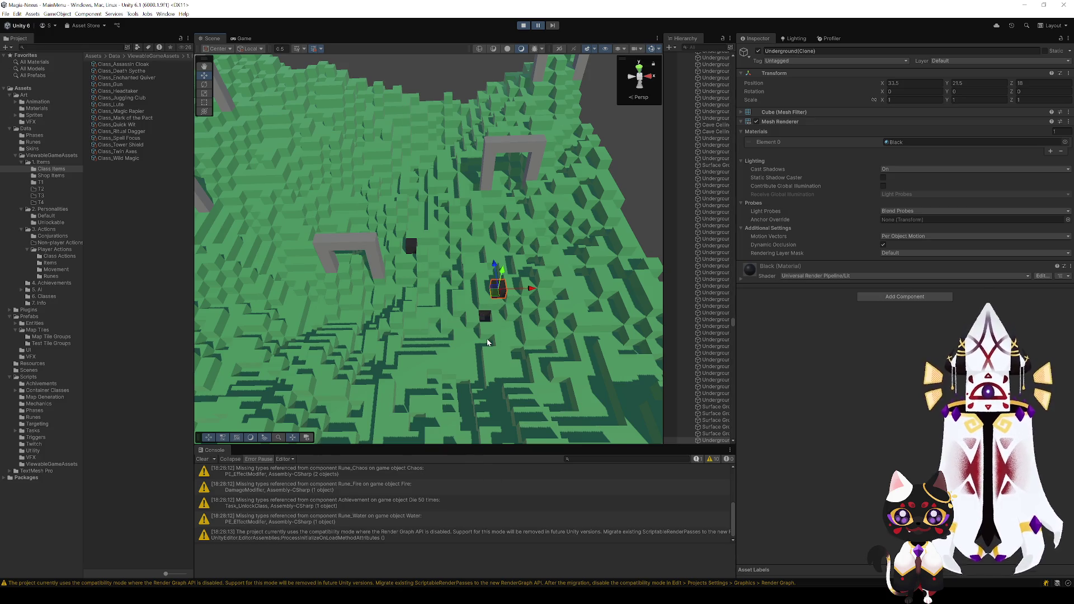
pyautogui.moveTo(488, 342)
pyautogui.keyDown('alt'); pyautogui.mouseDown()
pyautogui.moveTo(469, 336)
pyautogui.moveTo(486, 333)
pyautogui.mouseUp(); pyautogui.keyUp('alt')
pyautogui.scroll(5, 485, 333)
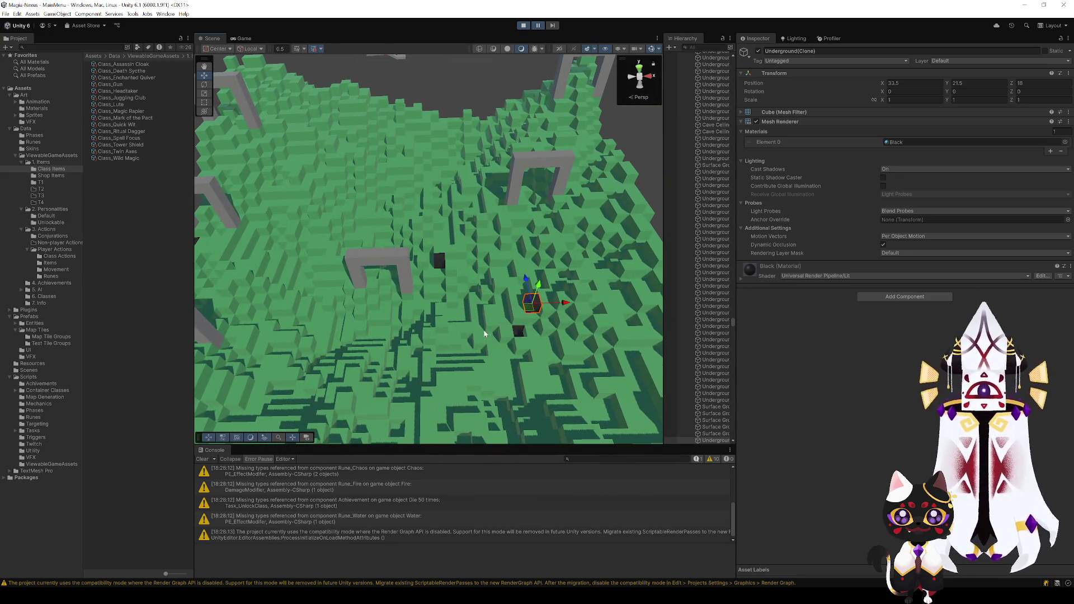
pyautogui.keyDown('alt'); pyautogui.moveTo(484, 333); pyautogui.dragTo(491, 314); pyautogui.keyUp('alt')
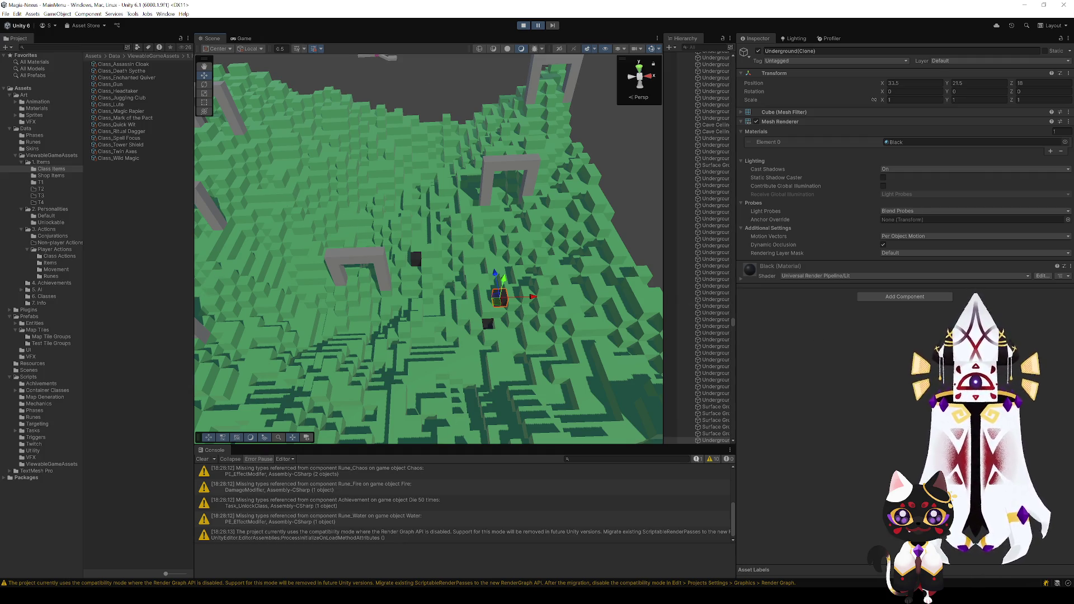
pyautogui.moveTo(572, 283)
pyautogui.keyDown('alt'); pyautogui.mouseDown()
pyautogui.moveTo(489, 317)
pyautogui.moveTo(522, 314)
pyautogui.moveTo(480, 311)
pyautogui.moveTo(473, 276)
pyautogui.moveTo(430, 220)
pyautogui.moveTo(486, 306)
pyautogui.moveTo(424, 308)
pyautogui.moveTo(412, 297)
pyautogui.moveTo(551, 311)
pyautogui.moveTo(460, 300)
pyautogui.mouseUp(); pyautogui.keyUp('alt')
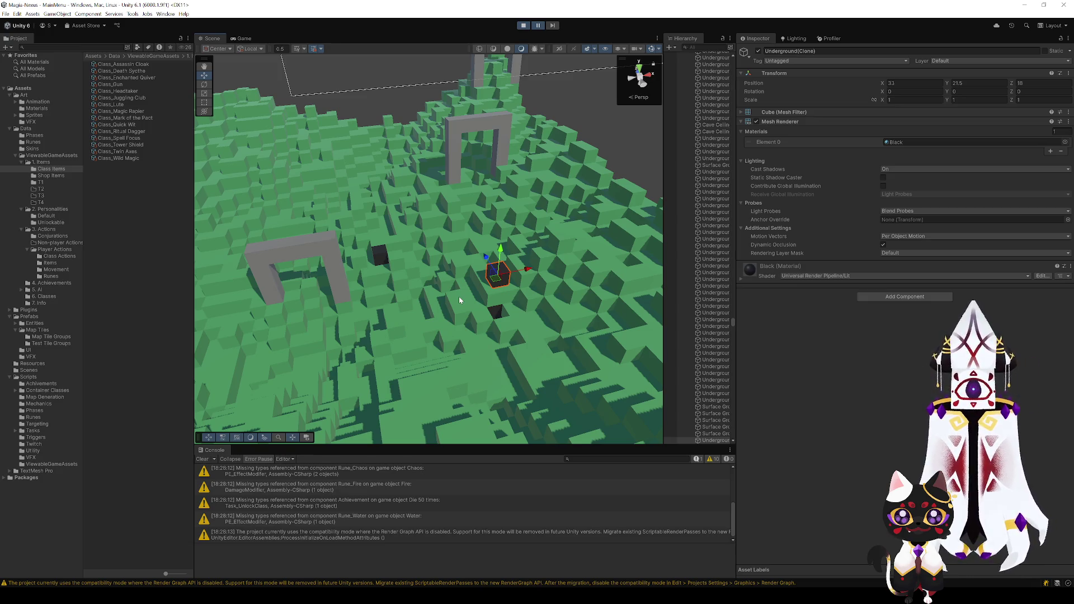
pyautogui.moveTo(459, 300)
pyautogui.keyDown('alt'); pyautogui.mouseDown()
pyautogui.moveTo(576, 304)
pyautogui.moveTo(422, 230)
pyautogui.moveTo(468, 321)
pyautogui.mouseUp(); pyautogui.keyUp('alt')
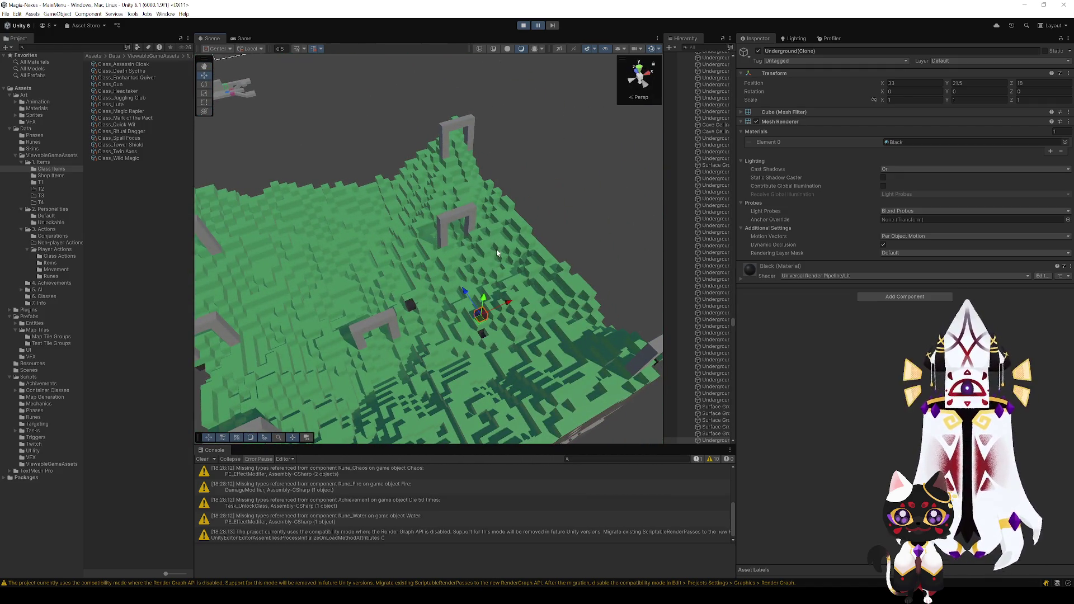
pyautogui.scroll(10, 495, 249)
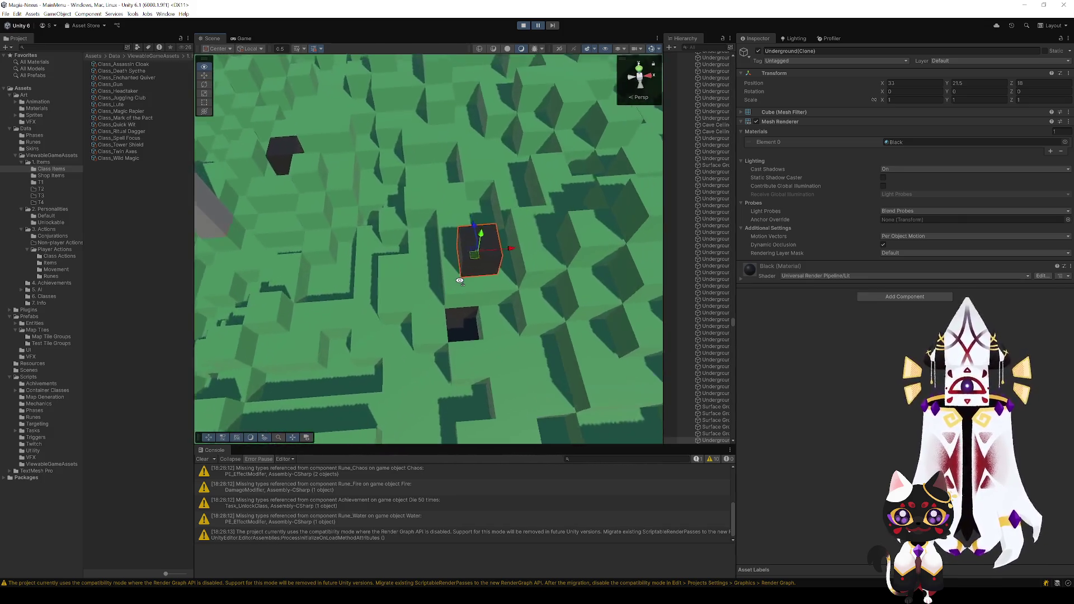
pyautogui.scroll(-10, 459, 280)
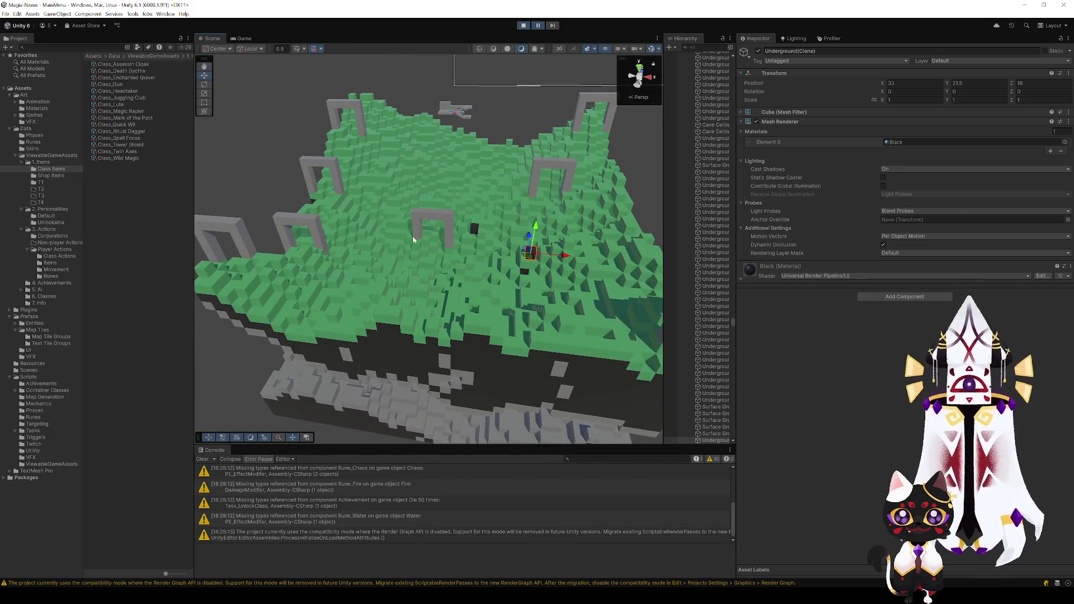
pyautogui.keyDown('alt'); pyautogui.moveTo(490, 262); pyautogui.dragTo(493, 290); pyautogui.keyUp('alt')
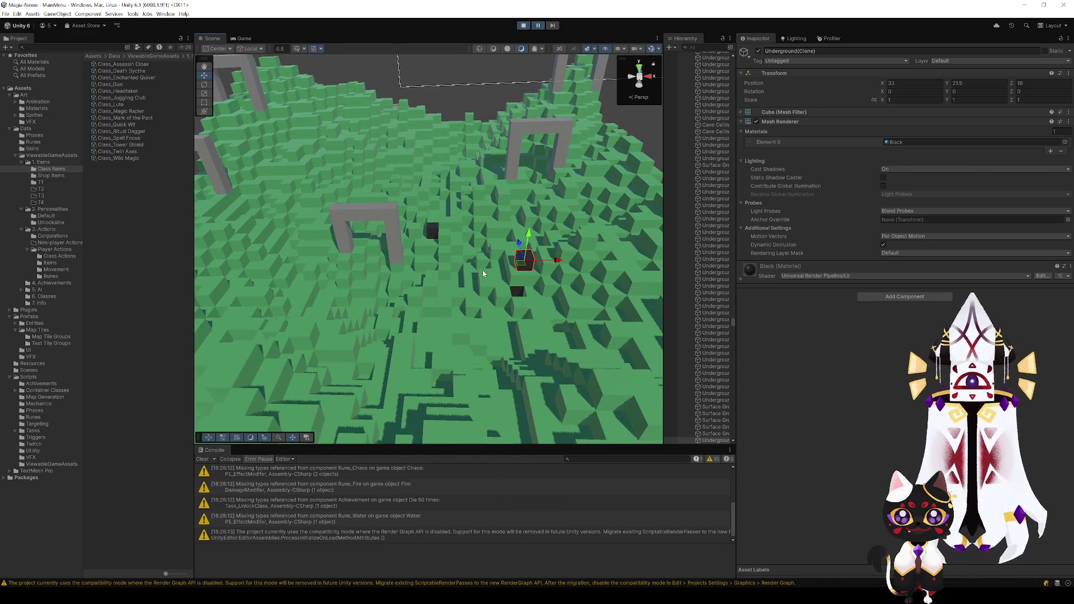
pyautogui.moveTo(452, 223)
pyautogui.keyDown('alt'); pyautogui.mouseDown()
pyautogui.moveTo(450, 241)
pyautogui.moveTo(469, 251)
pyautogui.moveTo(438, 258)
pyautogui.mouseUp(); pyautogui.keyUp('alt')
pyautogui.scroll(-5, 459, 252)
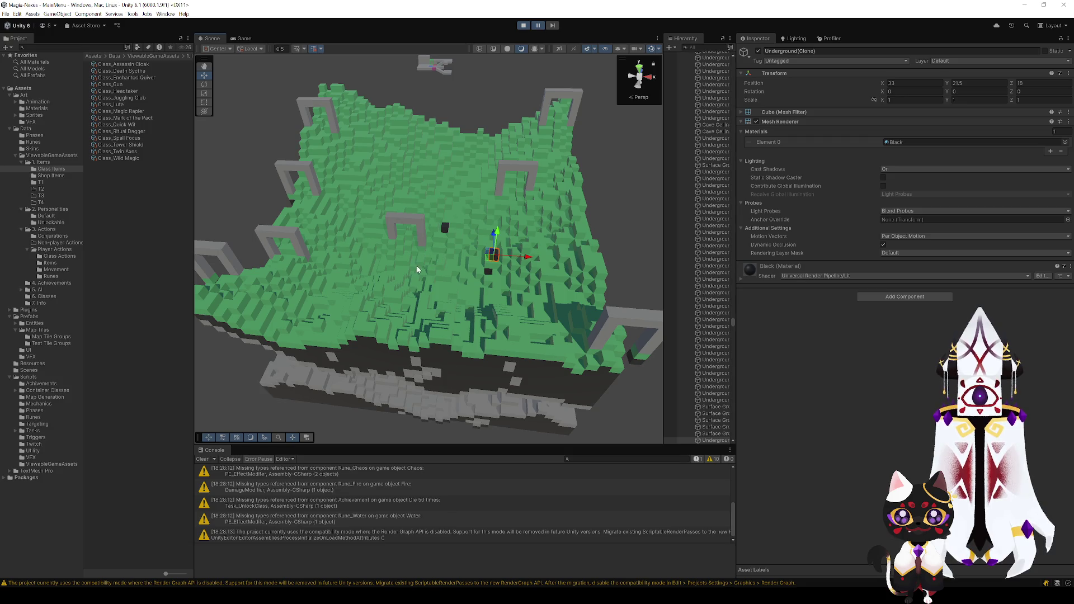
pyautogui.scroll(-5, 417, 269)
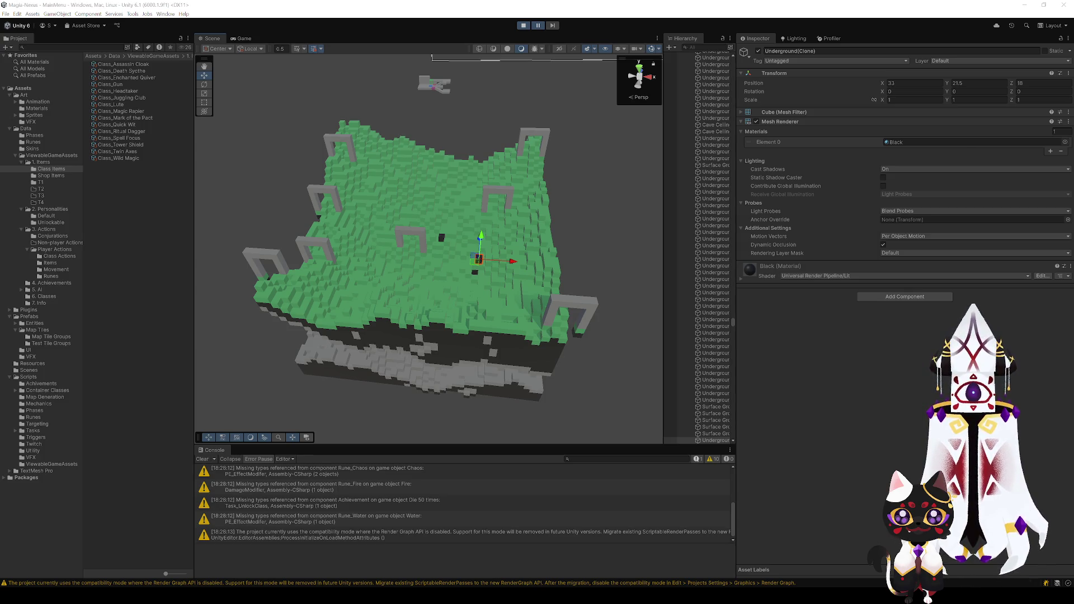
pyautogui.moveTo(436, 218)
pyautogui.mouseDown()
pyautogui.moveTo(457, 190)
pyautogui.moveTo(444, 212)
pyautogui.moveTo(537, 219)
pyautogui.mouseUp()
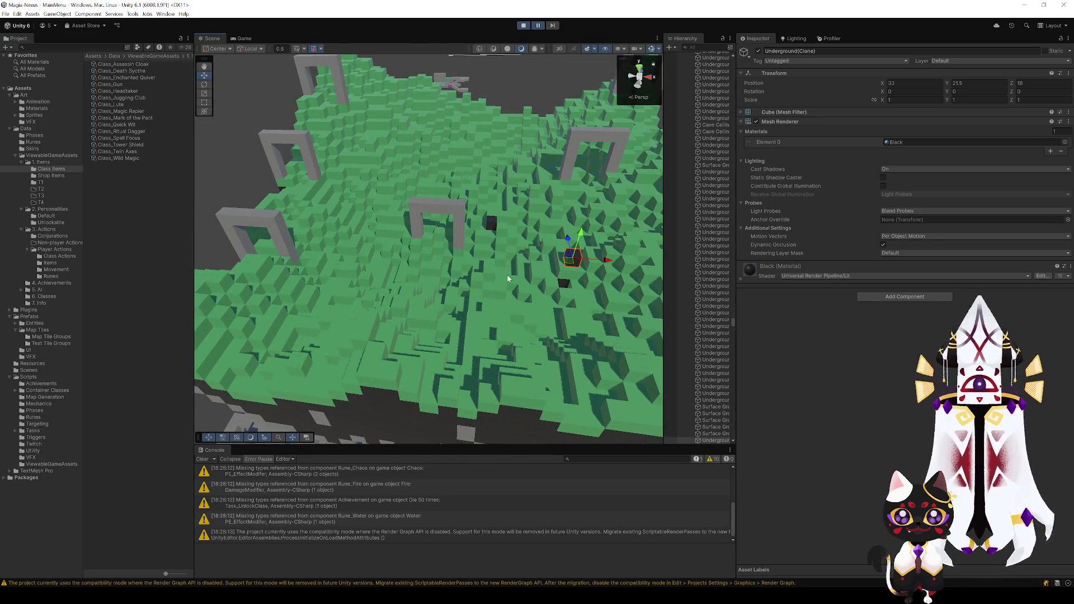
pyautogui.moveTo(508, 278)
pyautogui.mouseDown()
pyautogui.moveTo(503, 254)
pyautogui.moveTo(521, 247)
pyautogui.moveTo(517, 263)
pyautogui.moveTo(481, 279)
pyautogui.moveTo(530, 274)
pyautogui.mouseUp()
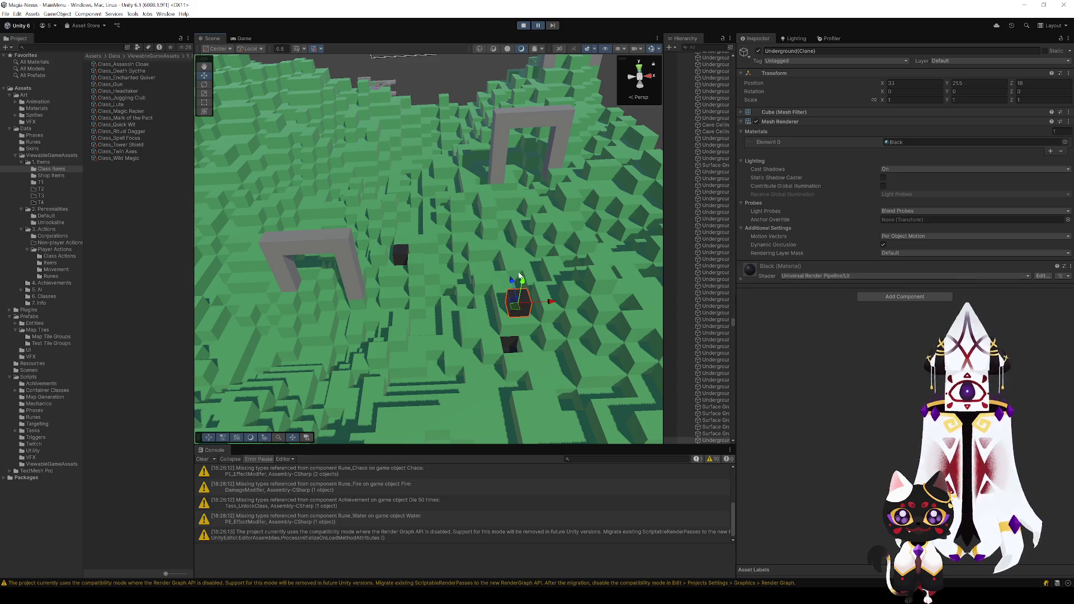
pyautogui.moveTo(439, 293)
pyautogui.mouseDown()
pyautogui.moveTo(420, 270)
pyautogui.moveTo(422, 293)
pyautogui.moveTo(447, 305)
pyautogui.moveTo(437, 304)
pyautogui.mouseUp()
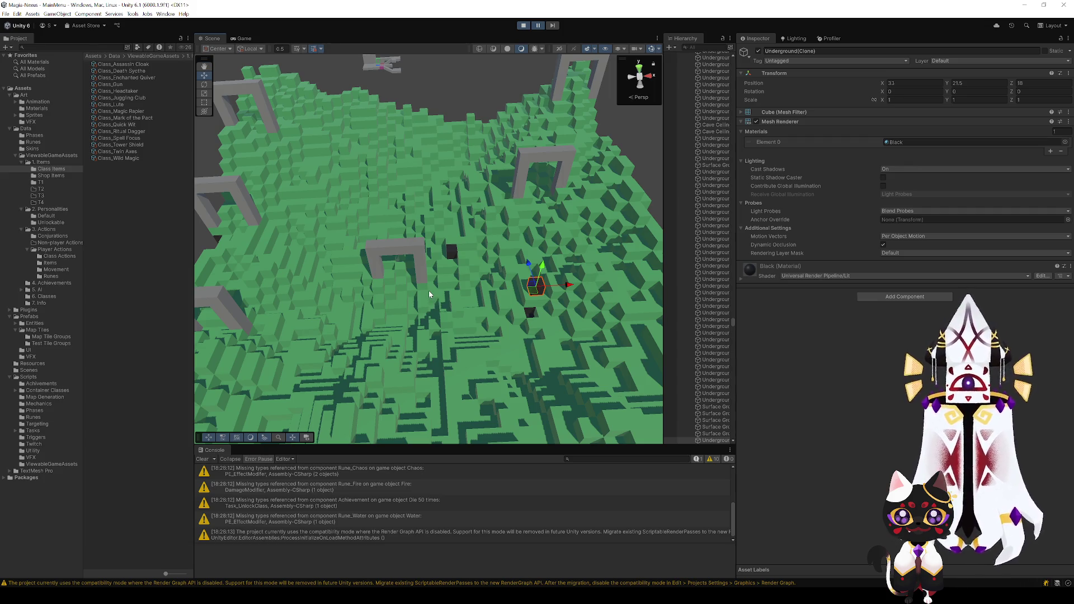
pyautogui.moveTo(431, 289)
pyautogui.mouseDown()
pyautogui.moveTo(442, 292)
pyautogui.moveTo(435, 278)
pyautogui.mouseUp()
pyautogui.scroll(5, 436, 279)
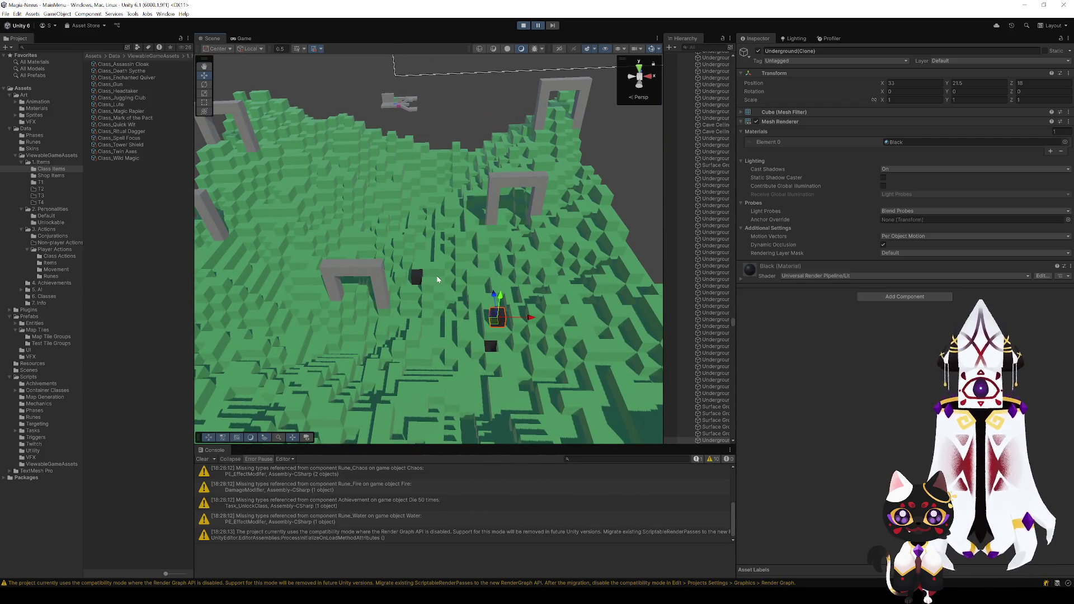
pyautogui.scroll(-5, 437, 279)
pyautogui.moveTo(437, 279); pyautogui.dragTo(441, 297)
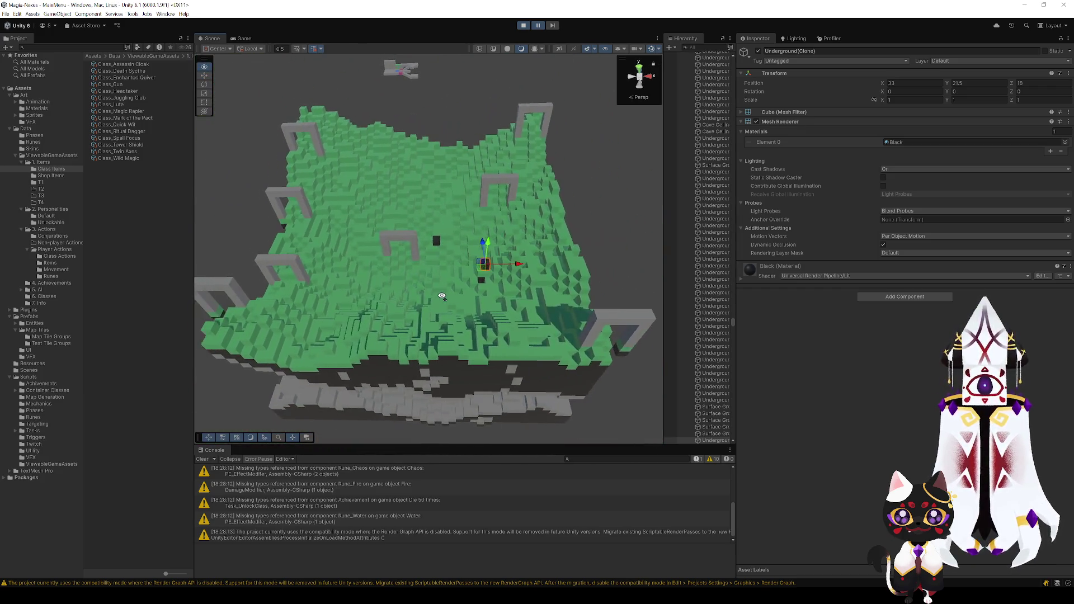
pyautogui.scroll(5, 442, 296)
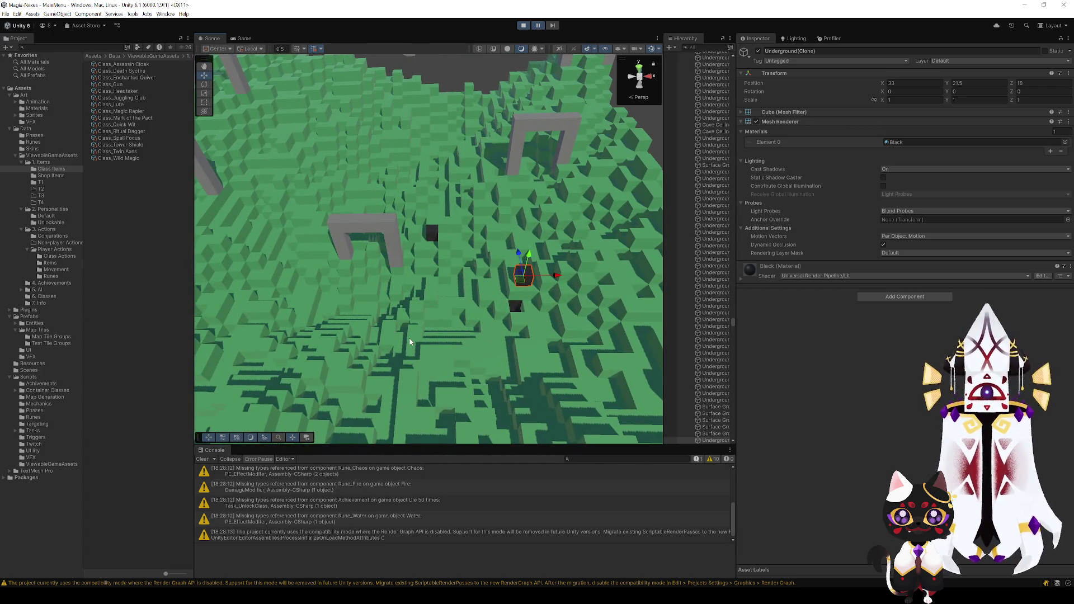
pyautogui.moveTo(410, 342)
pyautogui.mouseDown()
pyautogui.moveTo(403, 288)
pyautogui.moveTo(379, 314)
pyautogui.moveTo(411, 336)
pyautogui.moveTo(491, 320)
pyautogui.moveTo(450, 309)
pyautogui.moveTo(452, 319)
pyautogui.mouseUp()
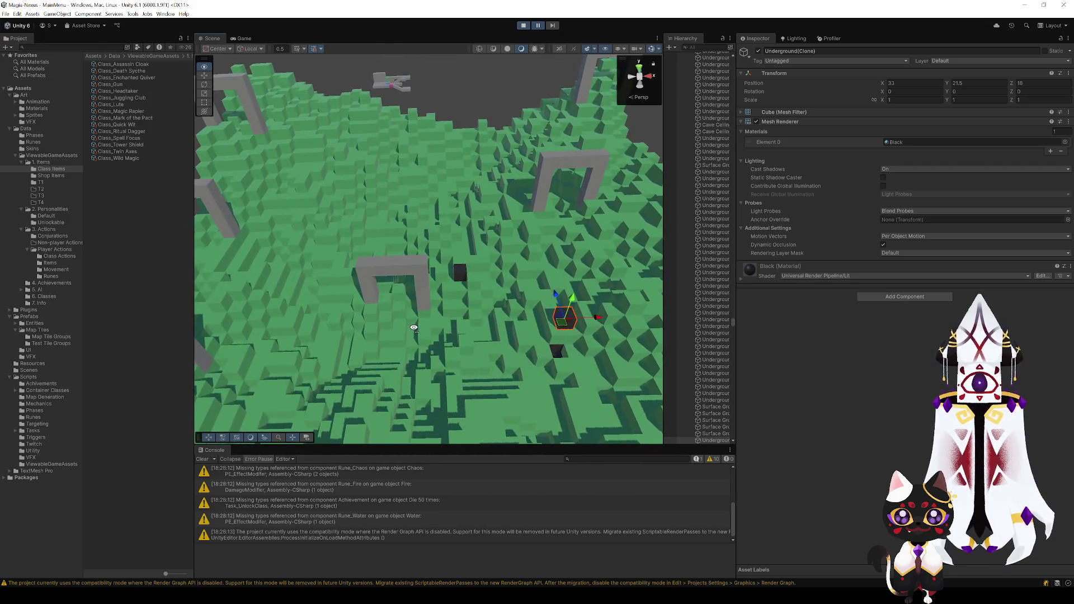
pyautogui.moveTo(440, 326); pyautogui.dragTo(432, 322)
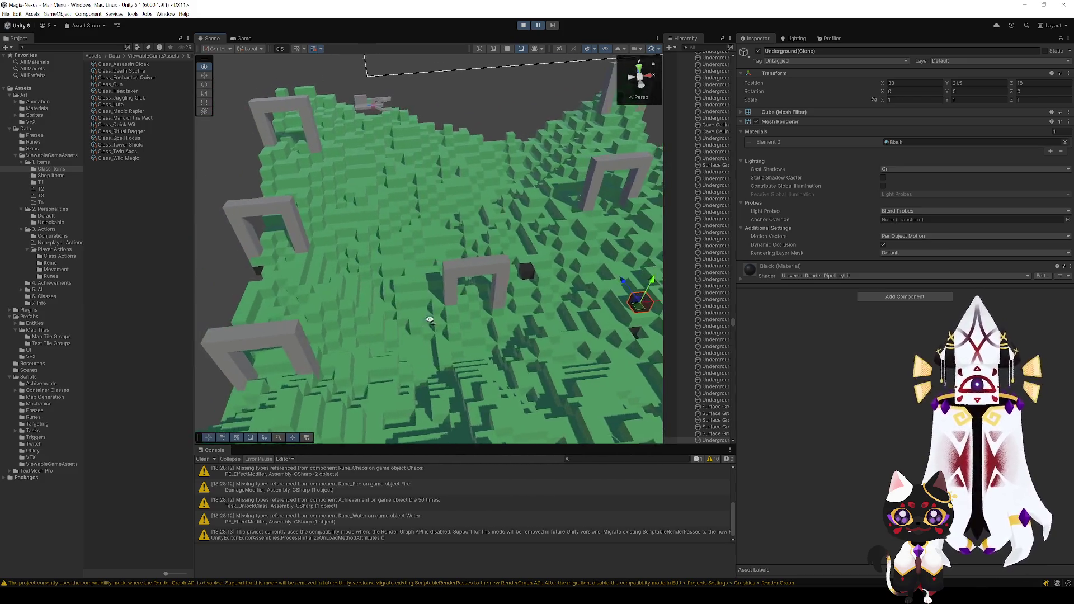
pyautogui.moveTo(430, 319)
pyautogui.mouseDown()
pyautogui.moveTo(419, 329)
pyautogui.moveTo(403, 323)
pyautogui.moveTo(424, 312)
pyautogui.mouseUp()
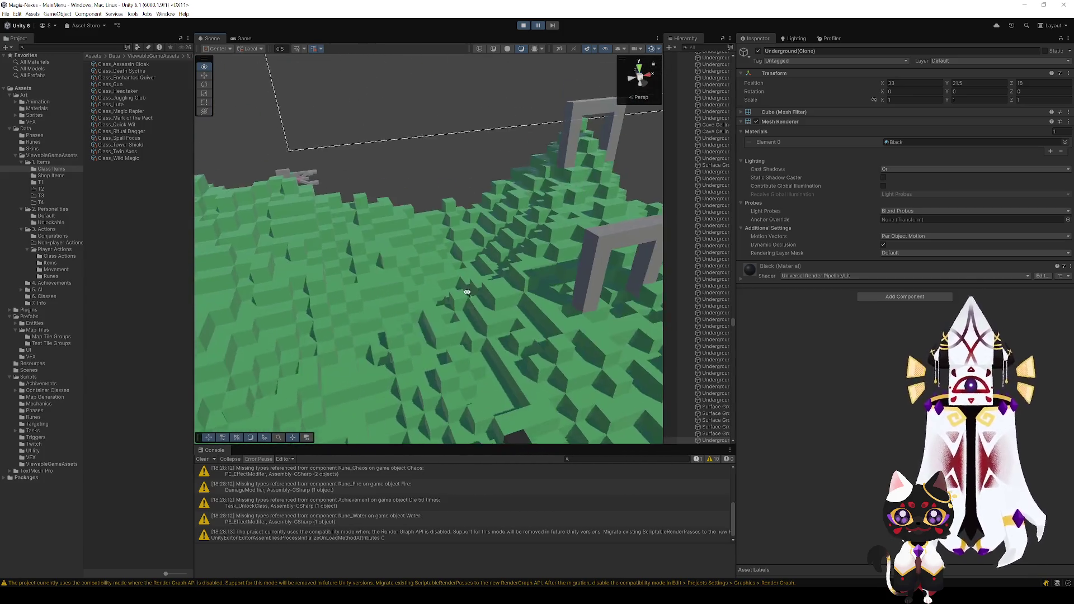
pyautogui.moveTo(534, 331)
pyautogui.mouseDown()
pyautogui.moveTo(408, 309)
pyautogui.moveTo(406, 297)
pyautogui.moveTo(353, 323)
pyautogui.moveTo(354, 307)
pyautogui.moveTo(251, 311)
pyautogui.moveTo(237, 269)
pyautogui.moveTo(218, 307)
pyautogui.moveTo(362, 361)
pyautogui.moveTo(567, 325)
pyautogui.moveTo(396, 327)
pyautogui.moveTo(446, 313)
pyautogui.moveTo(408, 299)
pyautogui.moveTo(426, 294)
pyautogui.mouseUp()
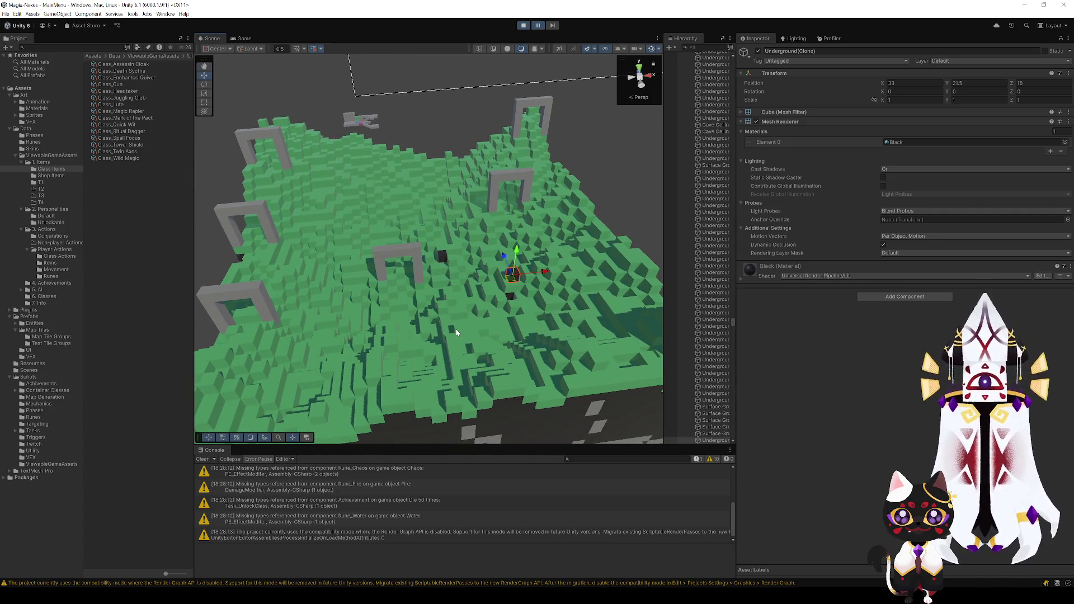
pyautogui.moveTo(456, 332)
pyautogui.mouseDown()
pyautogui.moveTo(421, 353)
pyautogui.moveTo(496, 290)
pyautogui.moveTo(520, 325)
pyautogui.moveTo(397, 326)
pyautogui.moveTo(415, 331)
pyautogui.mouseUp()
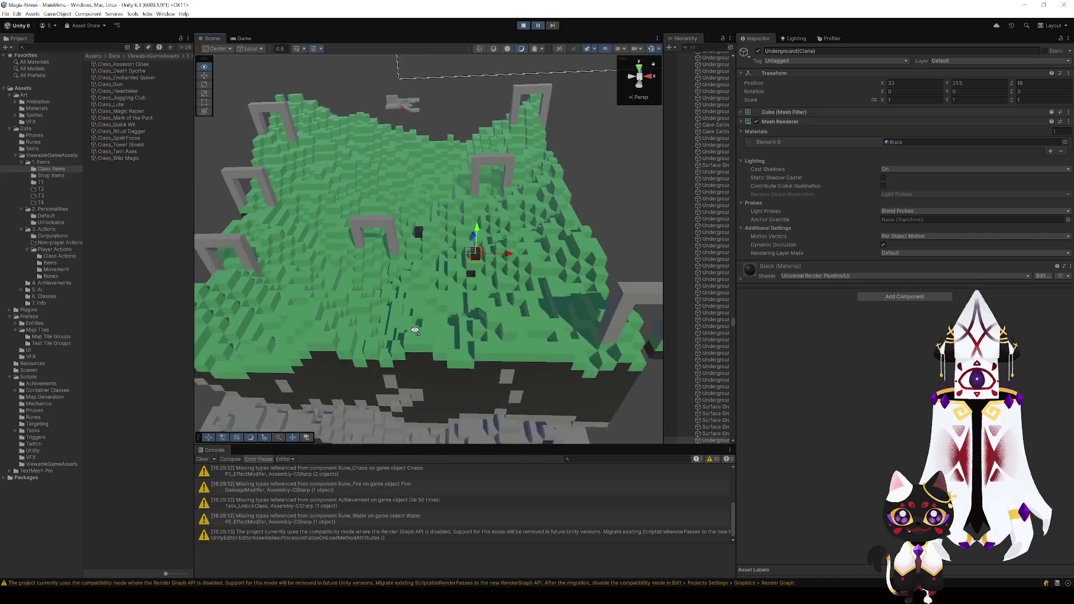
pyautogui.scroll(-5, 413, 325)
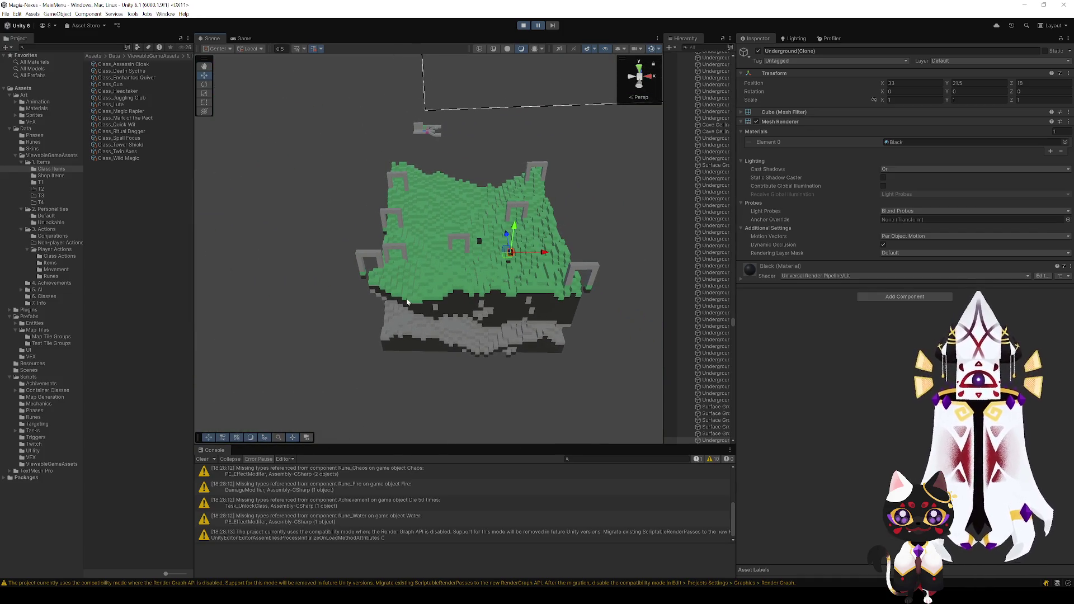
pyautogui.scroll(10, 268, 215)
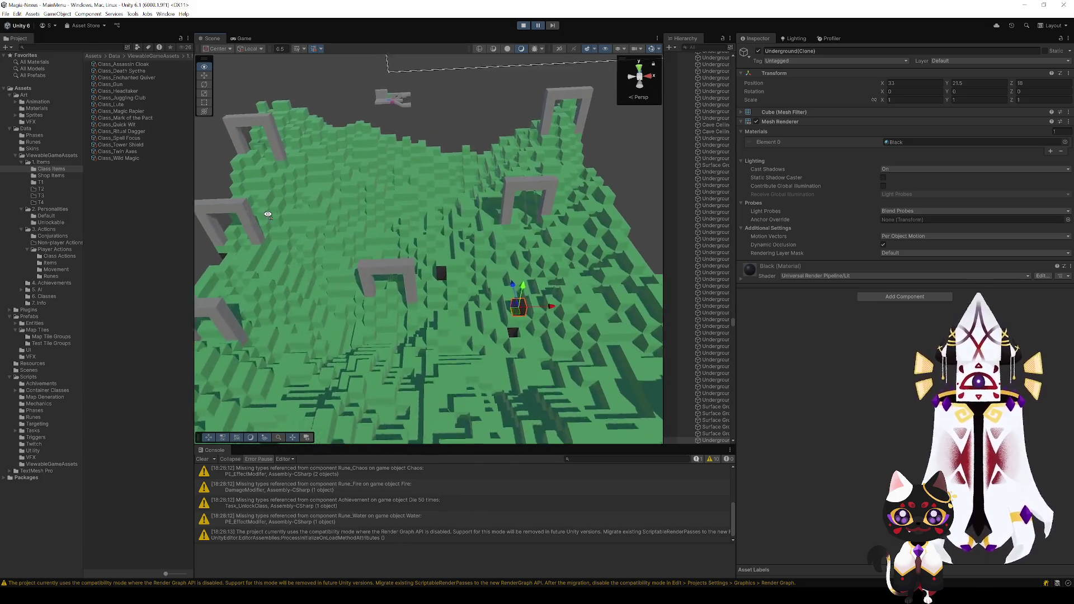
pyautogui.moveTo(268, 215)
pyautogui.mouseDown()
pyautogui.moveTo(288, 233)
pyautogui.moveTo(532, 272)
pyautogui.mouseUp()
pyautogui.moveTo(415, 287)
pyautogui.mouseDown()
pyautogui.moveTo(432, 248)
pyautogui.moveTo(500, 242)
pyautogui.moveTo(451, 240)
pyautogui.moveTo(443, 268)
pyautogui.moveTo(473, 349)
pyautogui.mouseUp()
pyautogui.click(500, 242)
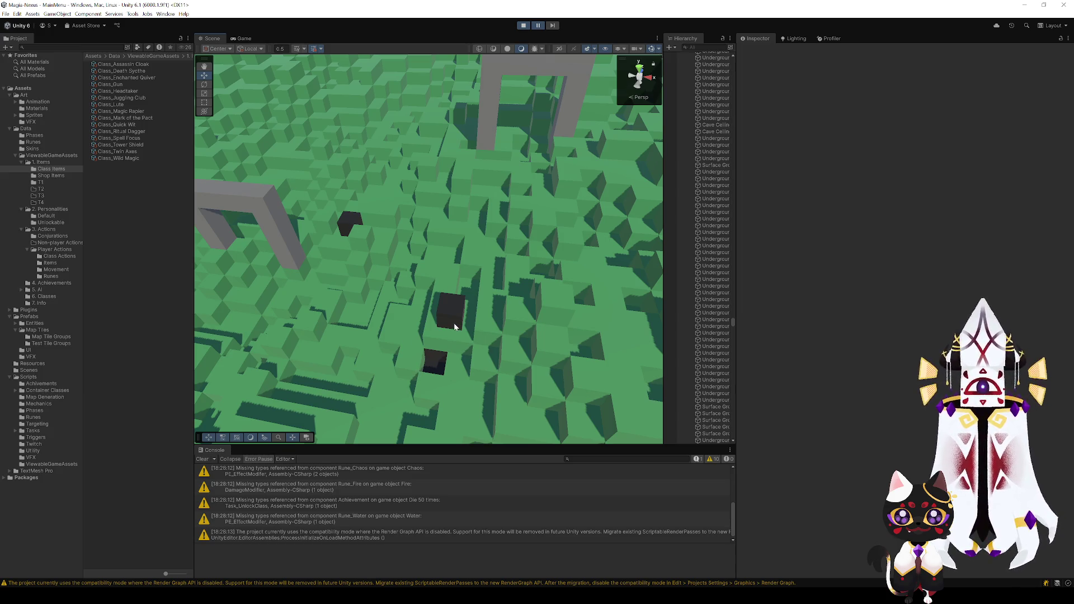
pyautogui.scroll(-10, 476, 288)
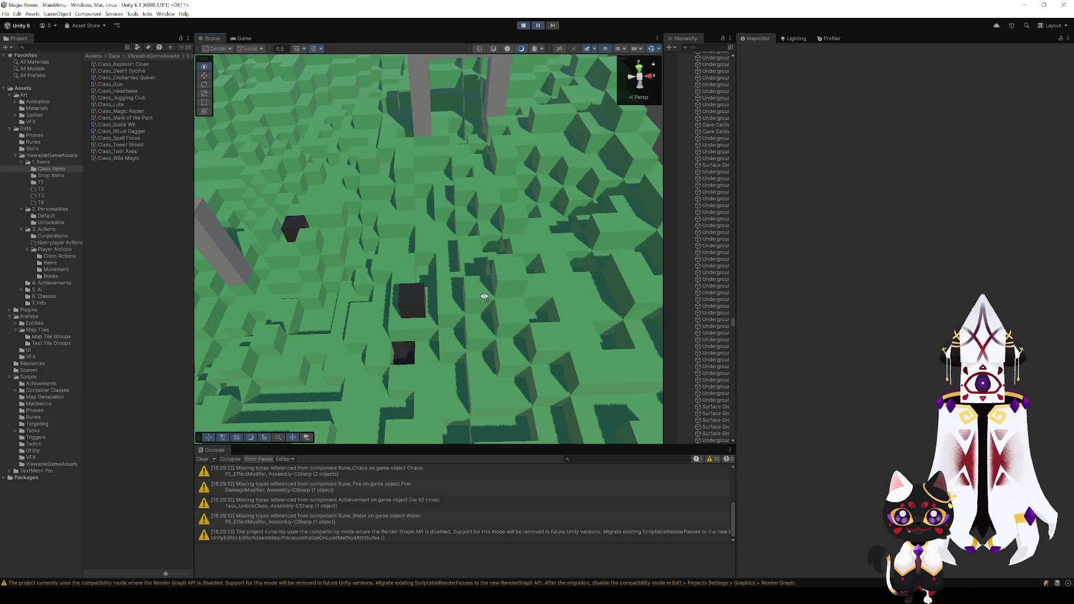
pyautogui.scroll(3, 489, 292)
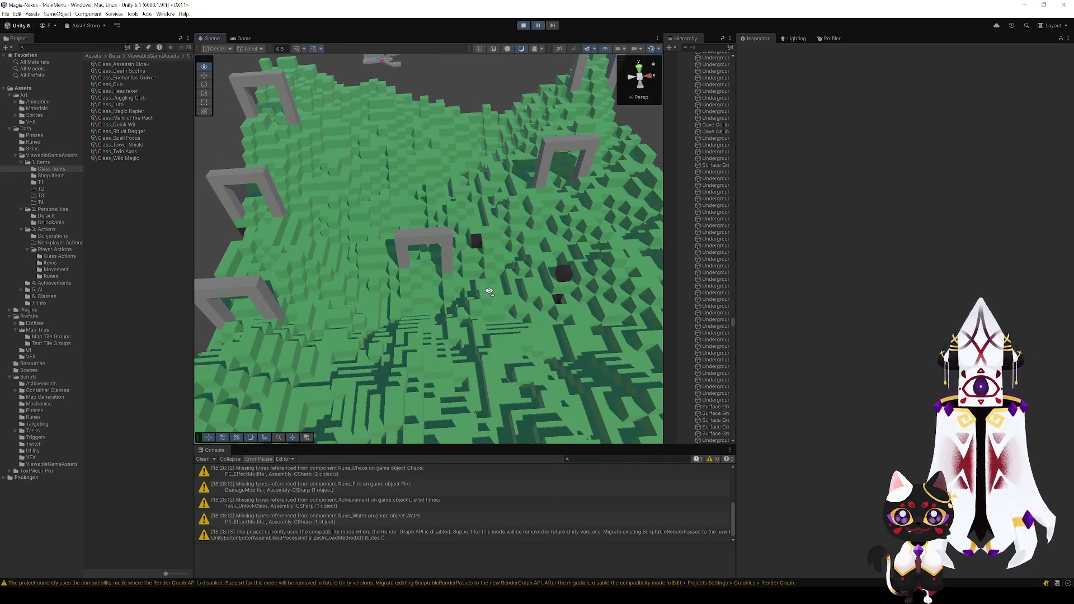
pyautogui.scroll(-5, 489, 292)
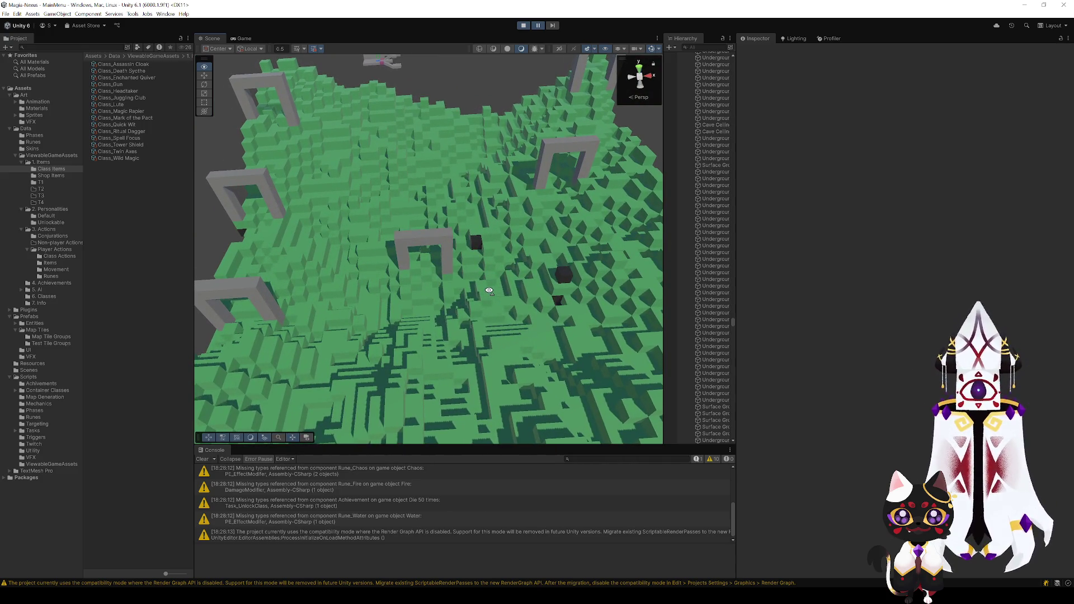
pyautogui.scroll(4, 489, 292)
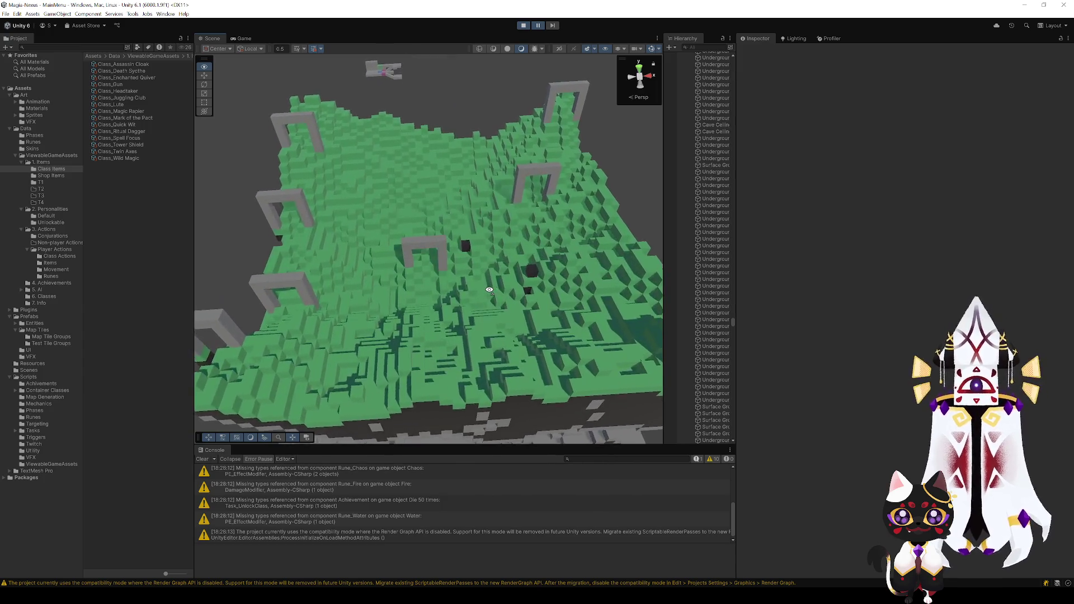
pyautogui.scroll(5, 489, 291)
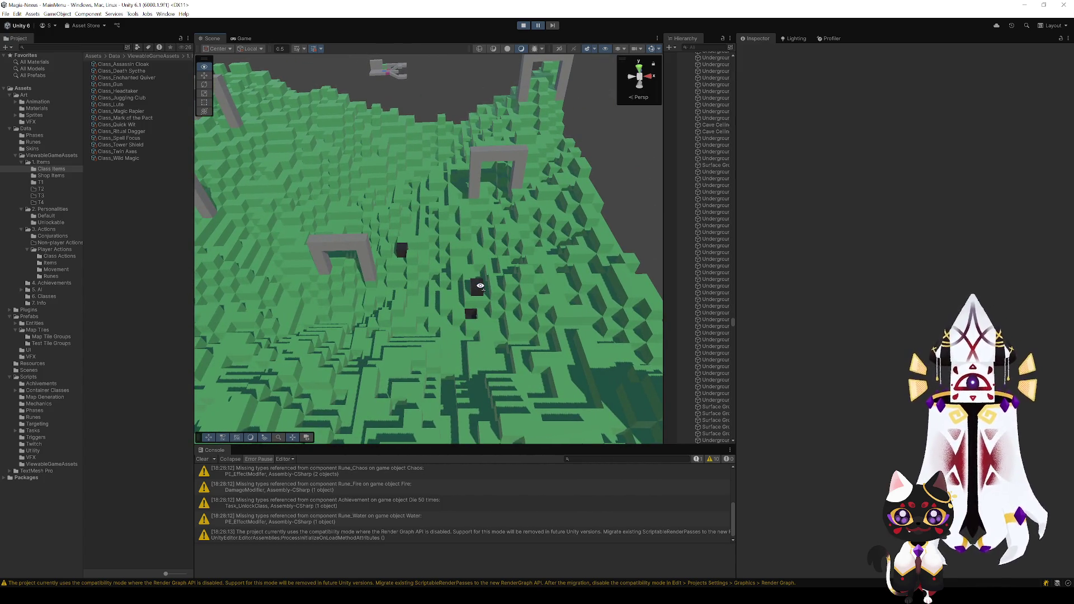
pyautogui.moveTo(480, 286); pyautogui.dragTo(481, 285)
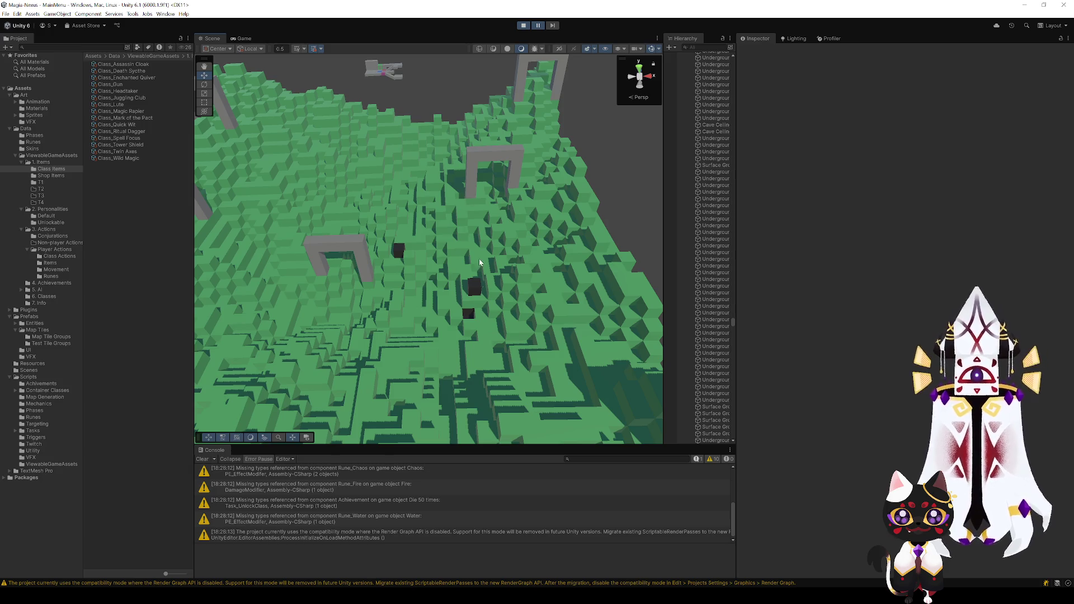
pyautogui.scroll(-5, 456, 245)
pyautogui.moveTo(455, 244)
pyautogui.mouseDown()
pyautogui.moveTo(443, 205)
pyautogui.moveTo(412, 186)
pyautogui.moveTo(616, 240)
pyautogui.moveTo(617, 261)
pyautogui.moveTo(439, 247)
pyautogui.moveTo(445, 269)
pyautogui.moveTo(428, 235)
pyautogui.mouseUp()
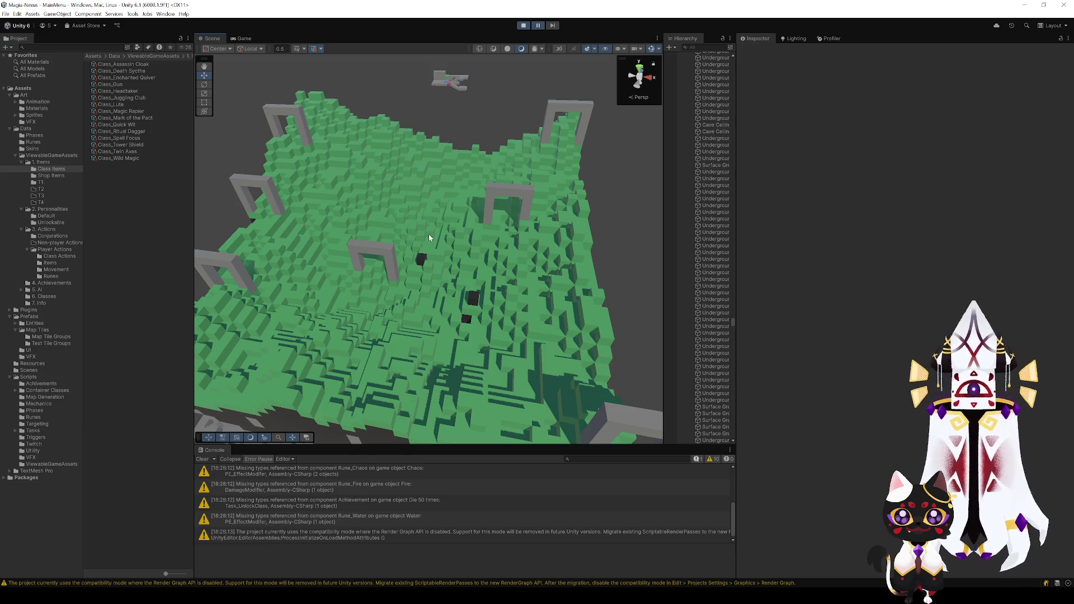
pyautogui.moveTo(430, 238)
pyautogui.mouseDown()
pyautogui.moveTo(422, 242)
pyautogui.moveTo(443, 264)
pyautogui.moveTo(426, 263)
pyautogui.moveTo(441, 270)
pyautogui.mouseUp()
pyautogui.scroll(5, 442, 270)
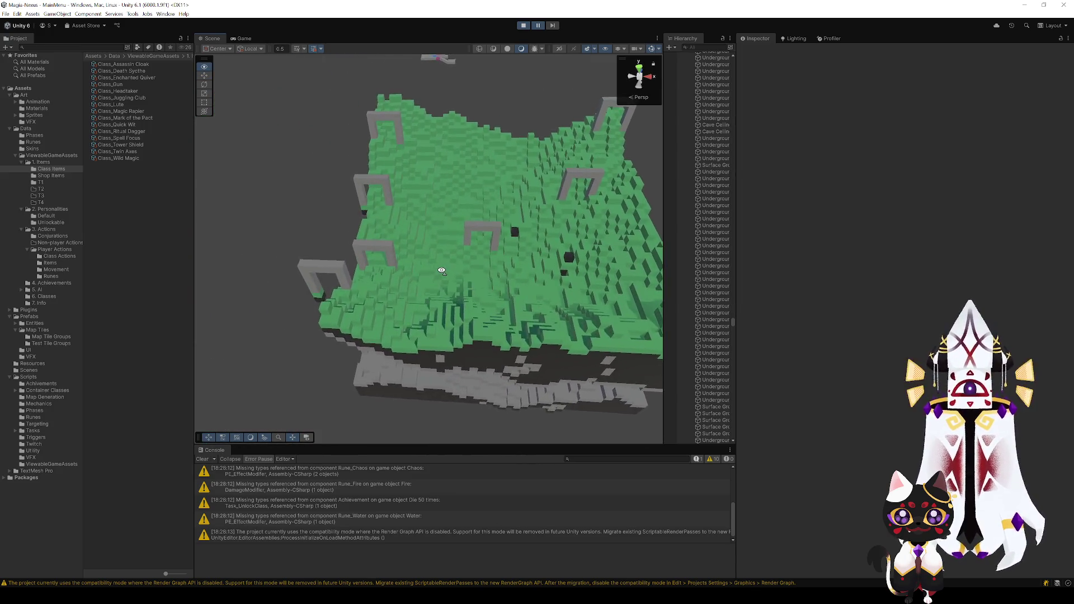
pyautogui.scroll(6, 442, 263)
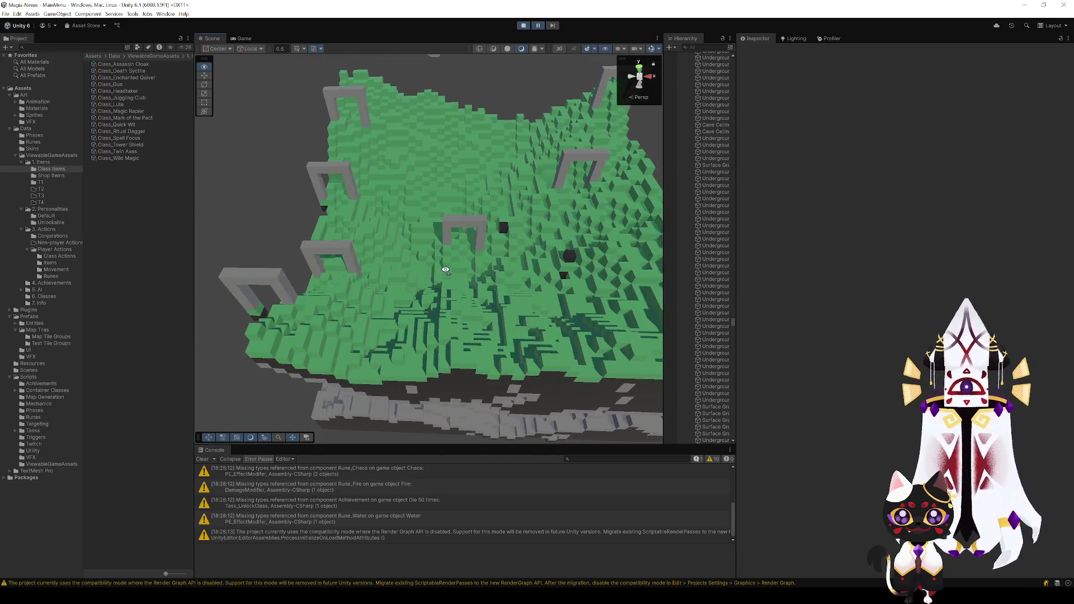
pyautogui.scroll(-5, 434, 249)
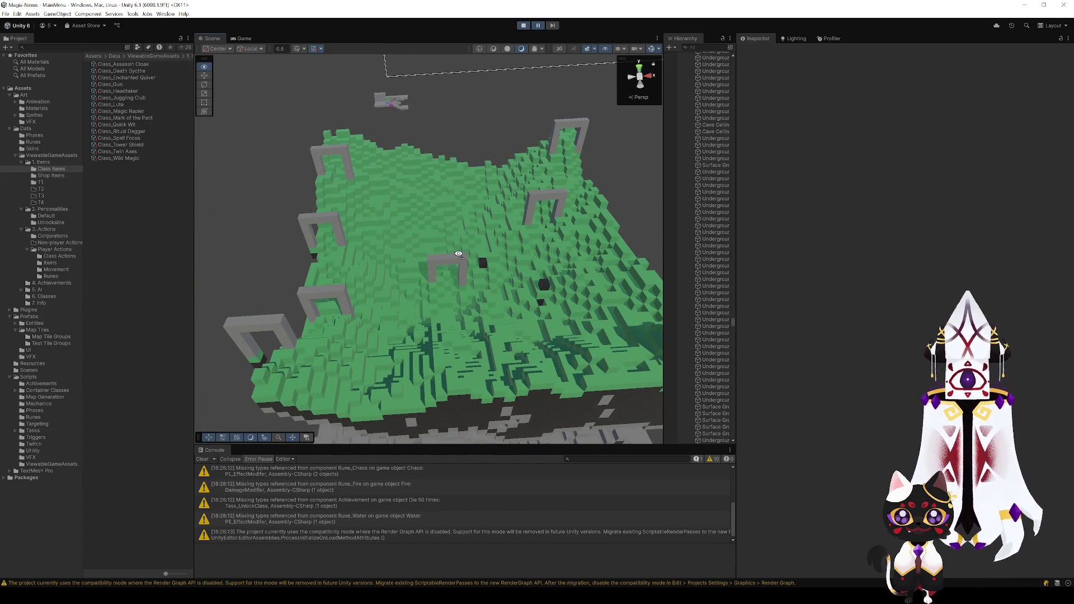
pyautogui.moveTo(458, 254)
pyautogui.mouseDown()
pyautogui.moveTo(417, 218)
pyautogui.moveTo(540, 264)
pyautogui.moveTo(481, 241)
pyautogui.moveTo(419, 263)
pyautogui.moveTo(425, 254)
pyautogui.moveTo(432, 292)
pyautogui.mouseUp()
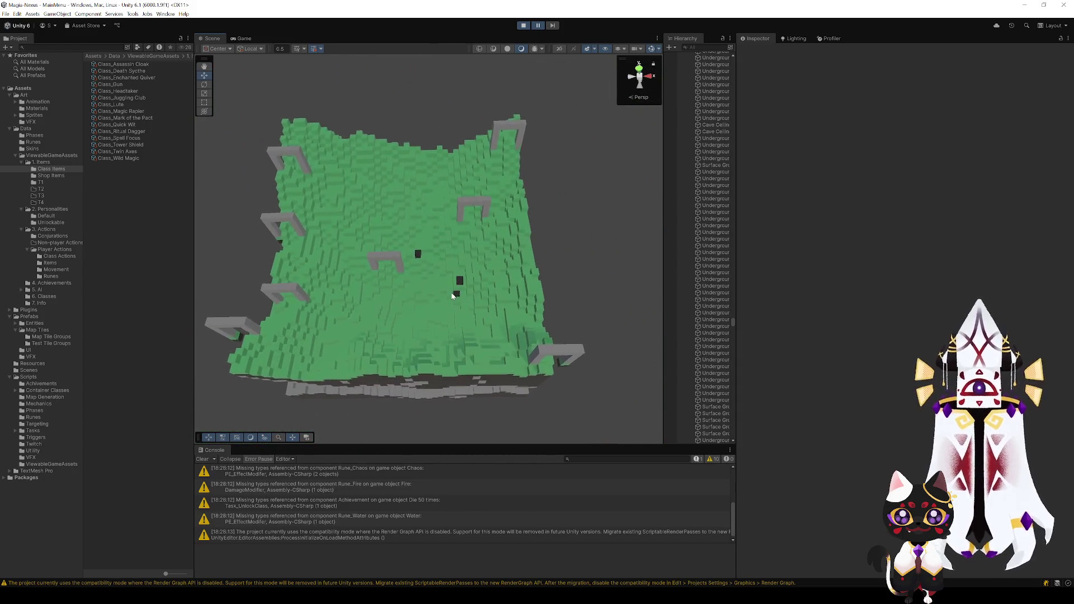
pyautogui.moveTo(493, 263)
pyautogui.mouseDown()
pyautogui.moveTo(434, 212)
pyautogui.moveTo(216, 187)
pyautogui.moveTo(492, 204)
pyautogui.moveTo(499, 228)
pyautogui.moveTo(511, 223)
pyautogui.moveTo(309, 204)
pyautogui.moveTo(319, 232)
pyautogui.moveTo(404, 269)
pyautogui.moveTo(443, 248)
pyautogui.moveTo(495, 249)
pyautogui.moveTo(482, 240)
pyautogui.moveTo(496, 248)
pyautogui.moveTo(498, 223)
pyautogui.moveTo(560, 206)
pyautogui.moveTo(407, 282)
pyautogui.moveTo(462, 291)
pyautogui.moveTo(463, 271)
pyautogui.moveTo(399, 325)
pyautogui.mouseUp()
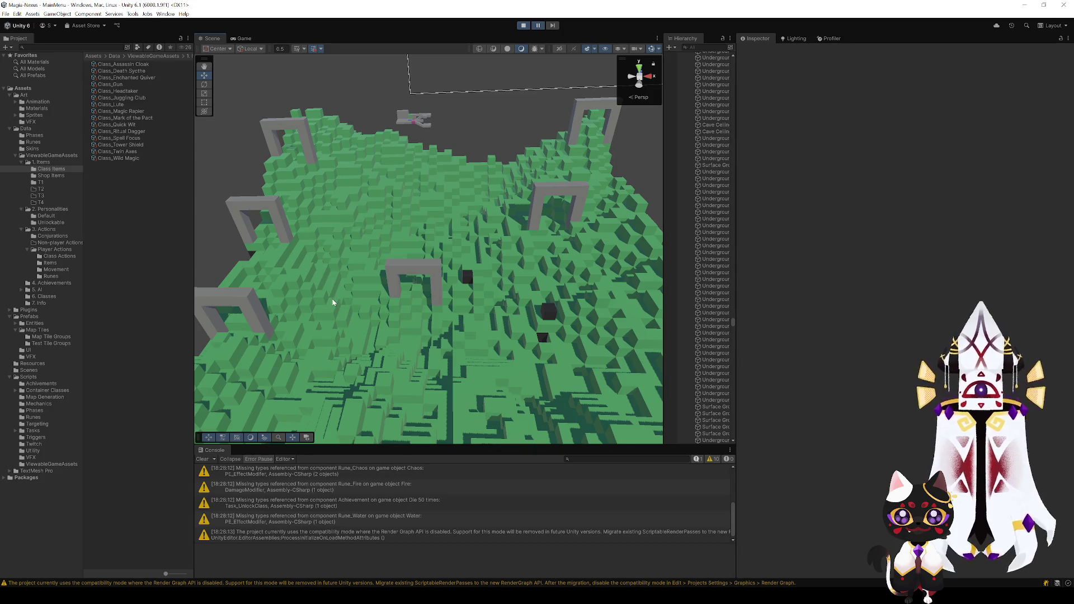
pyautogui.moveTo(333, 302)
pyautogui.mouseDown()
pyautogui.moveTo(314, 270)
pyautogui.moveTo(470, 268)
pyautogui.moveTo(498, 205)
pyautogui.moveTo(515, 235)
pyautogui.moveTo(462, 267)
pyautogui.moveTo(439, 254)
pyautogui.moveTo(501, 226)
pyautogui.mouseUp()
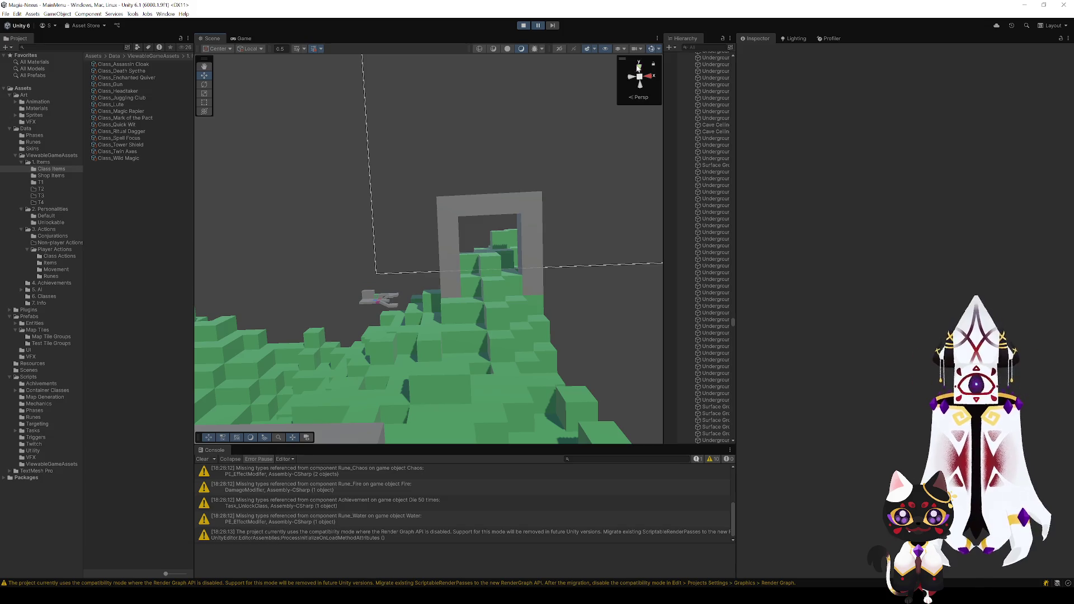
pyautogui.click(638, 68)
pyautogui.click(646, 78)
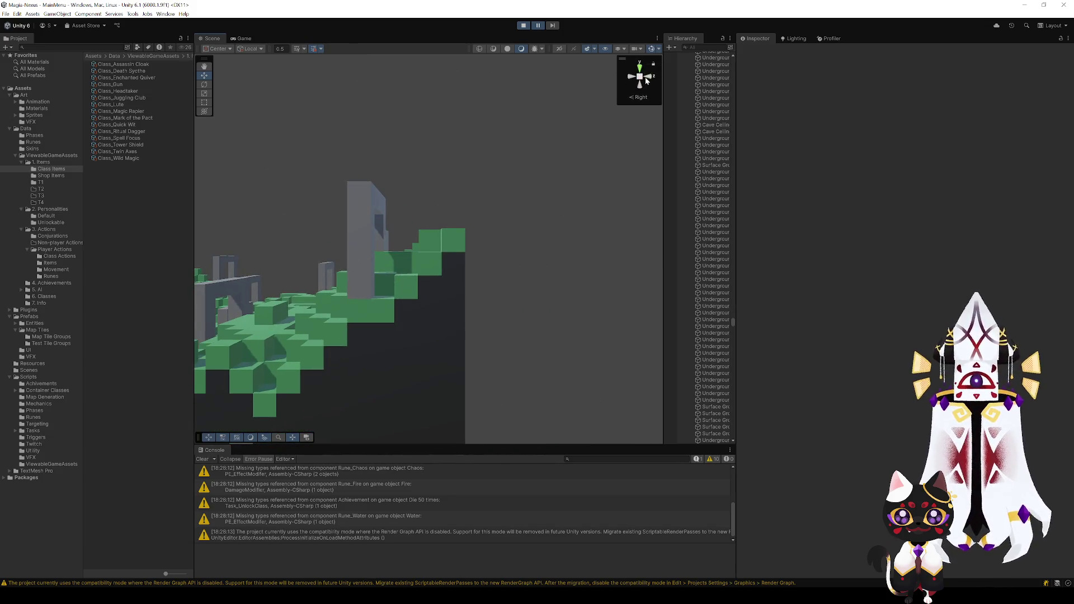
pyautogui.click(647, 80)
pyautogui.moveTo(582, 162)
pyautogui.mouseDown()
pyautogui.moveTo(537, 209)
pyautogui.moveTo(769, 225)
pyautogui.moveTo(958, 204)
pyautogui.moveTo(985, 230)
pyautogui.moveTo(965, 236)
pyautogui.moveTo(966, 224)
pyautogui.moveTo(976, 223)
pyautogui.moveTo(965, 279)
pyautogui.moveTo(944, 324)
pyautogui.moveTo(273, 318)
pyautogui.moveTo(529, 279)
pyautogui.mouseUp()
pyautogui.press('w')
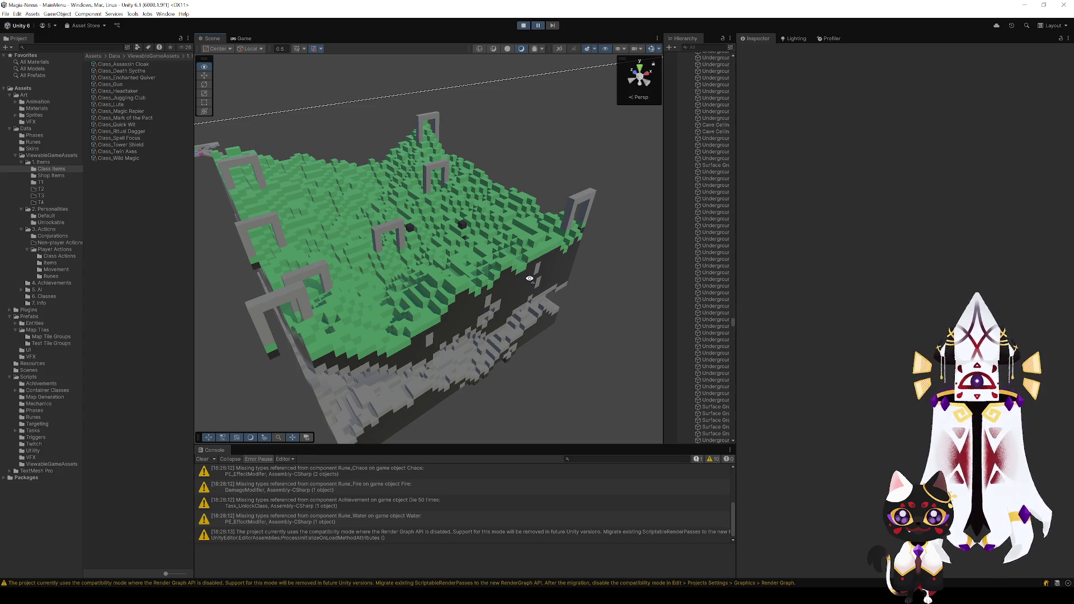
pyautogui.moveTo(529, 279)
pyautogui.mouseDown()
pyautogui.moveTo(363, 265)
pyautogui.moveTo(190, 278)
pyautogui.moveTo(297, 307)
pyautogui.moveTo(330, 292)
pyautogui.moveTo(395, 307)
pyautogui.moveTo(405, 324)
pyautogui.moveTo(433, 245)
pyautogui.moveTo(438, 329)
pyautogui.mouseUp()
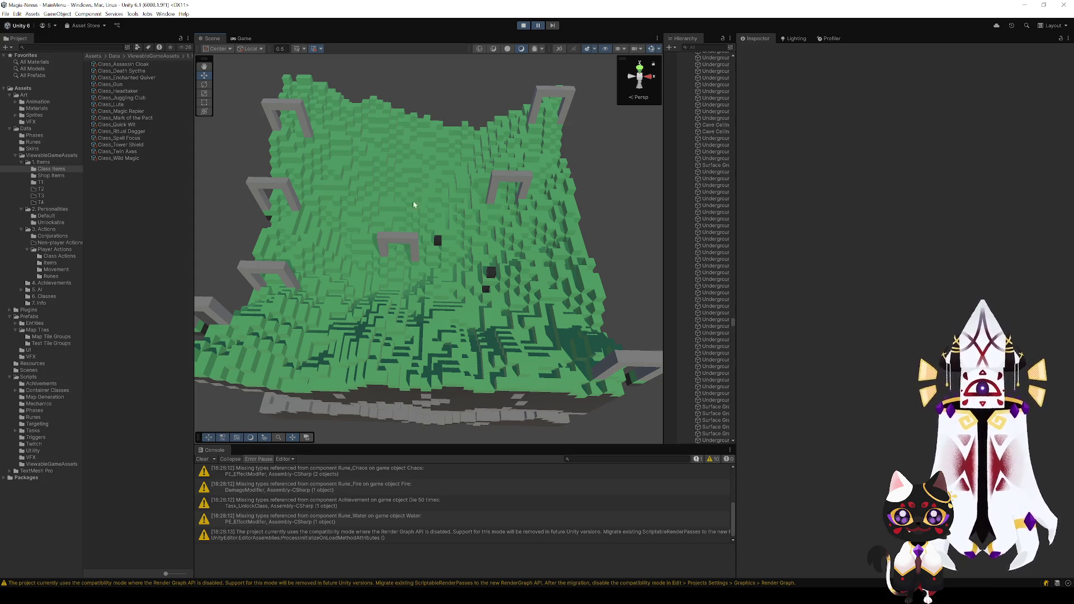
pyautogui.moveTo(414, 204)
pyautogui.mouseDown()
pyautogui.moveTo(446, 244)
pyautogui.moveTo(398, 265)
pyautogui.moveTo(424, 269)
pyautogui.moveTo(431, 220)
pyautogui.moveTo(449, 244)
pyautogui.mouseUp()
pyautogui.scroll(3, 399, 265)
pyautogui.moveTo(449, 244); pyautogui.dragTo(450, 247)
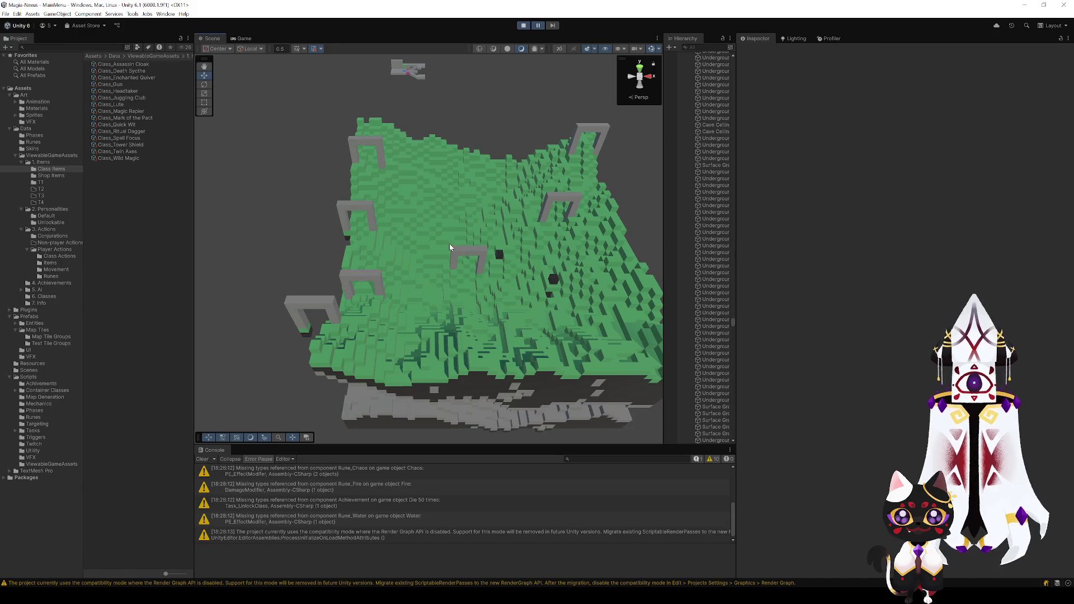
# - Stop the running game and browse the Shop Items, T1 and Personalities folders in the Project window
pyautogui.click(525, 27)
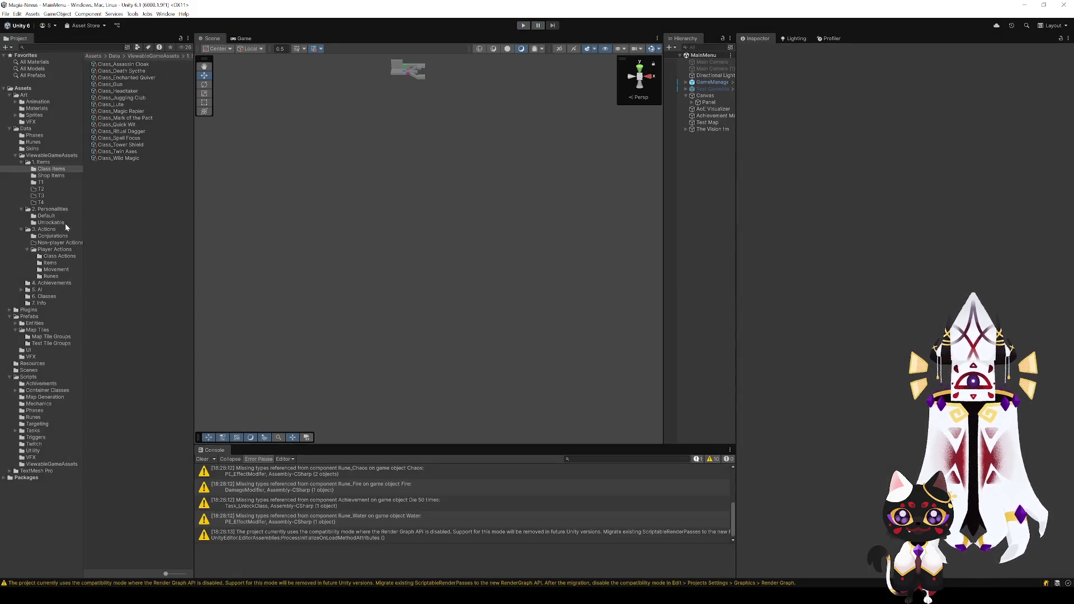
pyautogui.click(38, 176)
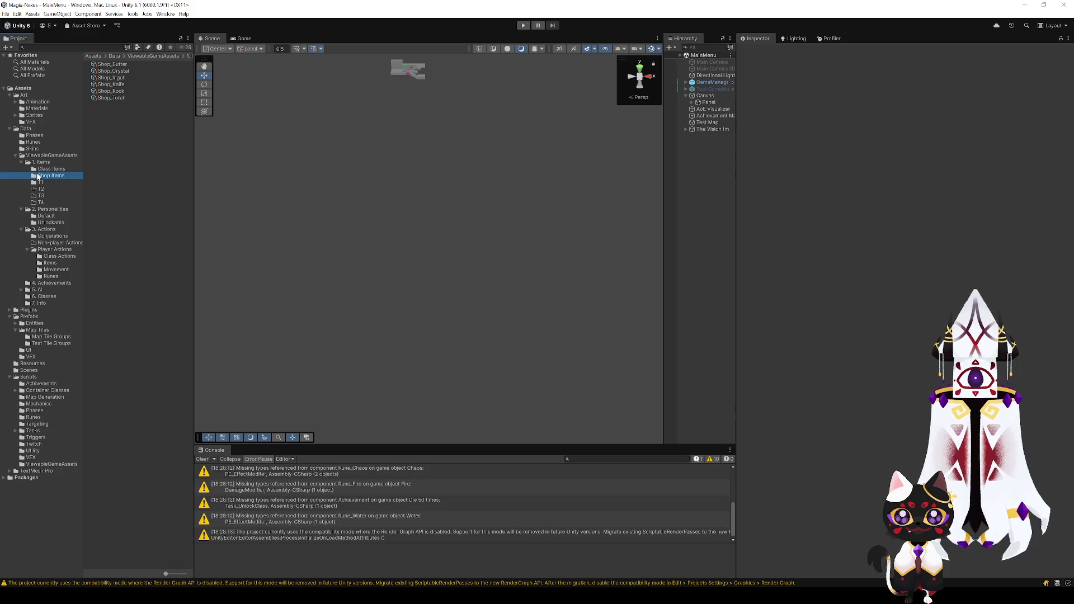
pyautogui.click(40, 183)
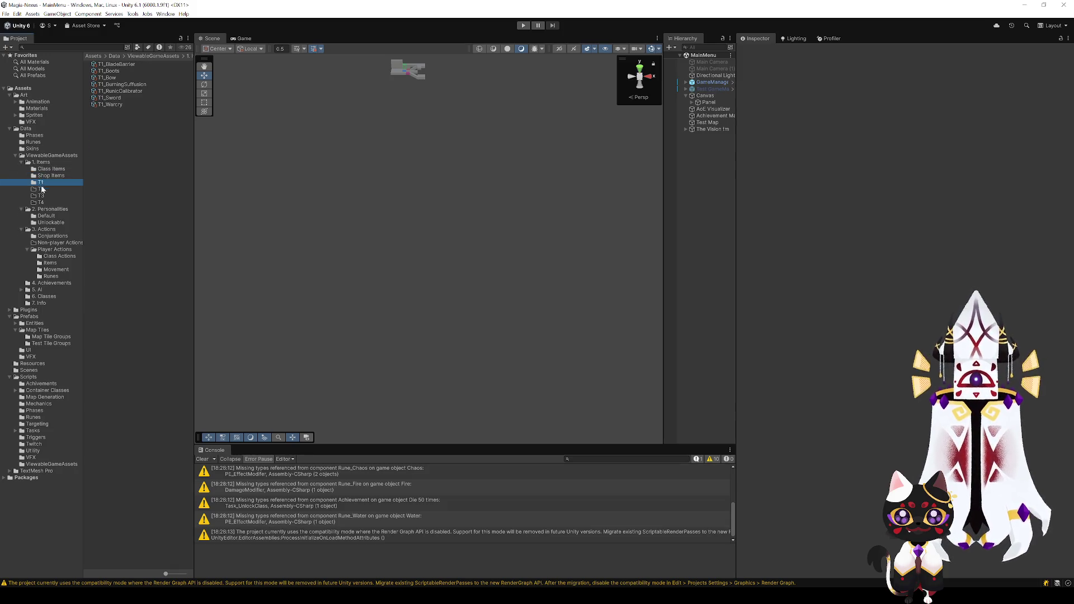
pyautogui.click(50, 223)
pyautogui.click(51, 211)
pyautogui.click(52, 223)
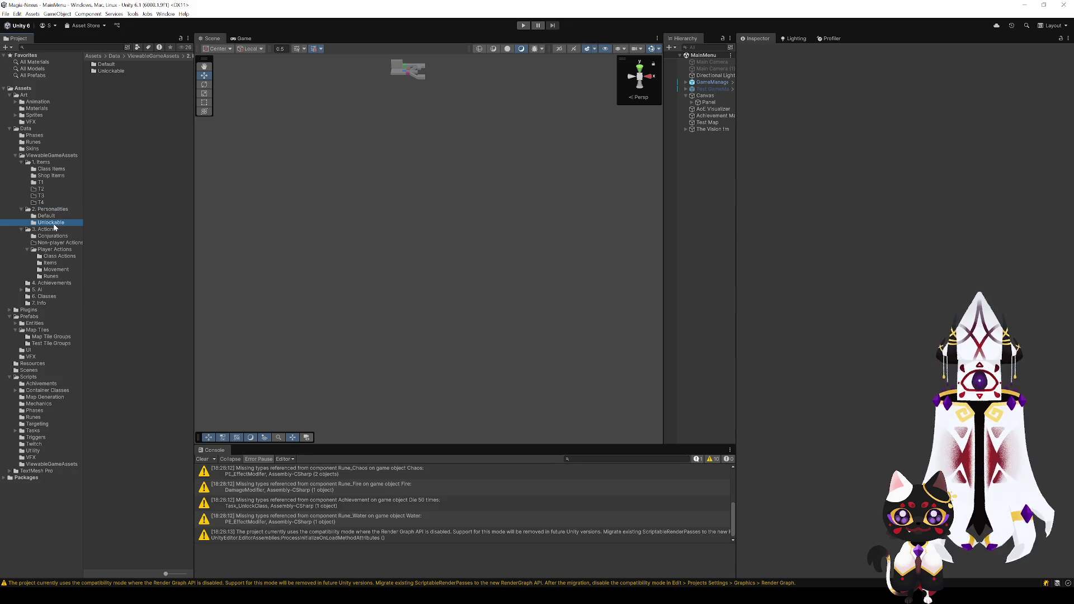
pyautogui.click(50, 210)
pyautogui.click(51, 216)
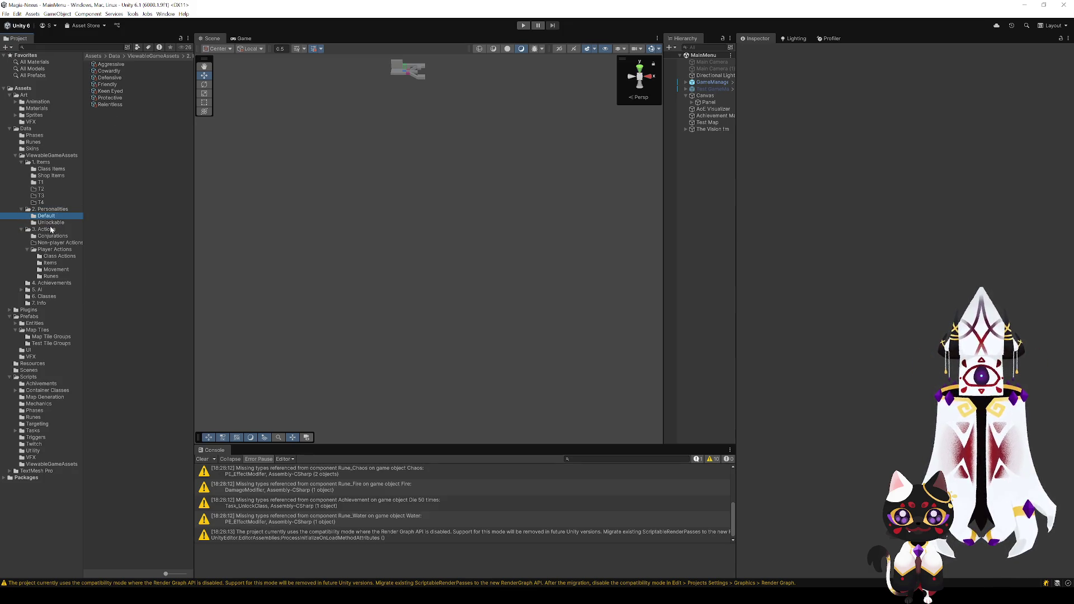
pyautogui.click(48, 223)
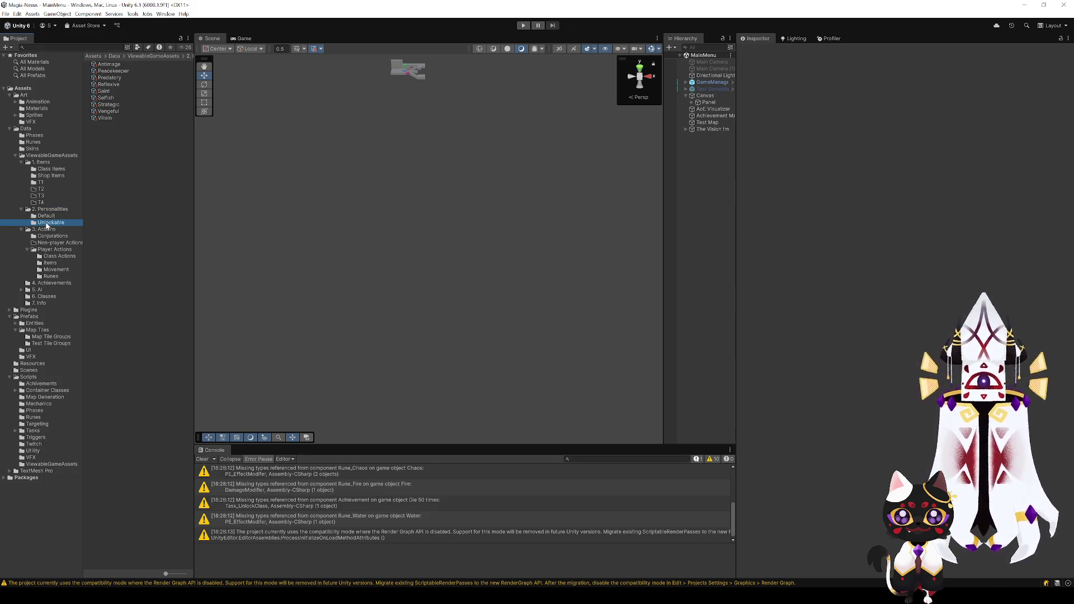
pyautogui.click(47, 209)
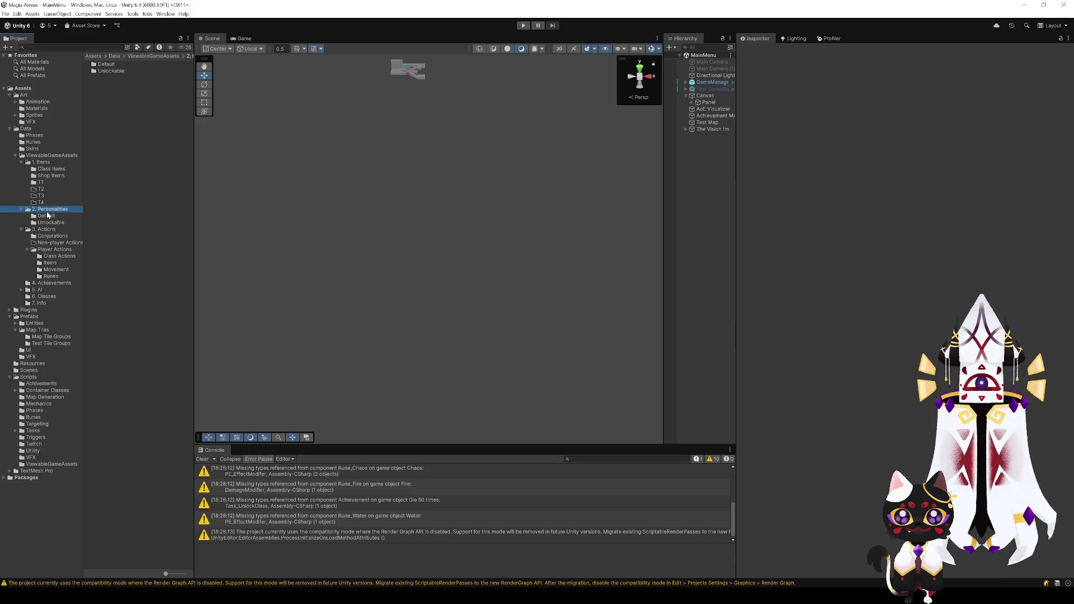
# - Browse the Class Items, Shop Items, Data, Phases and rune asset folders
pyautogui.click(42, 169)
pyautogui.click(45, 175)
pyautogui.click(41, 182)
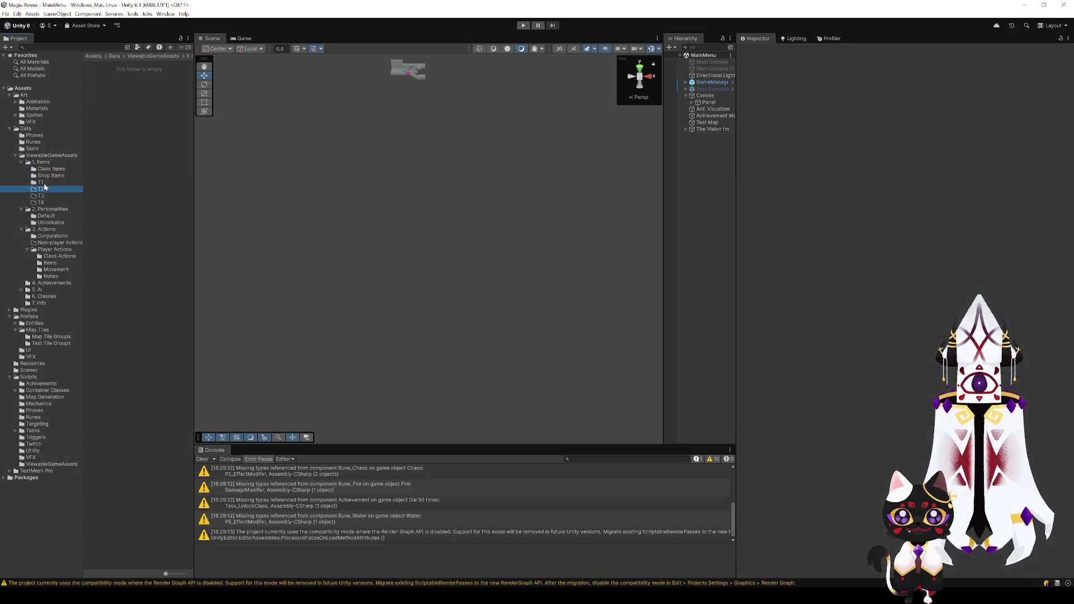
pyautogui.click(38, 162)
pyautogui.click(36, 158)
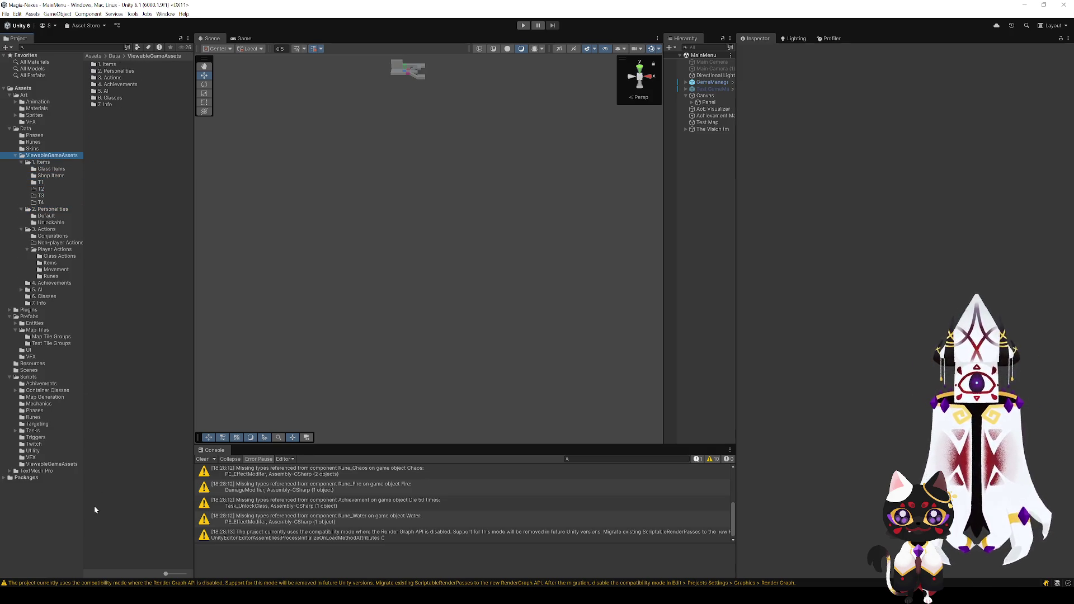
pyautogui.click(29, 128)
pyautogui.click(34, 135)
pyautogui.click(33, 142)
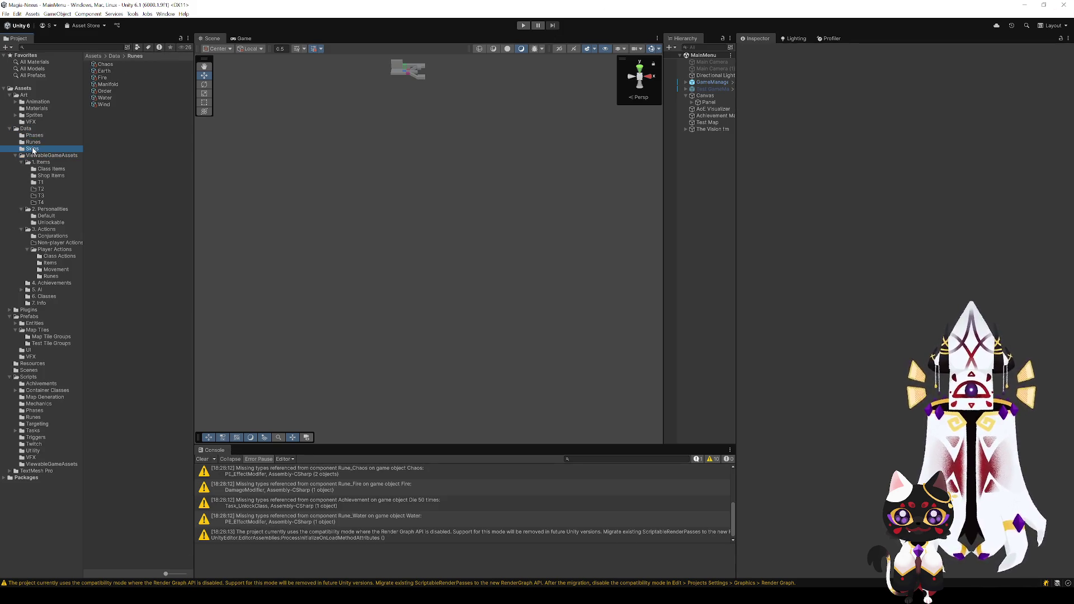
pyautogui.moveTo(402, 323)
pyautogui.mouseDown()
pyautogui.moveTo(386, 233)
pyautogui.moveTo(403, 320)
pyautogui.mouseUp()
# - Revisit the Items, Data and Skins folders, then show the Test Tile Groups TGE prefabs
pyautogui.click(53, 176)
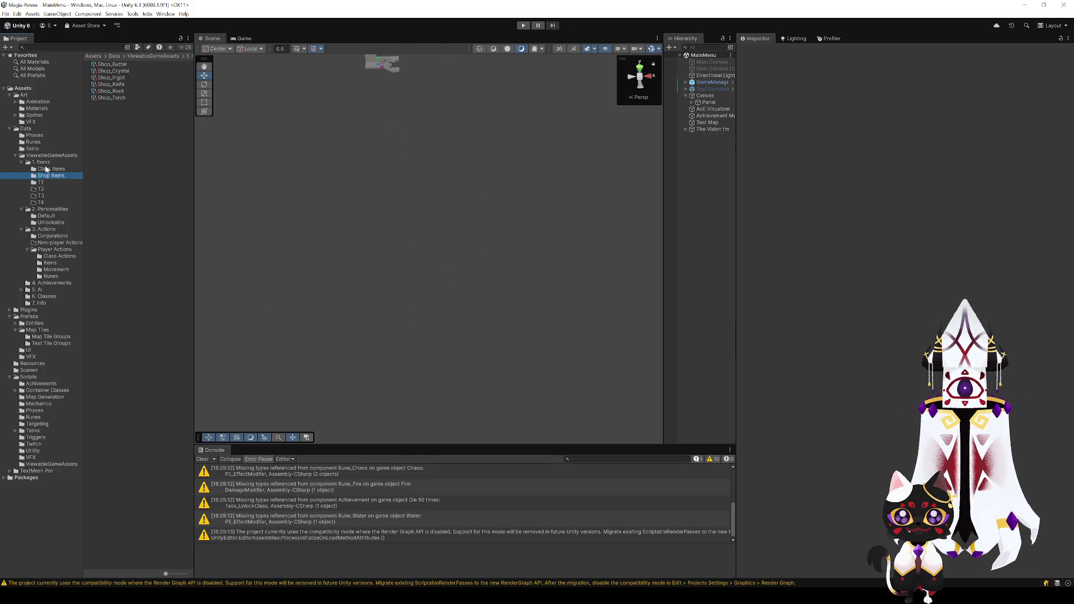
pyautogui.click(43, 163)
pyautogui.click(41, 156)
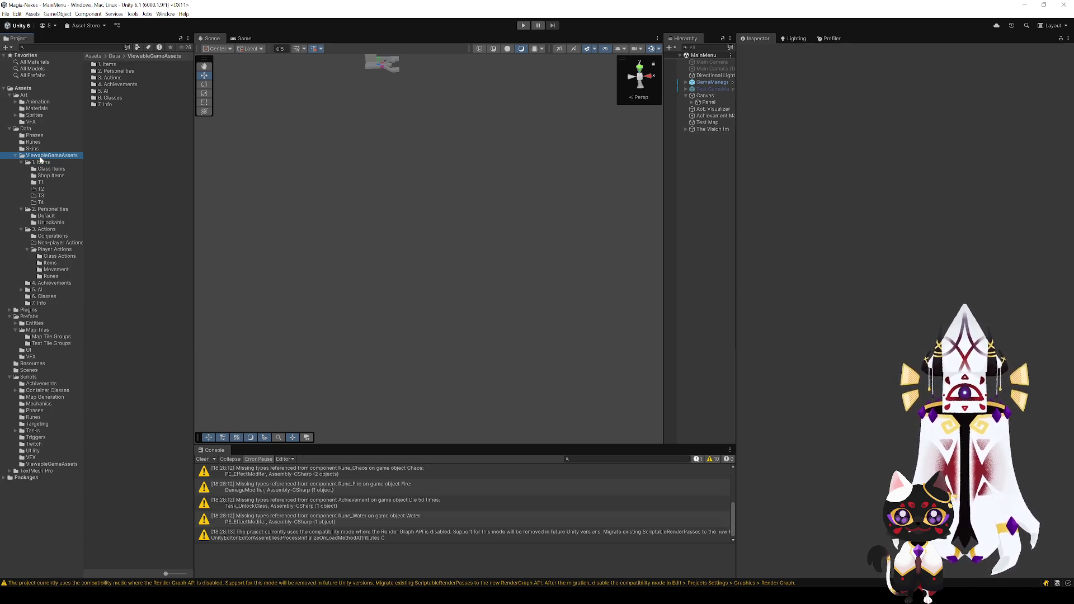
pyautogui.click(37, 162)
pyautogui.click(39, 169)
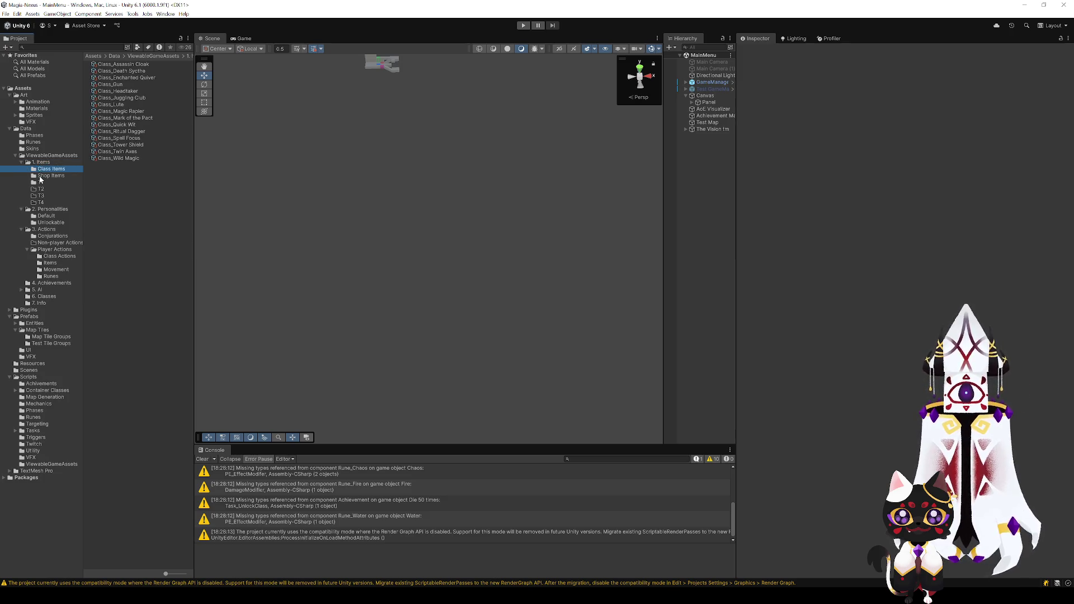
pyautogui.click(42, 177)
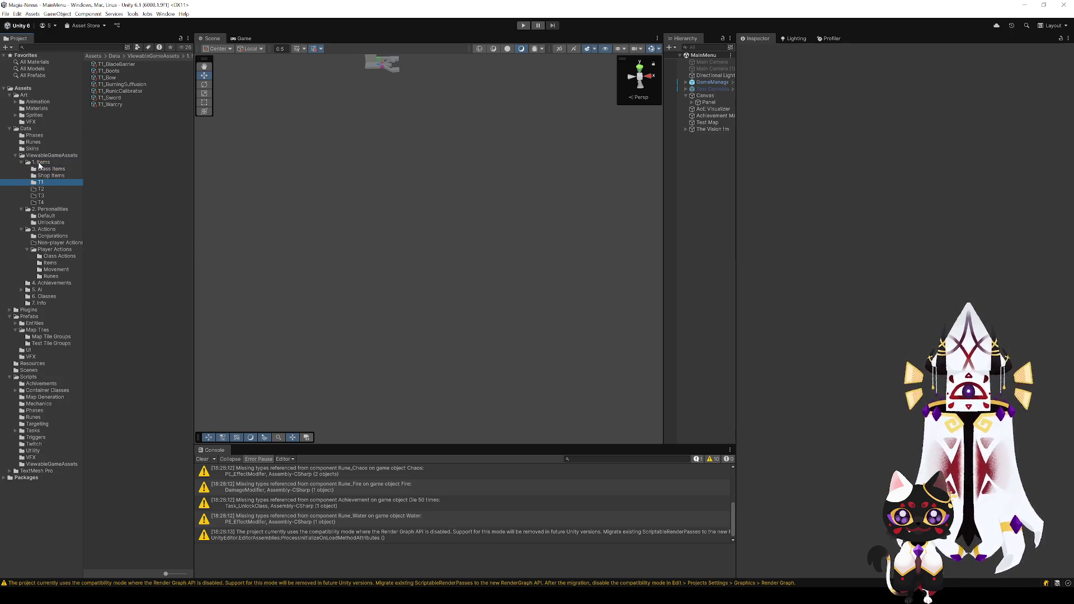
pyautogui.click(39, 163)
pyautogui.click(38, 157)
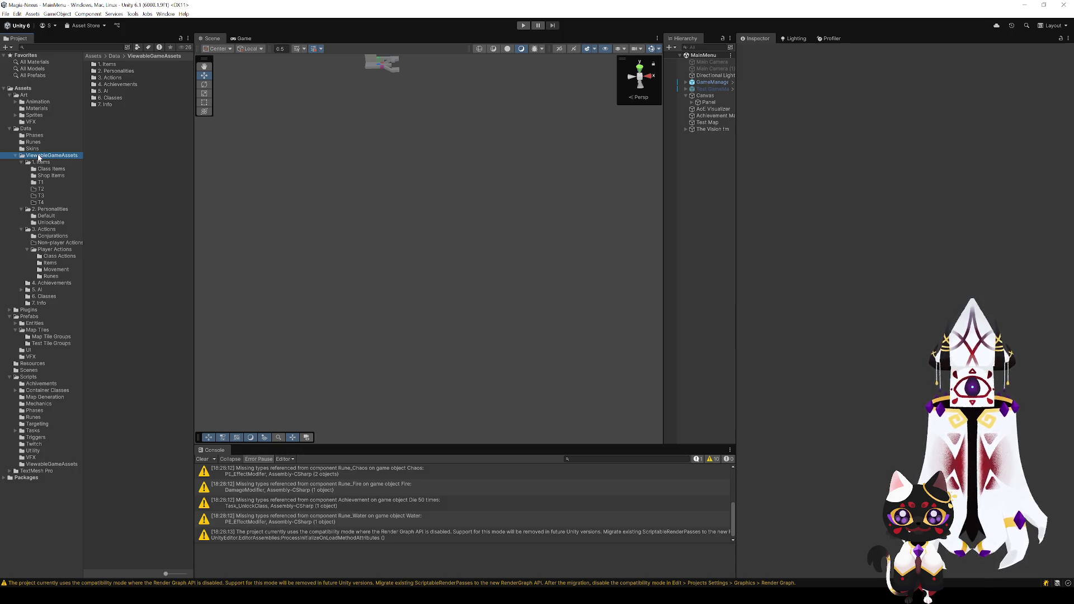
pyautogui.click(35, 129)
pyautogui.click(34, 135)
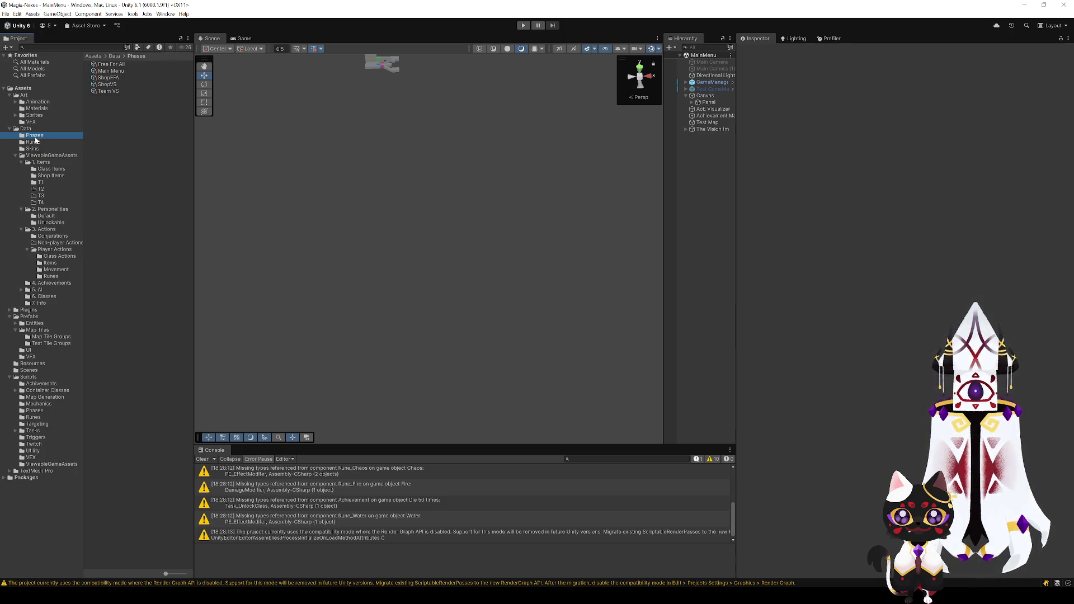
pyautogui.click(36, 149)
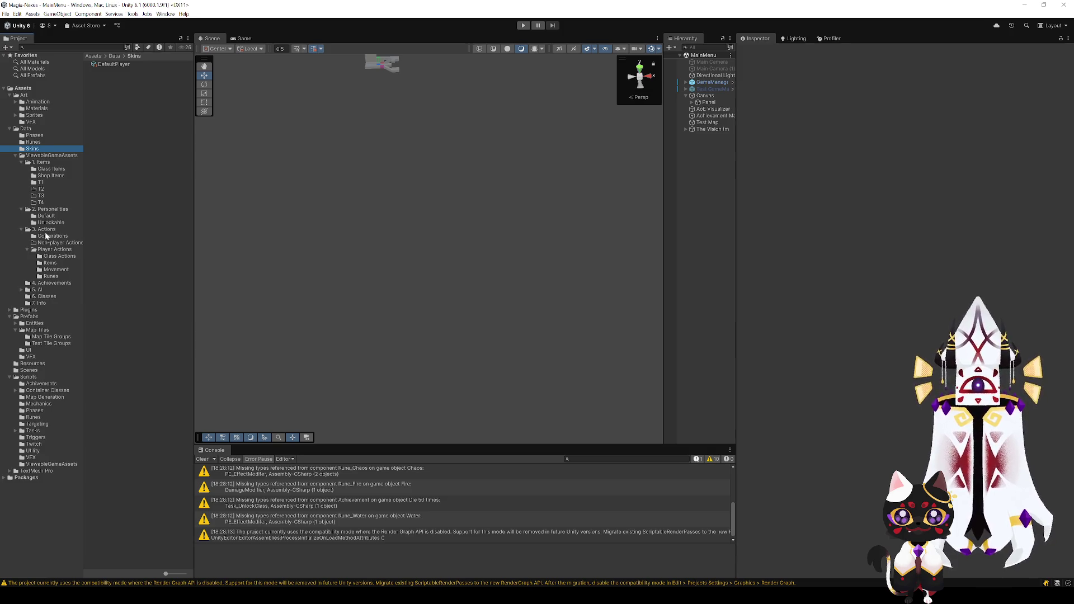
pyautogui.click(45, 170)
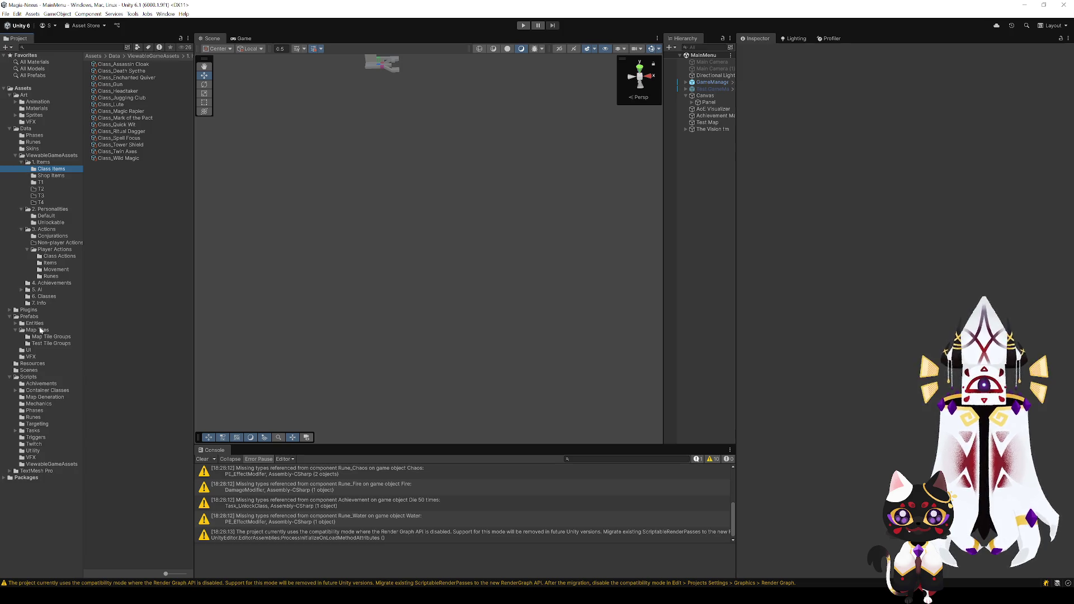
pyautogui.click(49, 343)
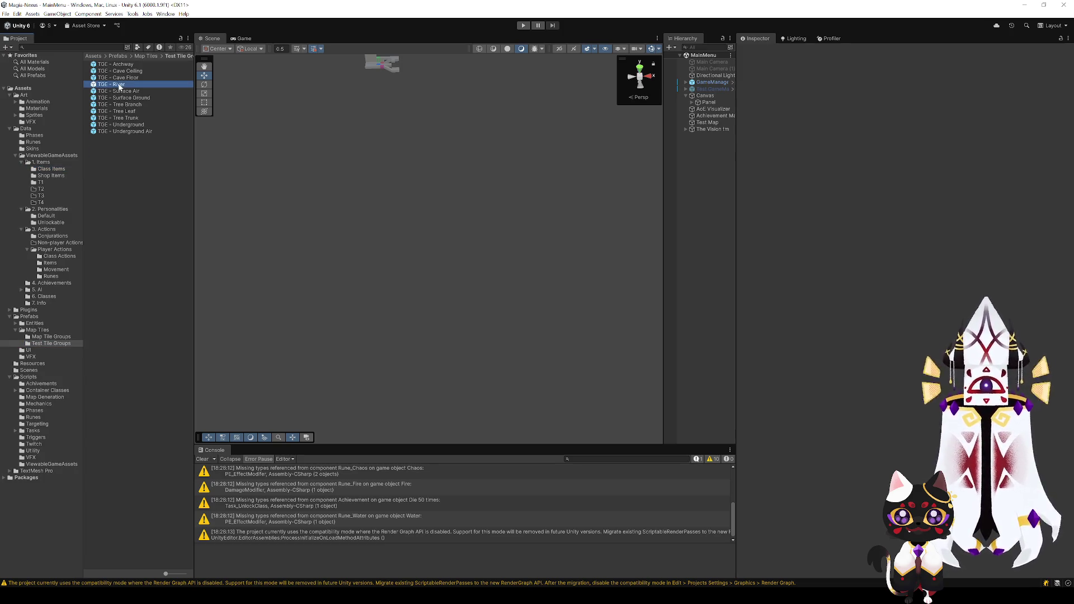
# - Open the TGE - River prefab and reset its WFC Tile Group data
pyautogui.doubleClick(119, 84)
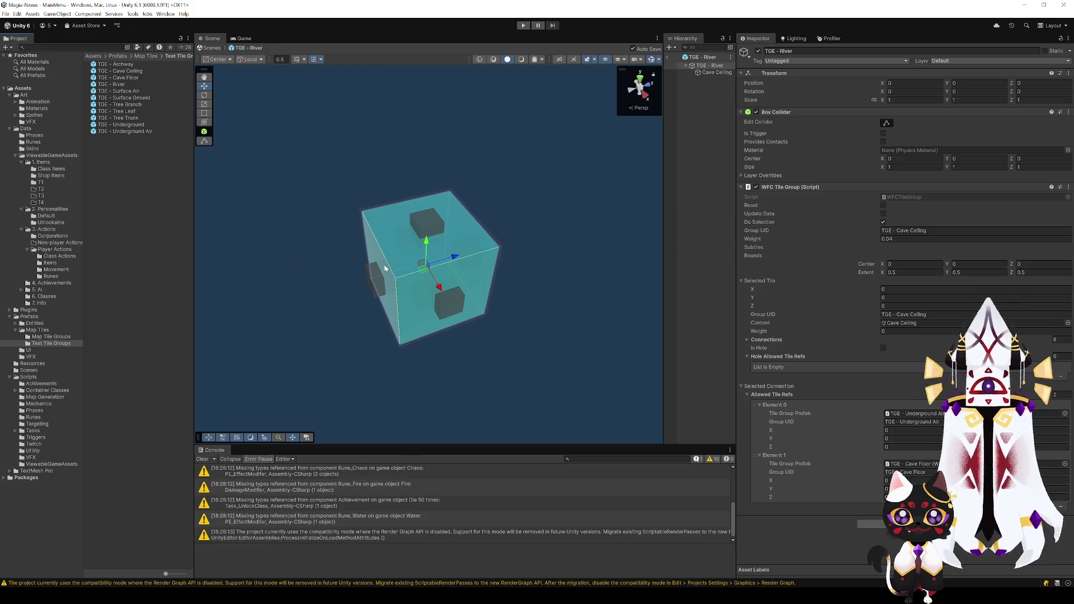
pyautogui.click(373, 289)
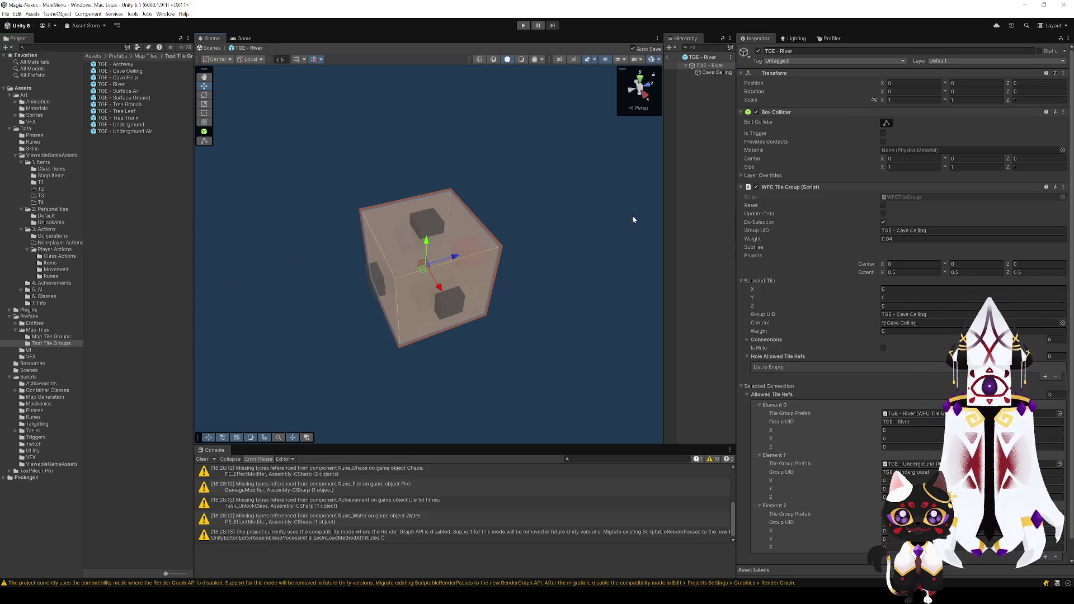
pyautogui.click(882, 205)
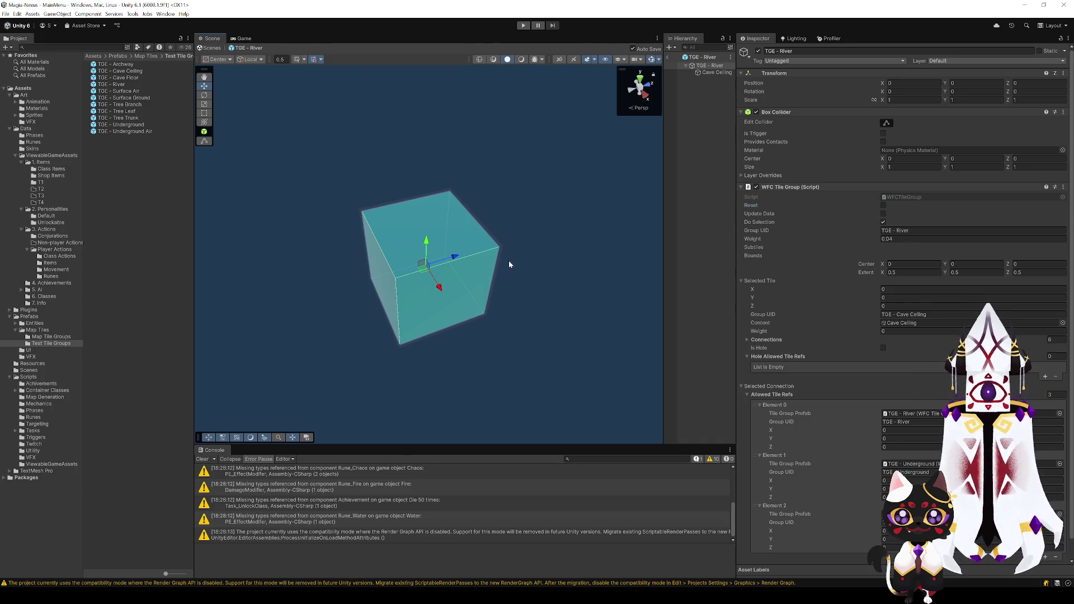
pyautogui.scroll(5, 510, 263)
pyautogui.scroll(-10, 504, 255)
pyautogui.click(437, 237)
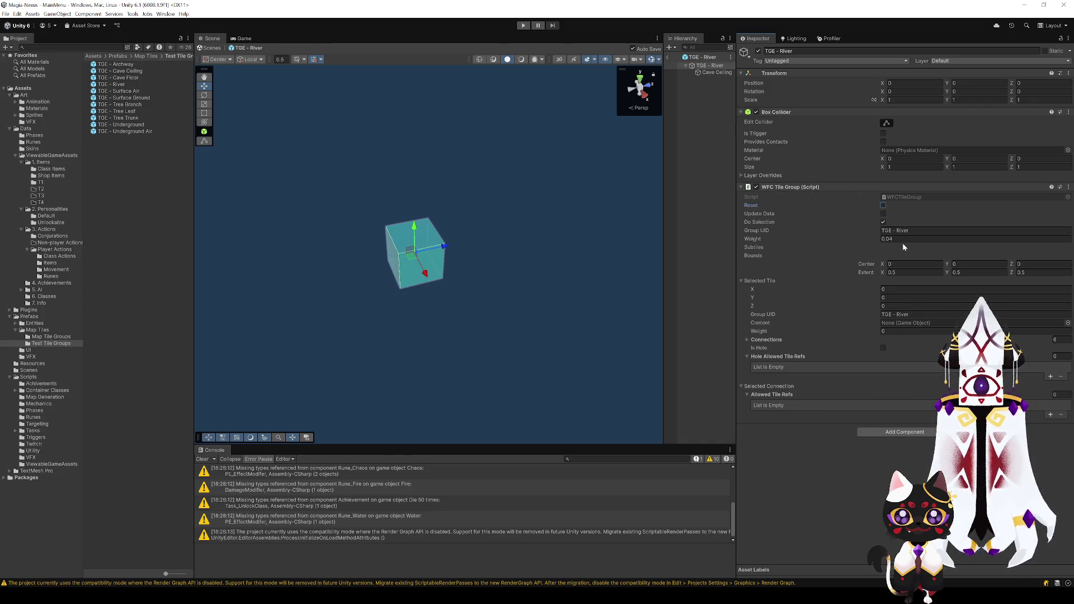
# - Check the Cave Ceiling child, return to the TGE - River root and regenerate its tile data
pyautogui.click(717, 72)
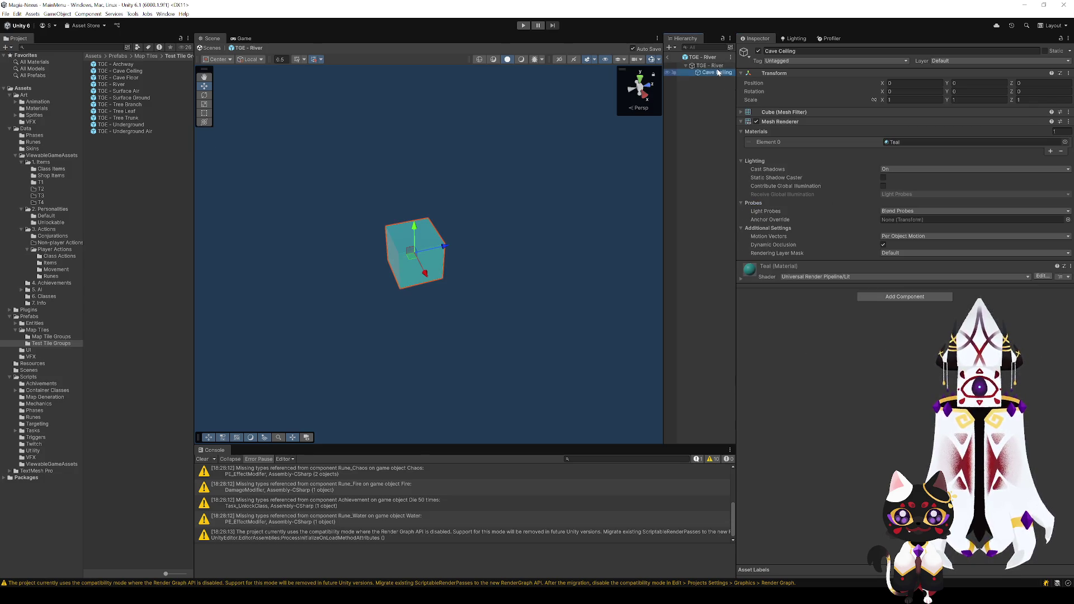
pyautogui.click(709, 65)
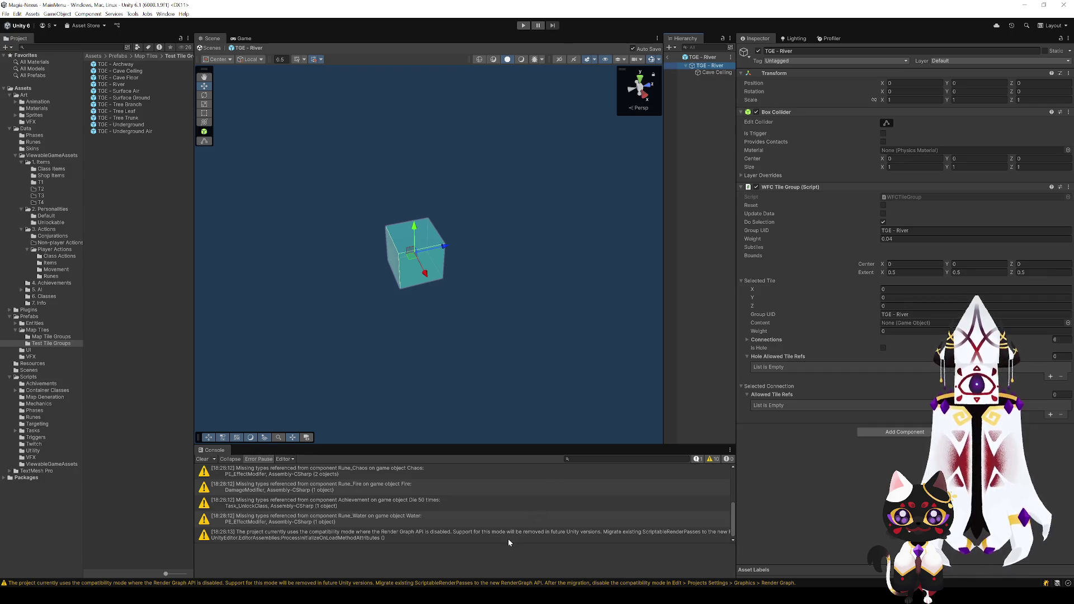
pyautogui.scroll(5, 516, 362)
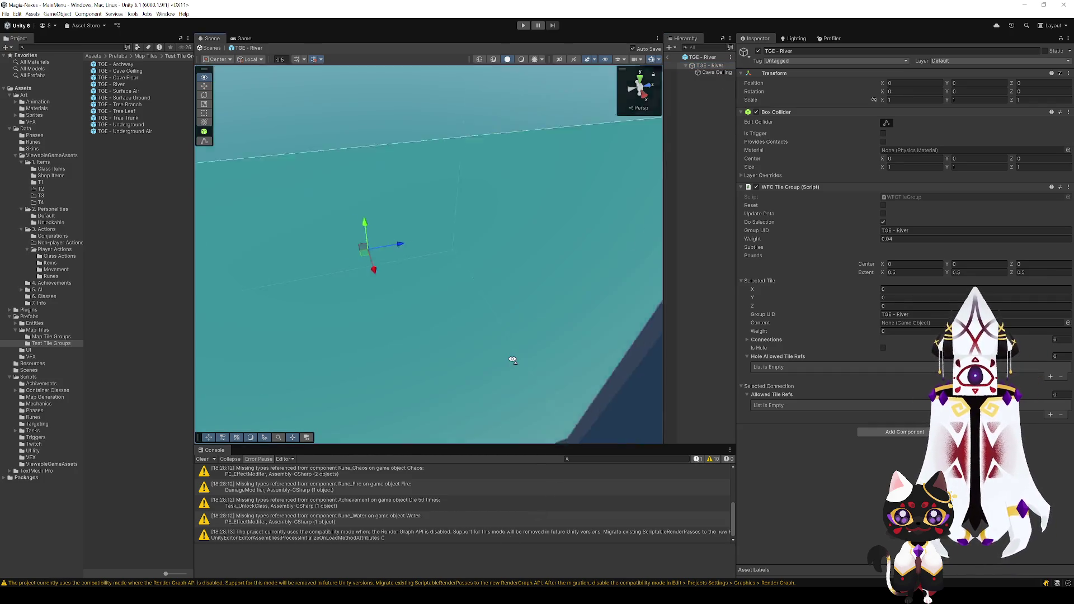
pyautogui.moveTo(512, 360); pyautogui.dragTo(518, 357)
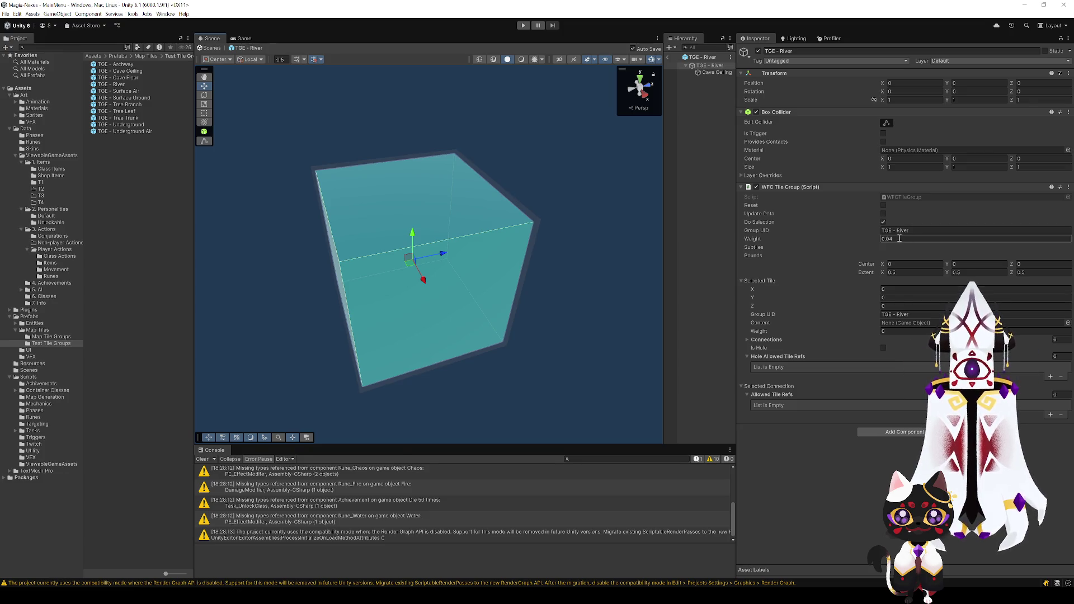
pyautogui.click(882, 214)
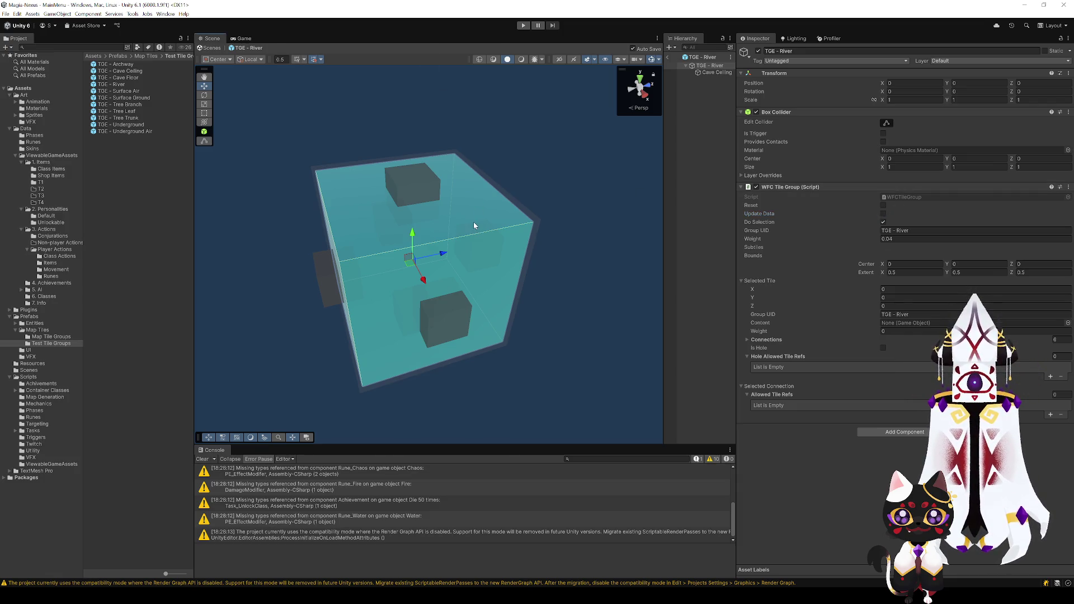
pyautogui.scroll(-5, 473, 222)
pyautogui.moveTo(467, 220)
pyautogui.mouseDown()
pyautogui.moveTo(481, 221)
pyautogui.moveTo(472, 211)
pyautogui.moveTo(448, 232)
pyautogui.mouseUp()
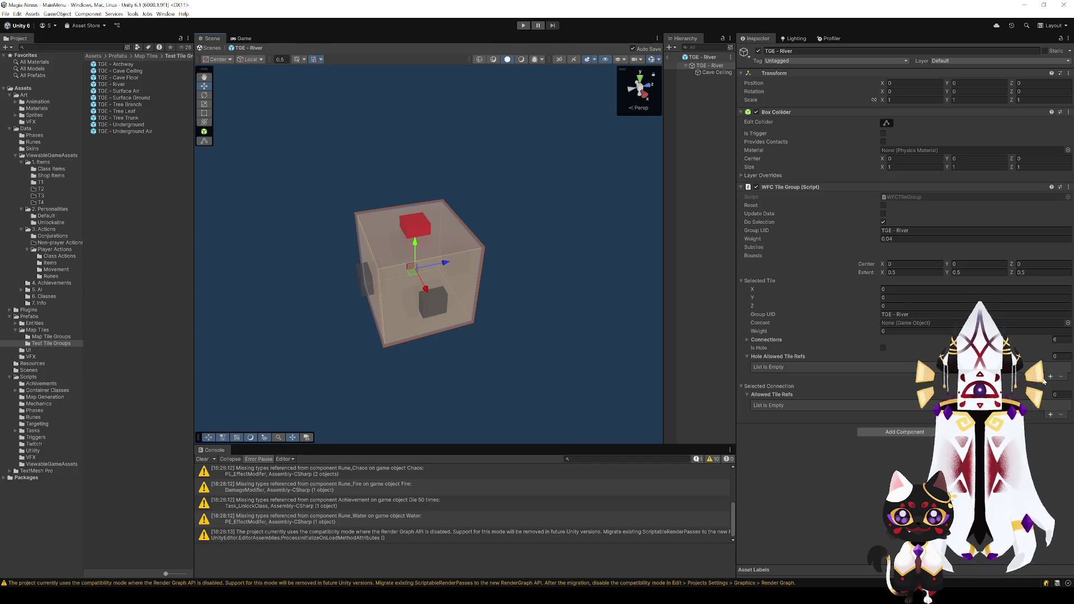
# - Add allowed neighbour tile refs to the River cube's top face, including TGE - River
pyautogui.click(1050, 414)
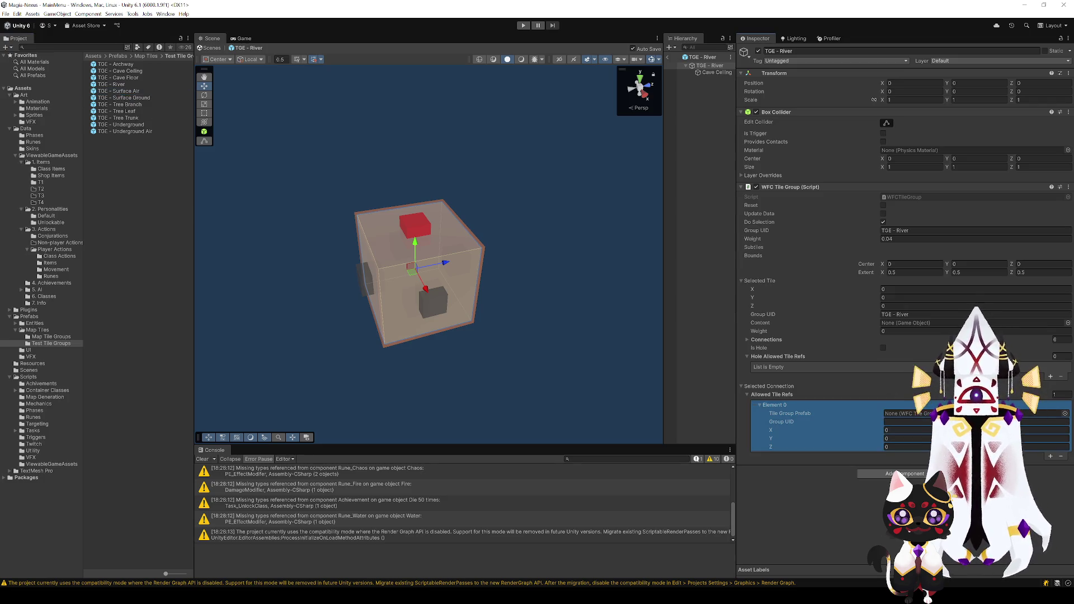
pyautogui.moveTo(119, 90); pyautogui.dragTo(906, 414)
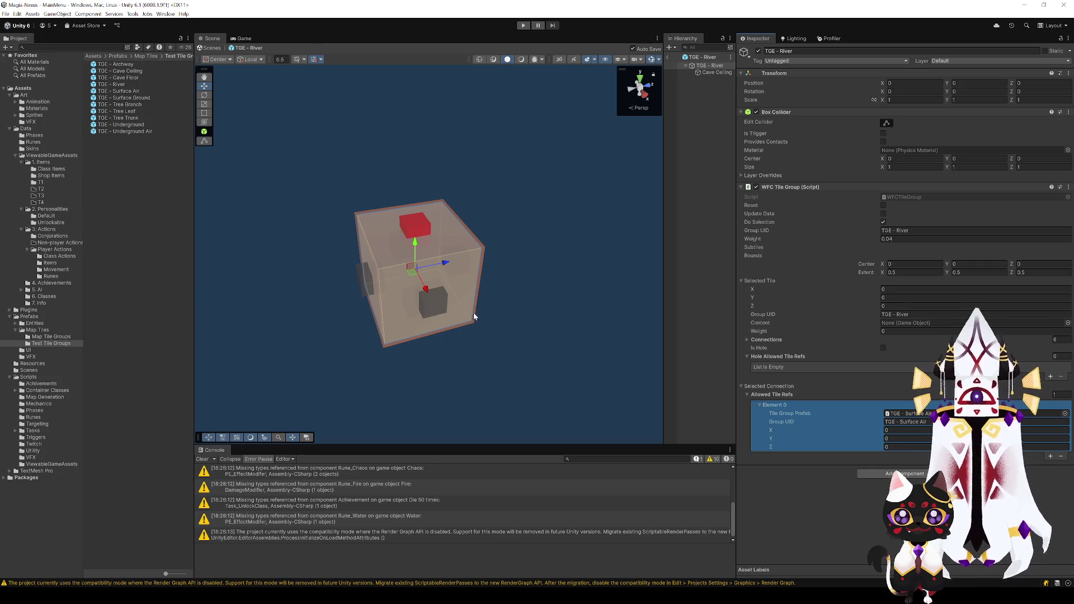
pyautogui.click(1048, 414)
pyautogui.press('Delete')
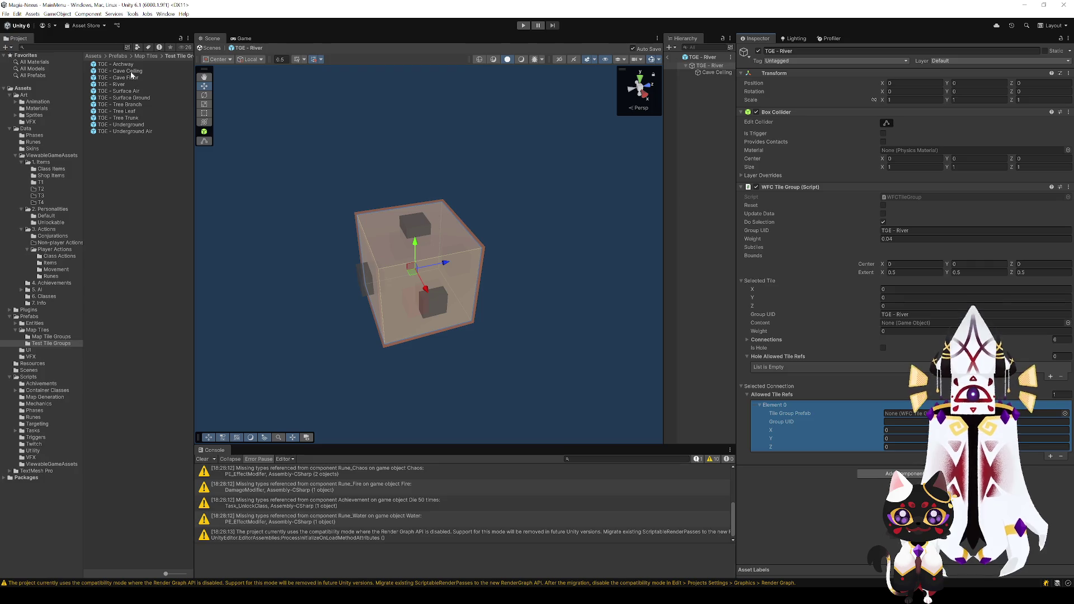
pyautogui.moveTo(146, 131)
pyautogui.mouseDown()
pyautogui.moveTo(918, 424)
pyautogui.moveTo(906, 413)
pyautogui.mouseUp()
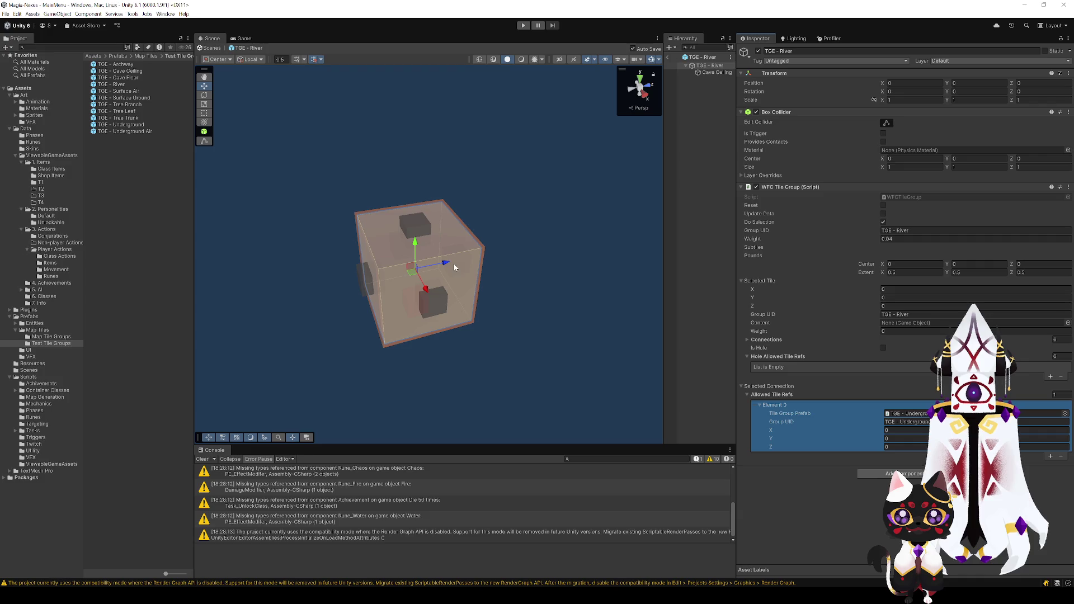
pyautogui.click(415, 225)
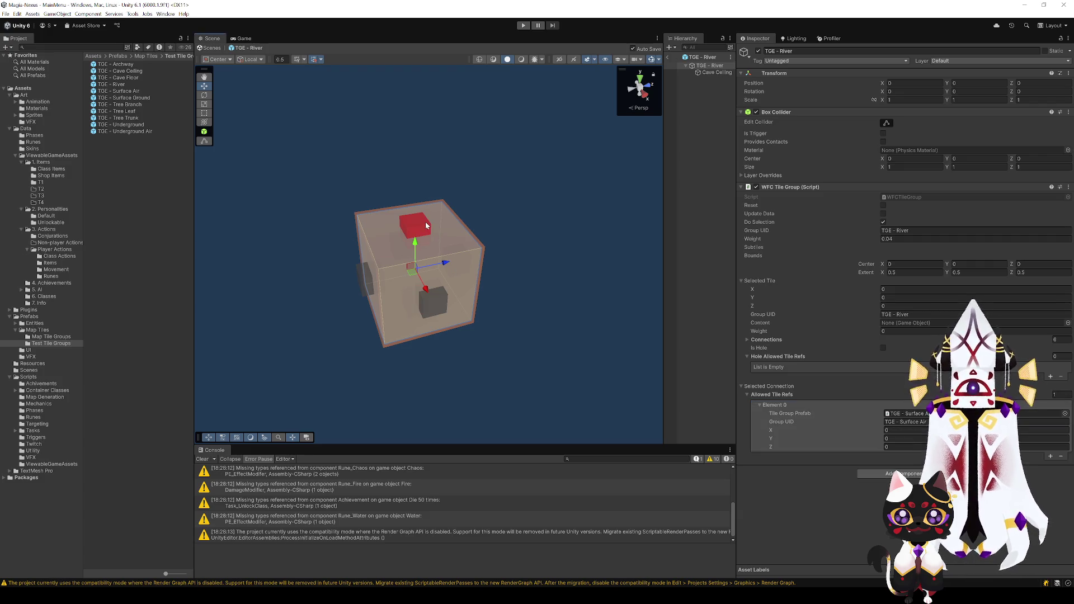
pyautogui.click(1050, 456)
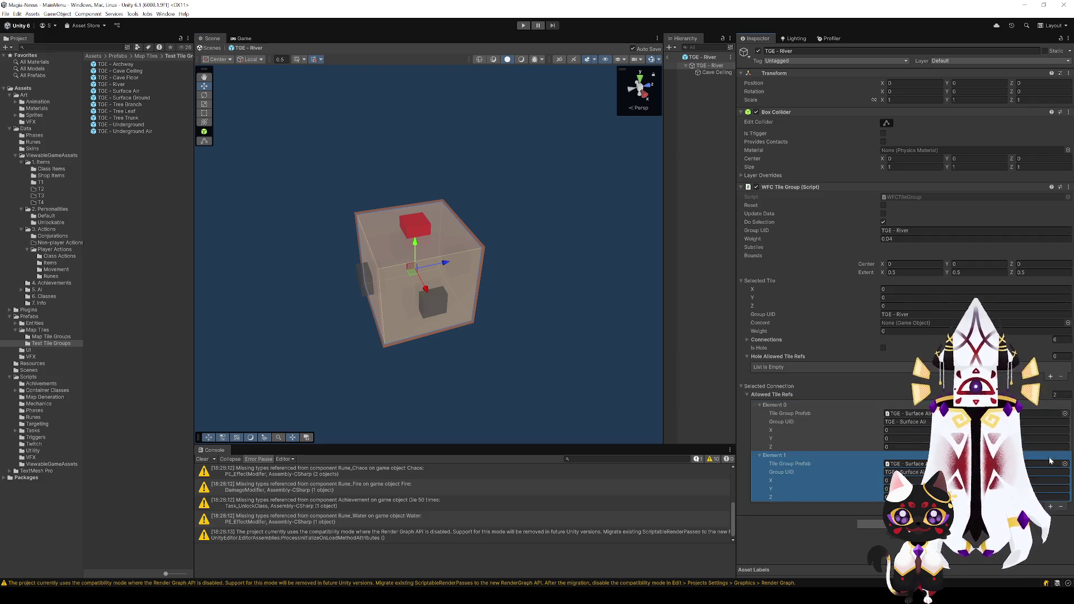
# - Give the left face two allowed neighbour entries, one set to TGE - Surface Ground
pyautogui.click(364, 279)
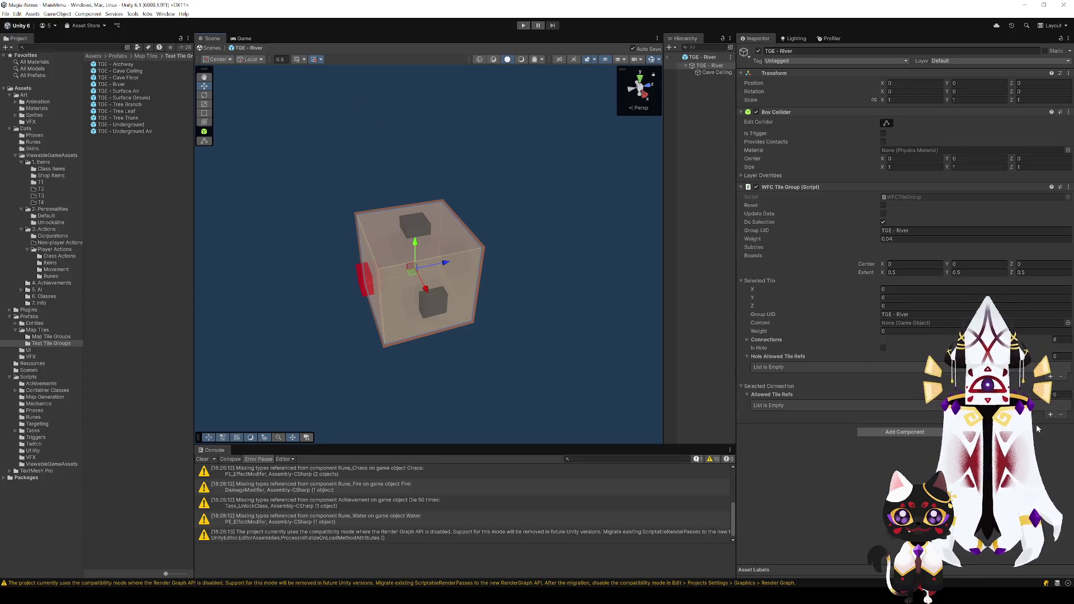
pyautogui.click(1050, 415)
pyautogui.click(1050, 456)
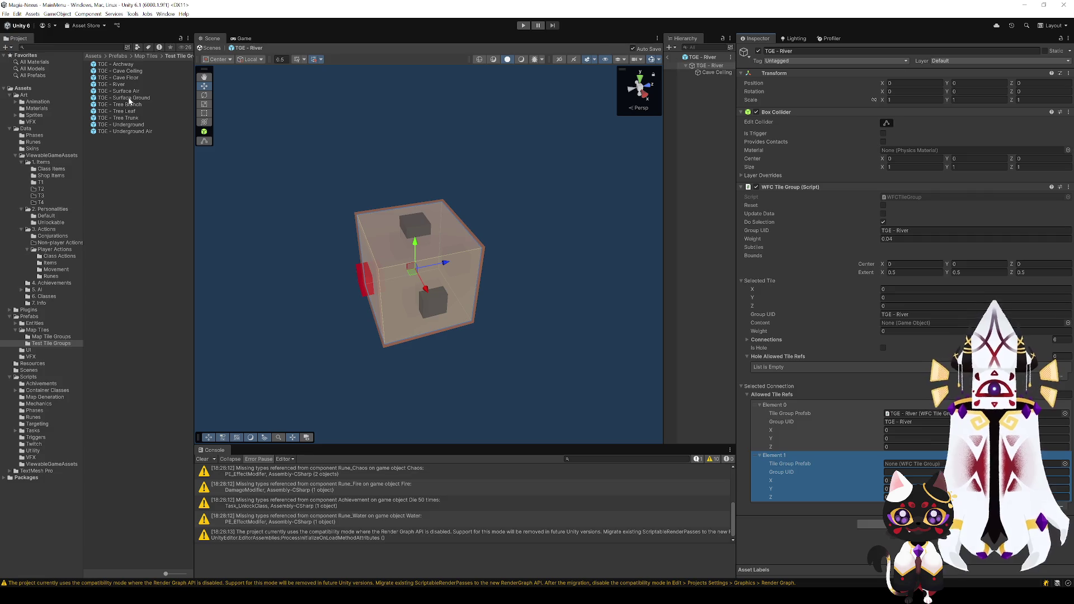
pyautogui.moveTo(129, 101); pyautogui.dragTo(837, 449)
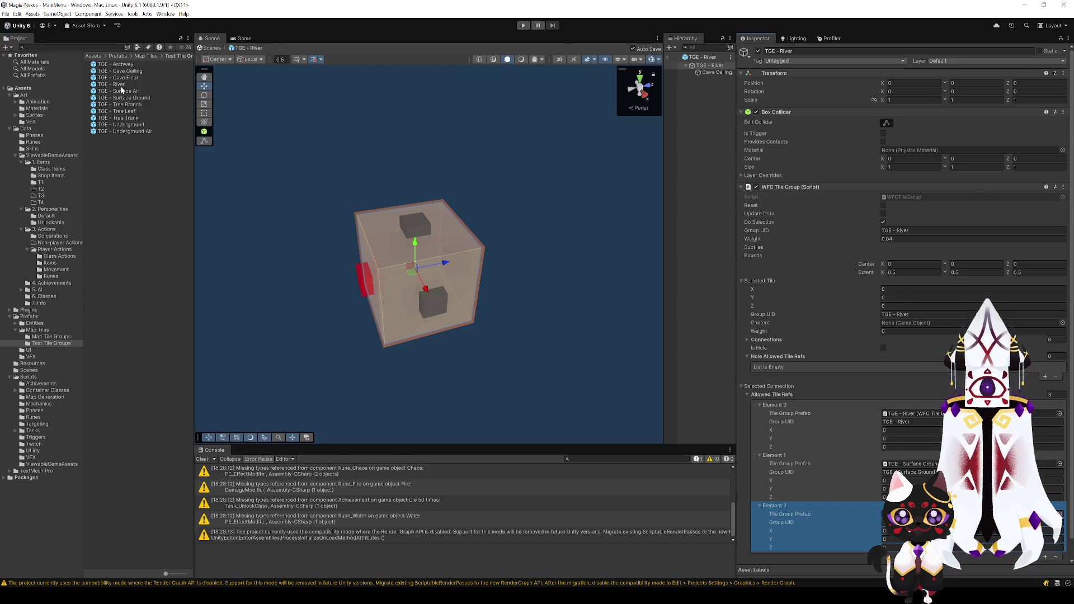
pyautogui.scroll(-1, 808, 398)
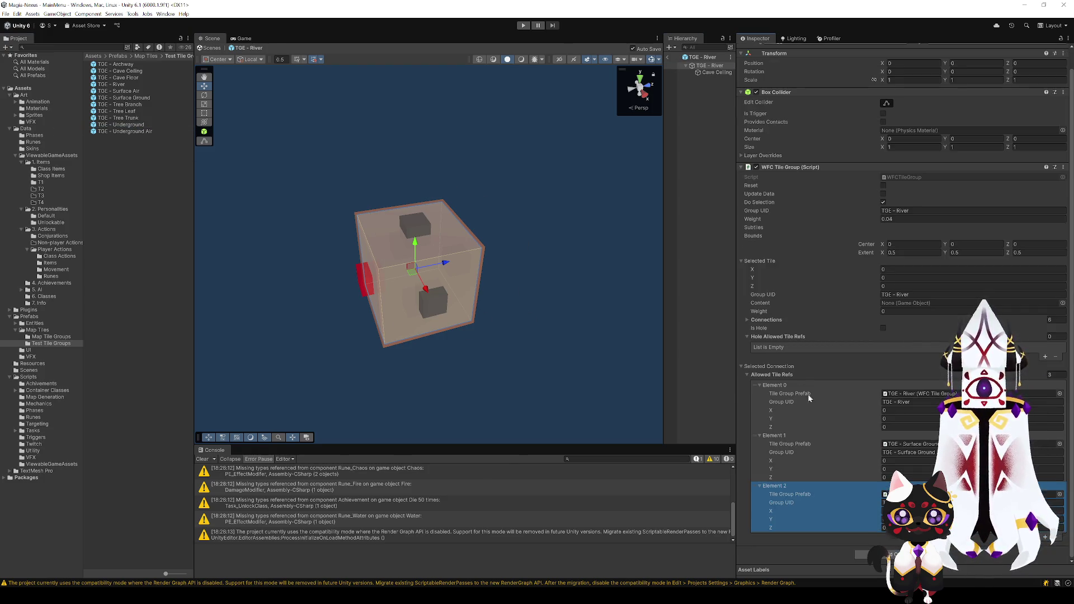
# - Add allowed neighbours to the bottom face and exit Prefab Mode back to the MainMenu scene
pyautogui.click(420, 310)
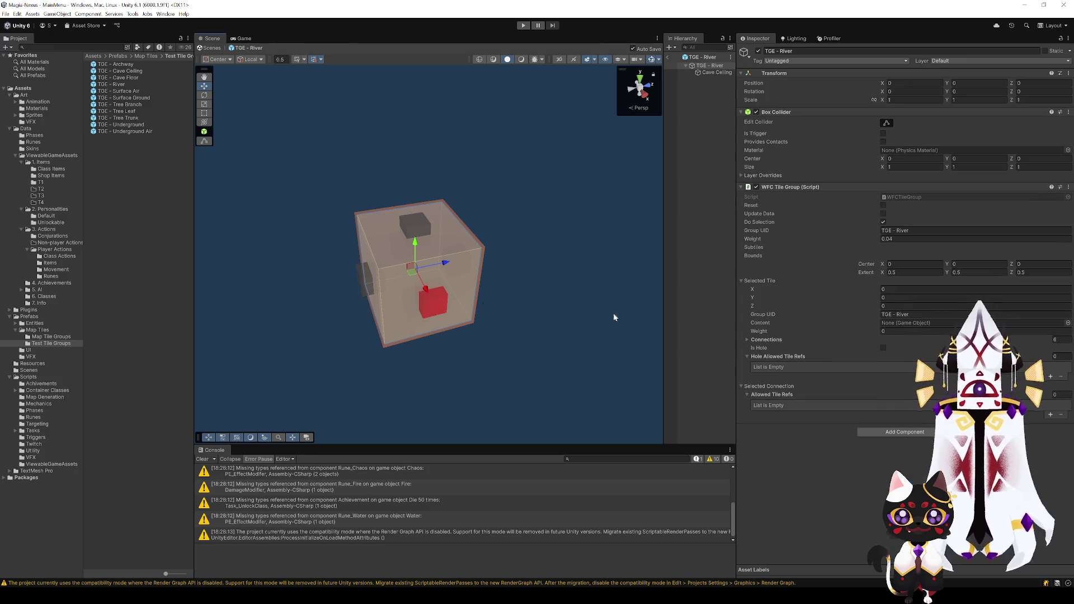
pyautogui.click(489, 289)
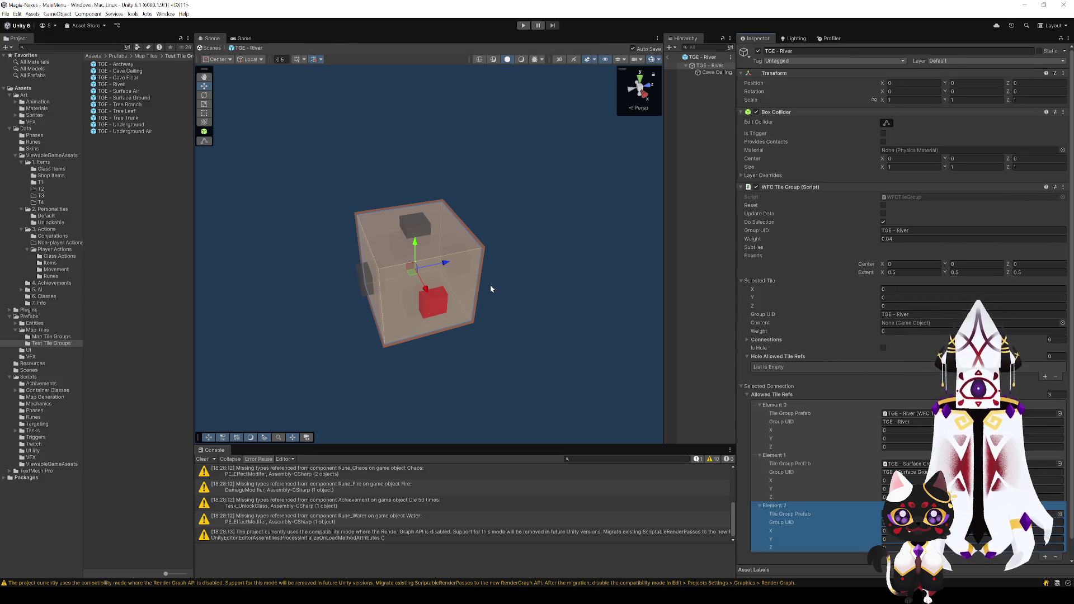
pyautogui.click(458, 264)
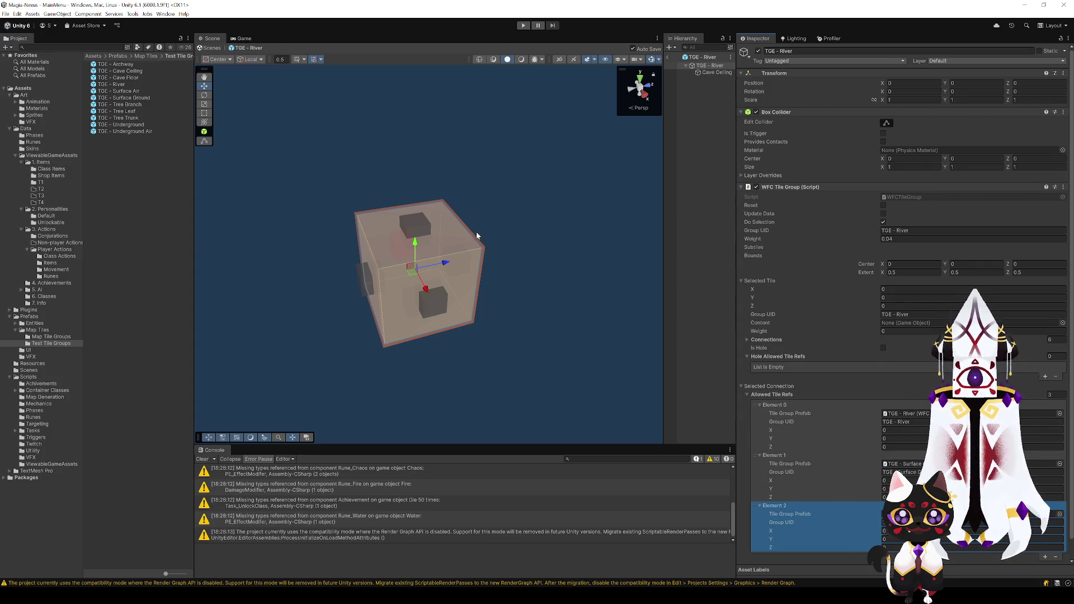
pyautogui.click(670, 59)
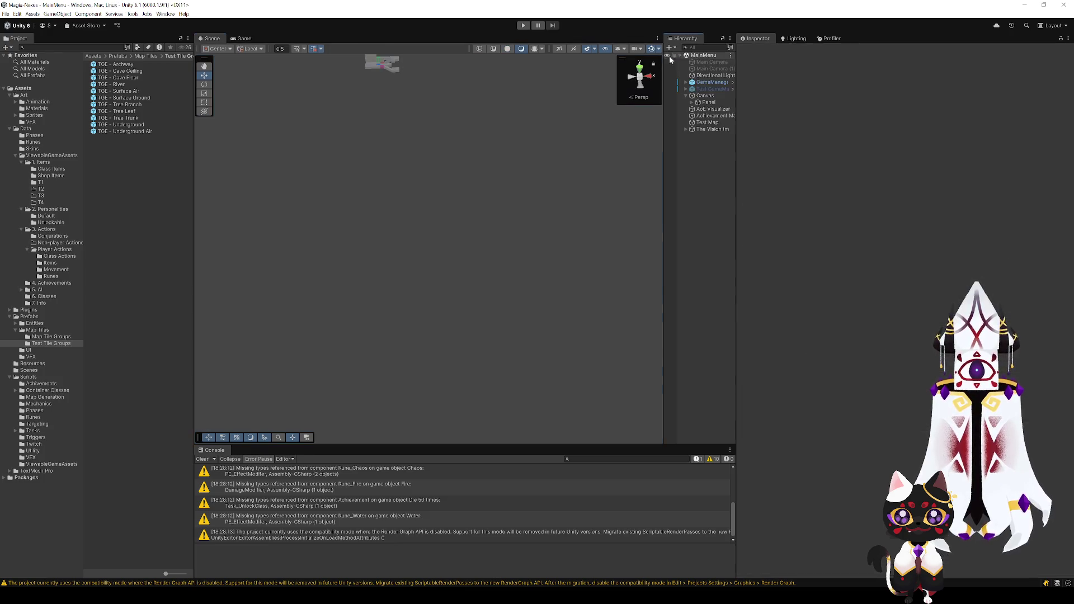
# - Frame the Test Map generator and drag TGE - River into its Tile Group Prefabs list as the eighth entry
pyautogui.click(708, 122)
pyautogui.press('f')
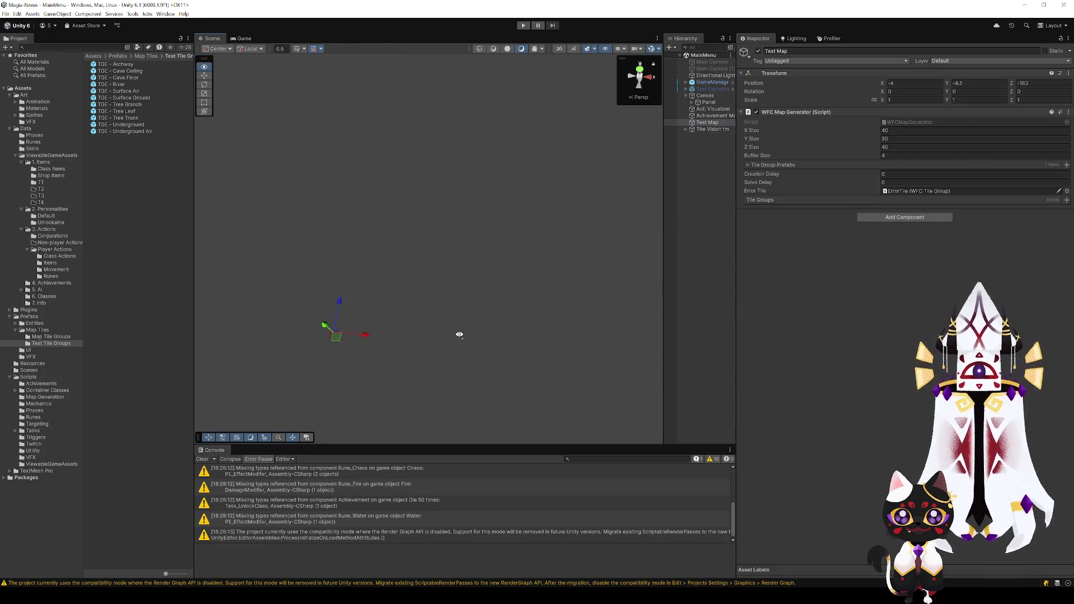
pyautogui.click(748, 167)
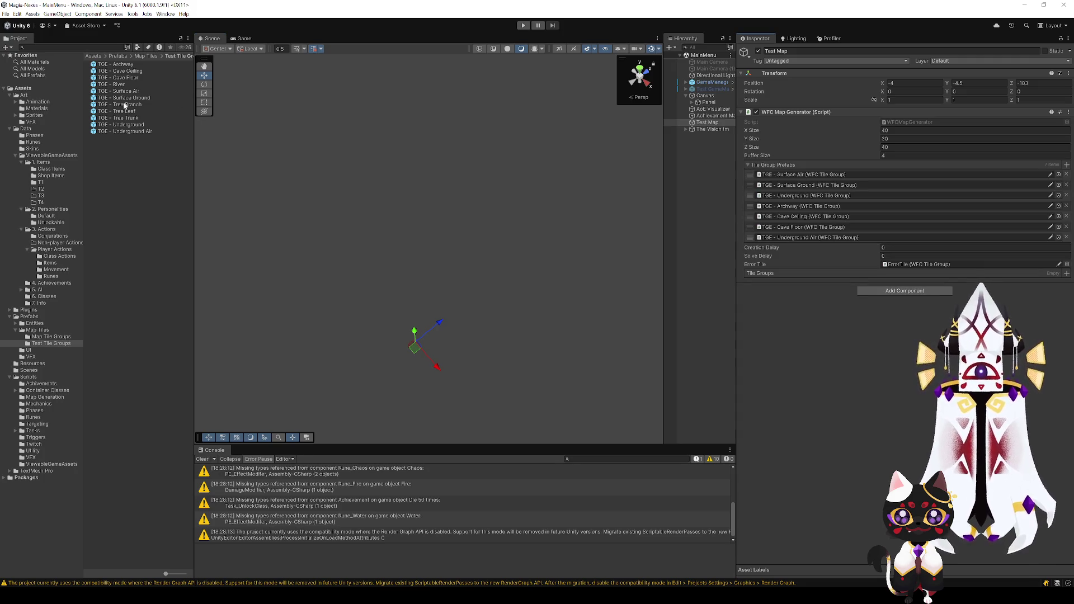
pyautogui.moveTo(119, 84)
pyautogui.mouseDown()
pyautogui.moveTo(425, 173)
pyautogui.moveTo(811, 246)
pyautogui.mouseUp()
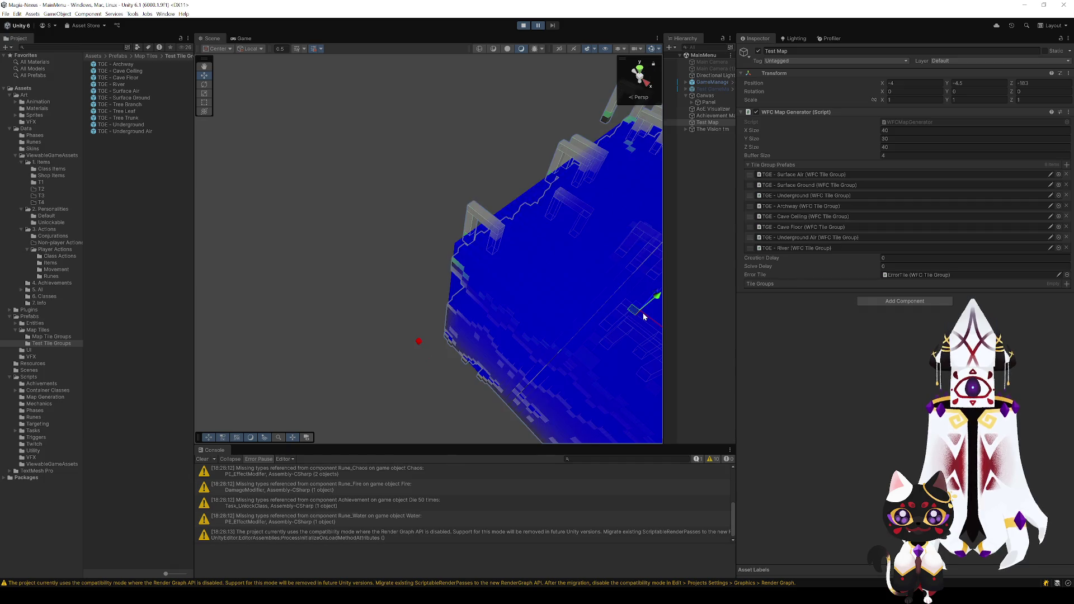
# - Look over the generated map, stop the game and reopen the TGE - River prefab
pyautogui.click(340, 259)
pyautogui.moveTo(341, 259)
pyautogui.mouseDown()
pyautogui.moveTo(511, 230)
pyautogui.moveTo(510, 199)
pyautogui.moveTo(445, 219)
pyautogui.moveTo(515, 268)
pyautogui.moveTo(517, 134)
pyautogui.moveTo(477, 225)
pyautogui.moveTo(415, 278)
pyautogui.moveTo(406, 261)
pyautogui.moveTo(270, 233)
pyautogui.moveTo(354, 229)
pyautogui.moveTo(555, 268)
pyautogui.moveTo(444, 192)
pyautogui.moveTo(397, 203)
pyautogui.moveTo(420, 258)
pyautogui.moveTo(447, 235)
pyautogui.moveTo(476, 168)
pyautogui.mouseUp()
pyautogui.click(523, 26)
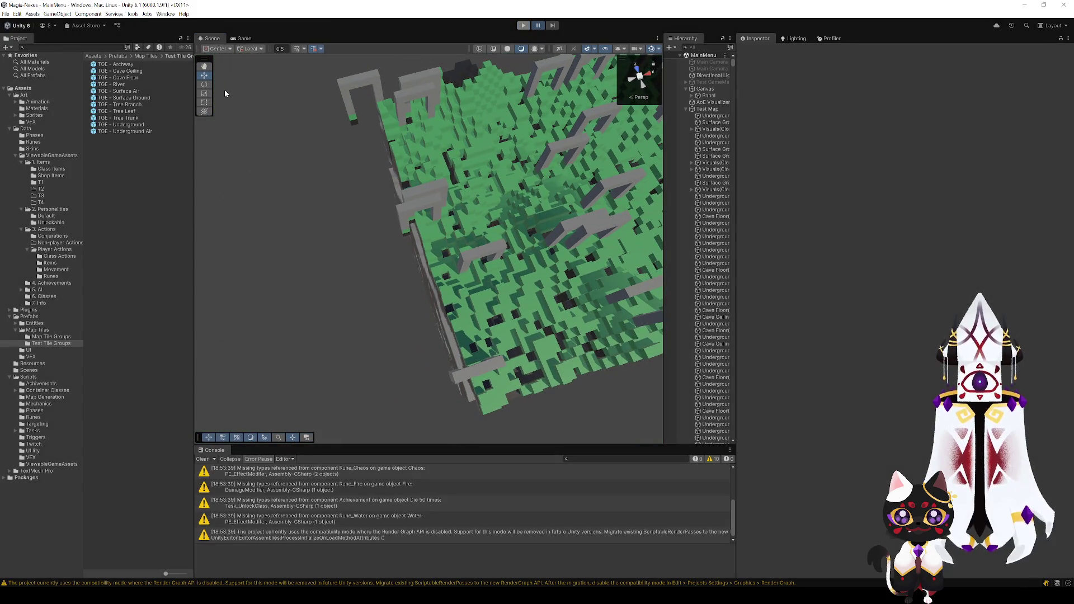
pyautogui.click(117, 85)
pyautogui.doubleClick(118, 85)
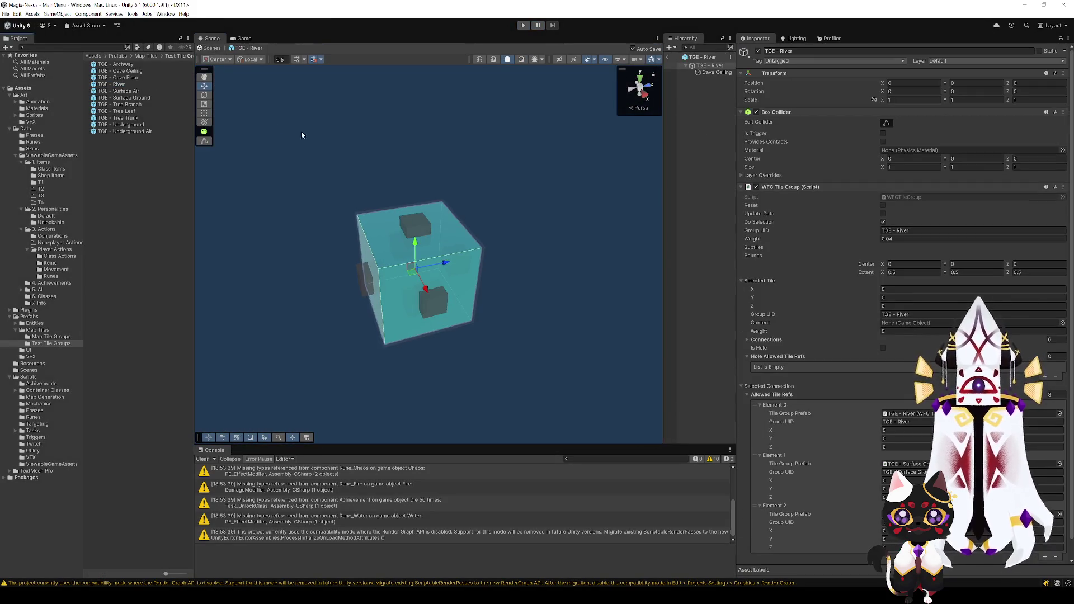
# - Change the TGE - River tile group's Weight to 1
pyautogui.click(893, 239)
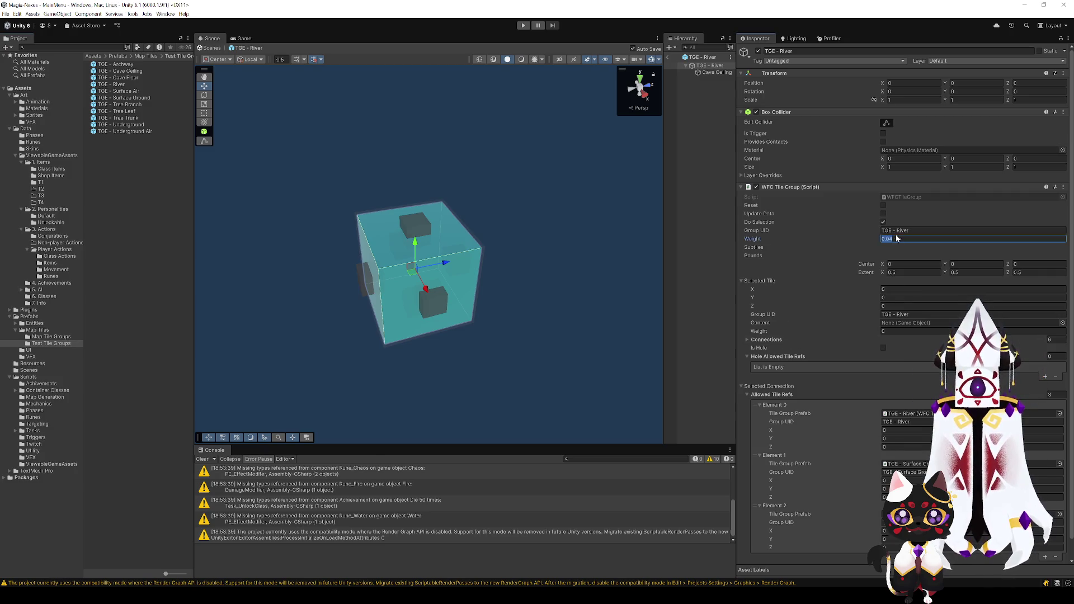
pyautogui.write('0.1')
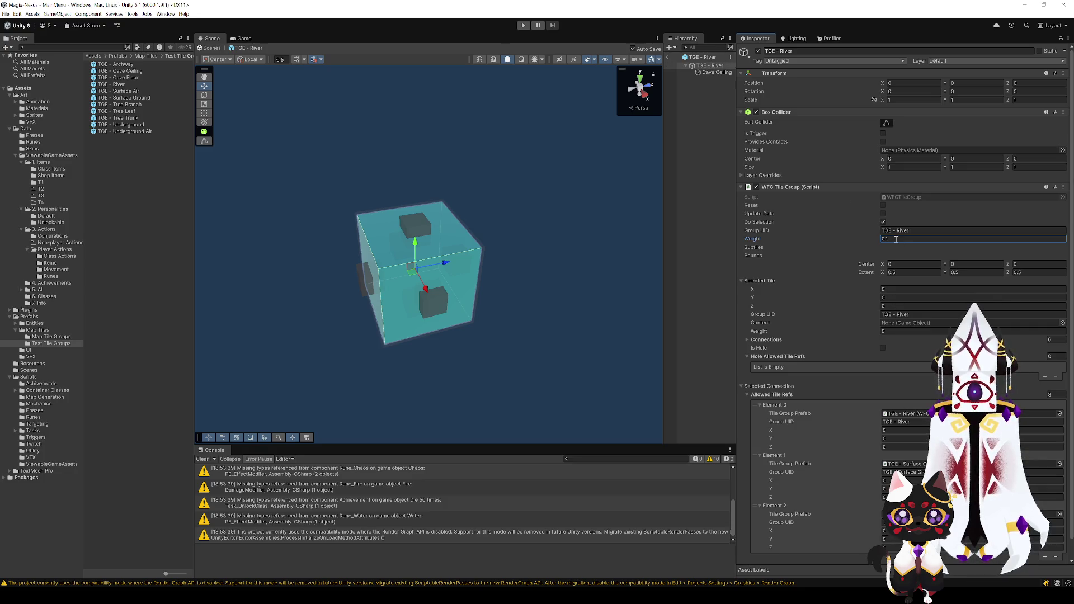
pyautogui.hotkey('ctrl', 'a')
pyautogui.write('1')
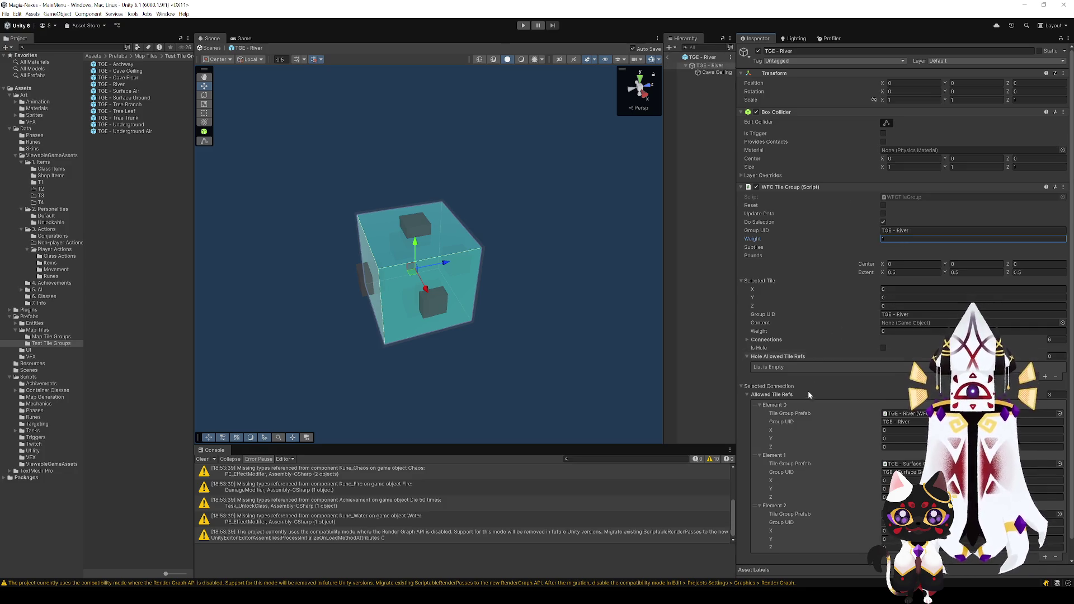
pyautogui.scroll(-1, 814, 424)
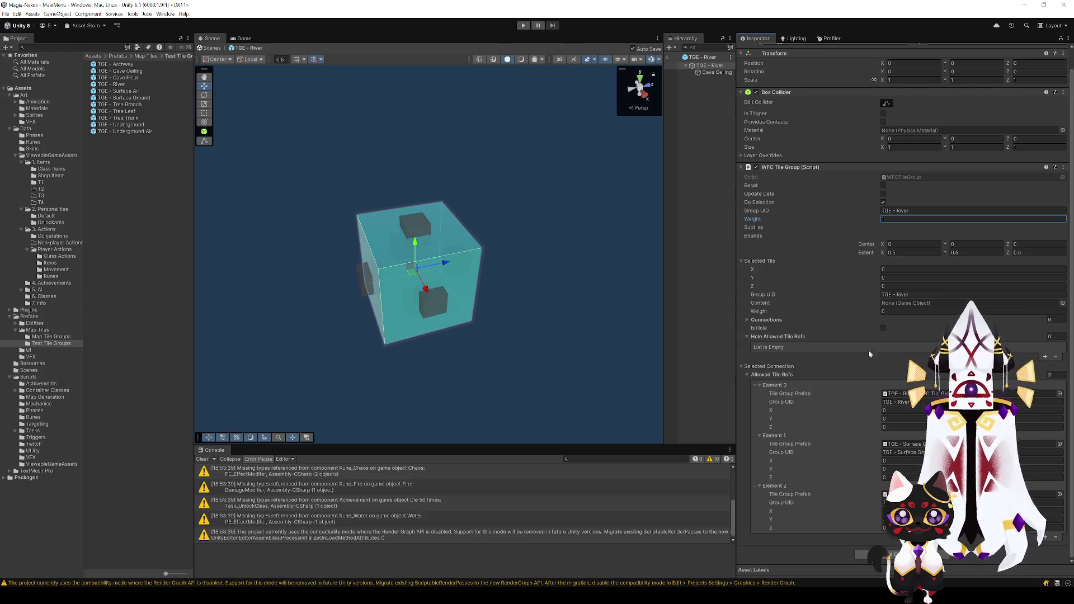
# - Set the selected tile's Content to Cave Ceiling and enter Play mode with Ctrl+P
pyautogui.click(456, 312)
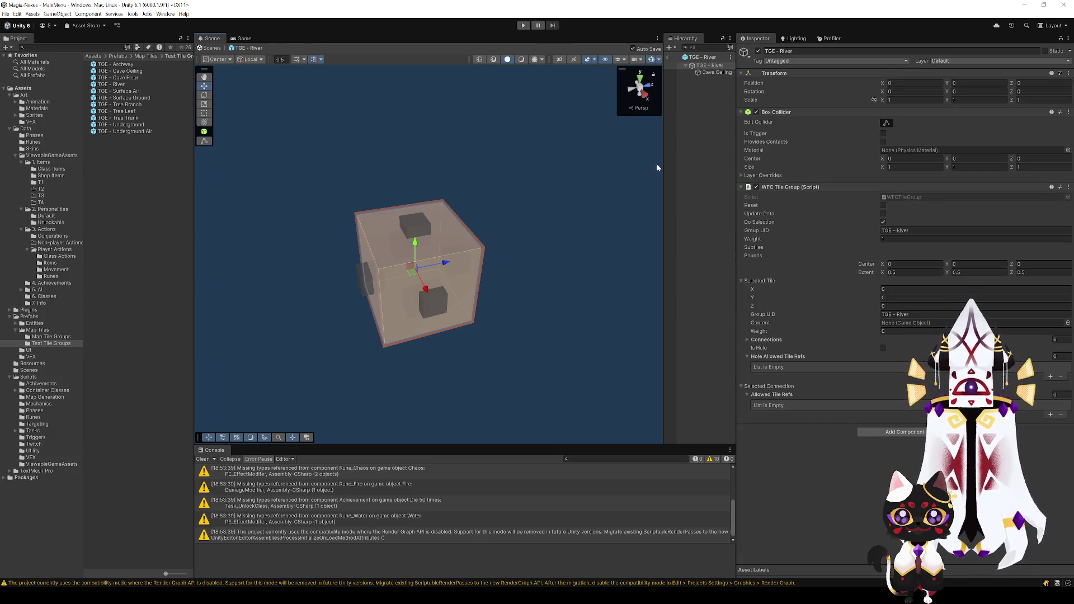
pyautogui.moveTo(707, 72)
pyautogui.mouseDown()
pyautogui.moveTo(906, 246)
pyautogui.moveTo(917, 323)
pyautogui.mouseUp()
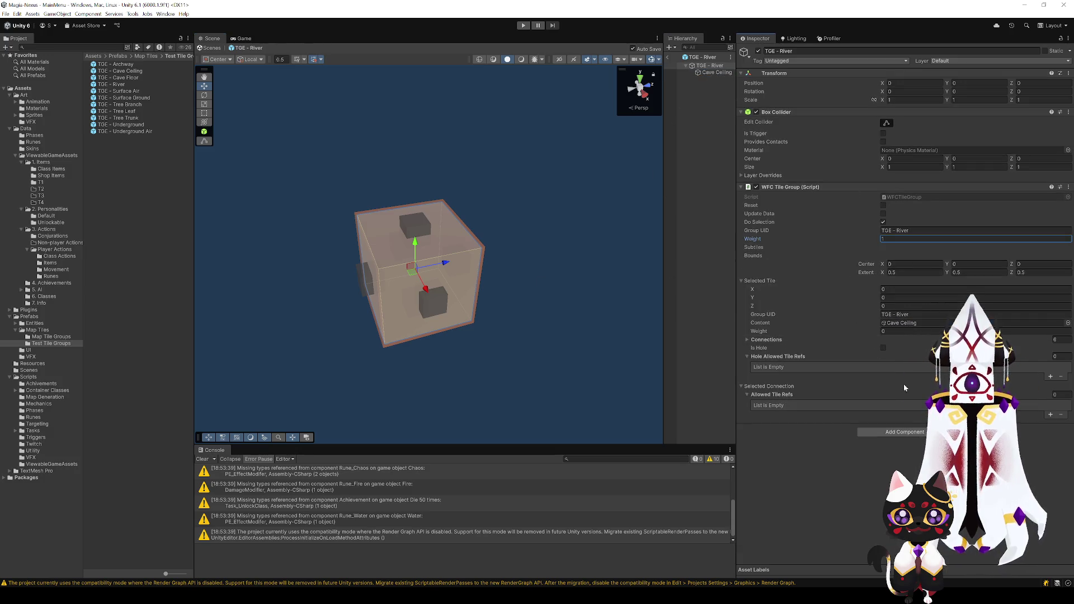
pyautogui.hotkey('ctrl', 'p')
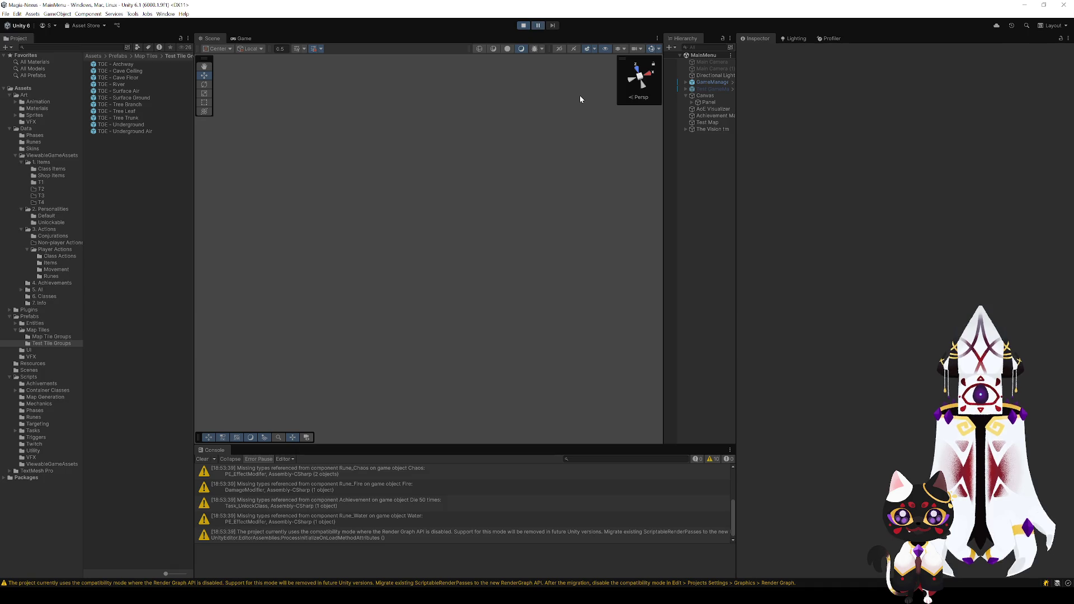
# - Inspect the map's wide cyan river areas and river-edge walls from several angles, then stop Play mode
pyautogui.moveTo(425, 273)
pyautogui.mouseDown()
pyautogui.moveTo(465, 190)
pyautogui.moveTo(145, 166)
pyautogui.moveTo(143, 176)
pyautogui.moveTo(335, 280)
pyautogui.moveTo(537, 343)
pyautogui.moveTo(470, 271)
pyautogui.moveTo(609, 257)
pyautogui.moveTo(475, 360)
pyautogui.moveTo(313, 355)
pyautogui.moveTo(412, 330)
pyautogui.moveTo(421, 300)
pyautogui.moveTo(347, 290)
pyautogui.moveTo(593, 321)
pyautogui.moveTo(511, 326)
pyautogui.mouseUp()
pyautogui.scroll(-5, 531, 313)
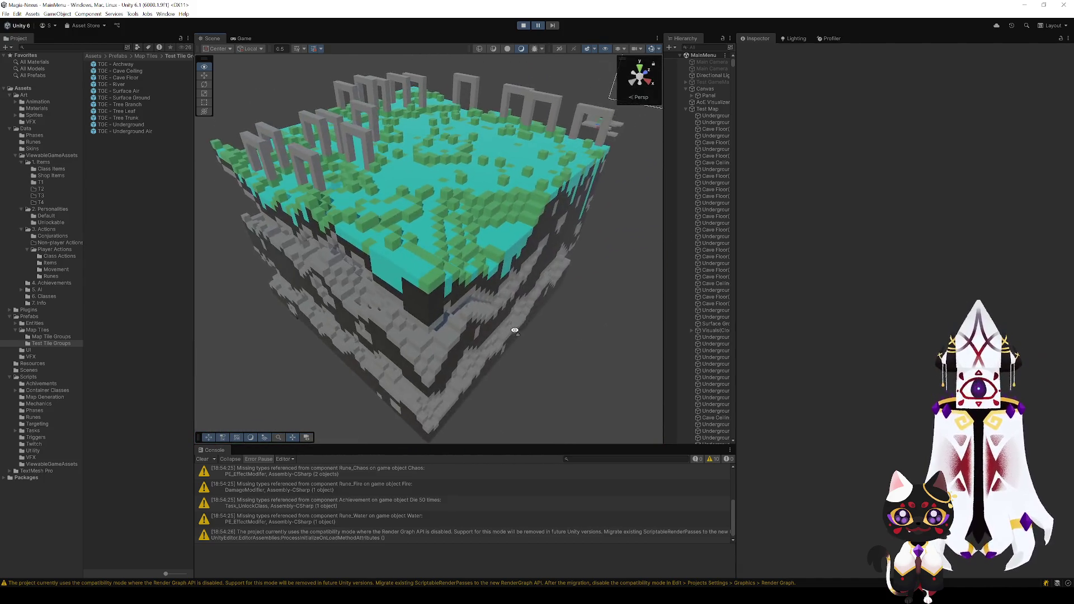
pyautogui.scroll(5, 511, 328)
pyautogui.scroll(5, 511, 330)
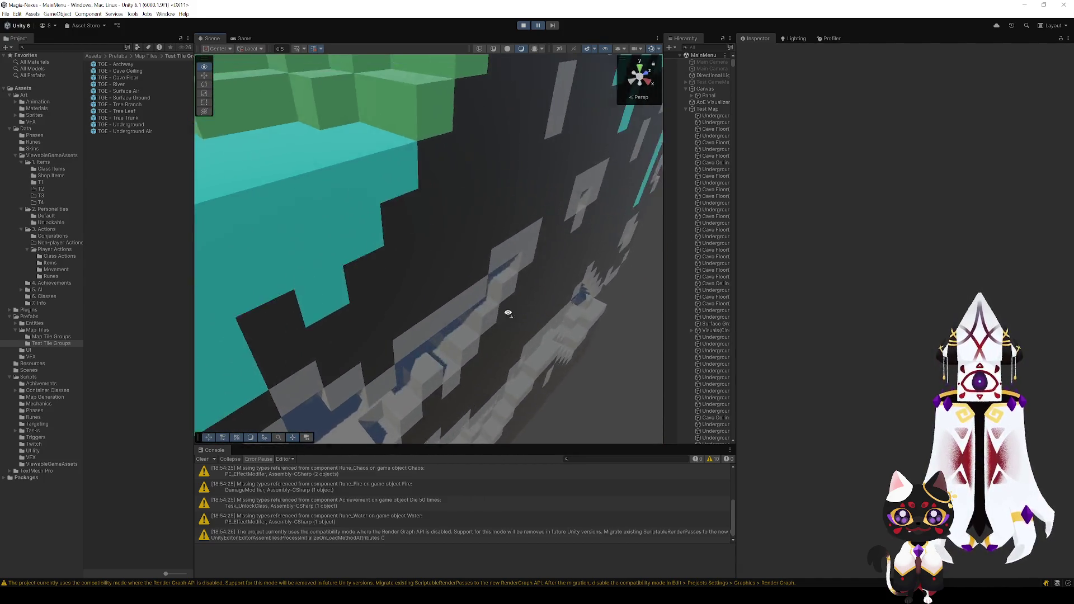
pyautogui.moveTo(511, 257)
pyautogui.mouseDown()
pyautogui.moveTo(456, 327)
pyautogui.moveTo(384, 254)
pyautogui.moveTo(366, 207)
pyautogui.moveTo(223, 223)
pyautogui.moveTo(413, 185)
pyautogui.moveTo(383, 202)
pyautogui.moveTo(460, 289)
pyautogui.moveTo(438, 290)
pyautogui.moveTo(445, 312)
pyautogui.moveTo(431, 249)
pyautogui.moveTo(434, 297)
pyautogui.moveTo(351, 367)
pyautogui.moveTo(335, 371)
pyautogui.moveTo(339, 363)
pyautogui.mouseUp()
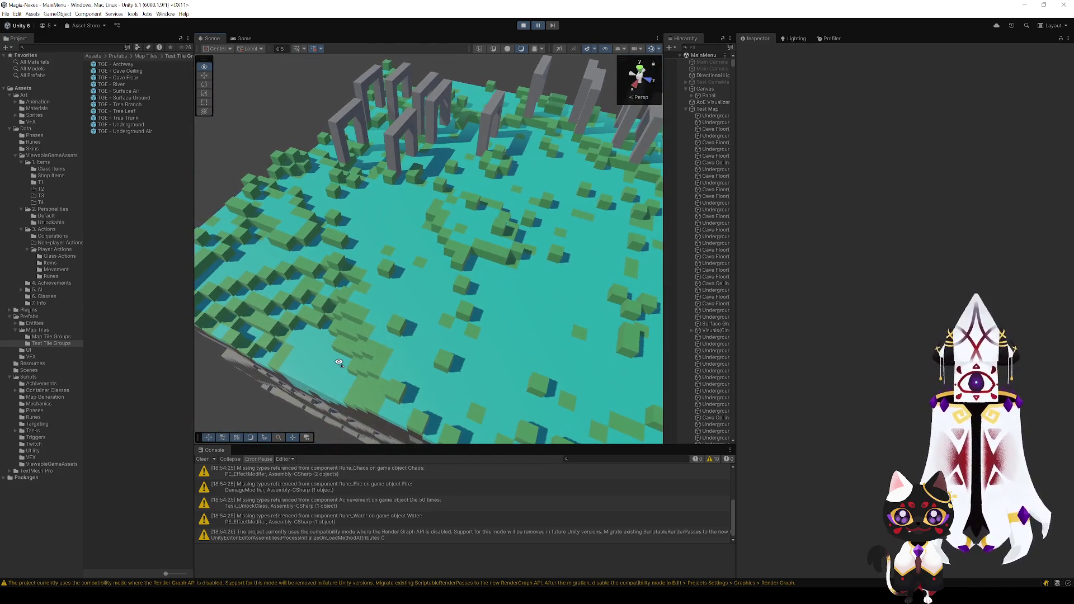
pyautogui.click(522, 25)
# - Duplicate the TGE - River prefab with Ctrl+D and open the copy, TGE - River 1, for editing
pyautogui.click(124, 85)
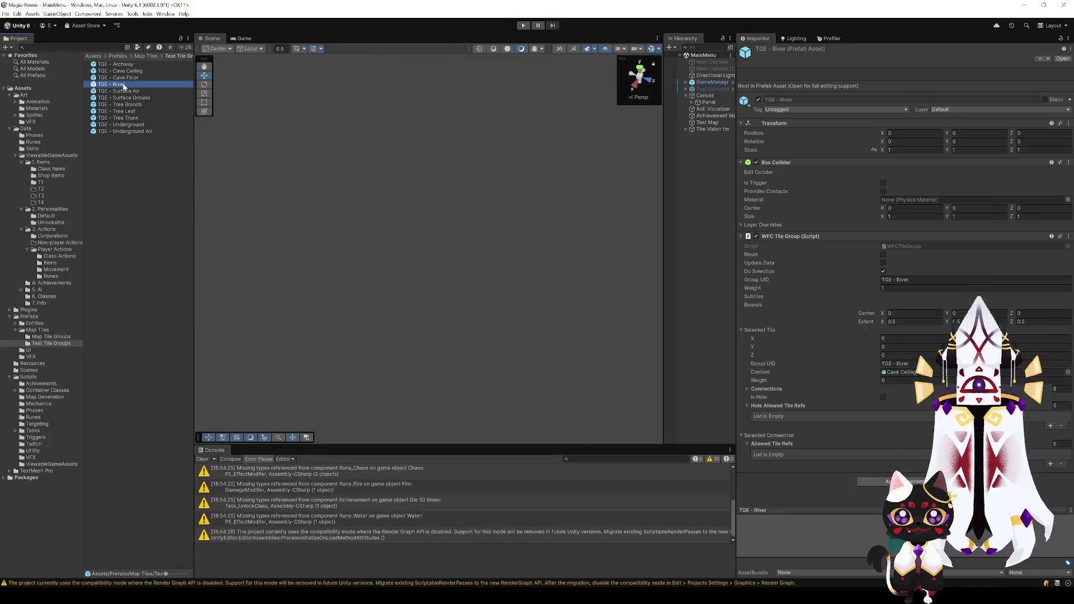
pyautogui.hotkey('ctrl', 'd')
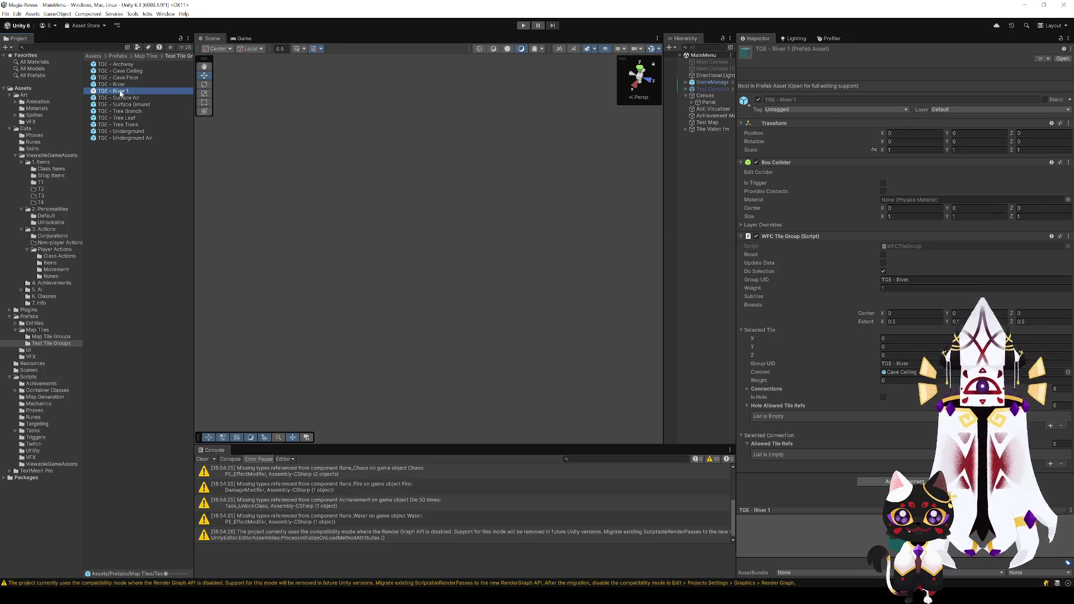
pyautogui.click(124, 91)
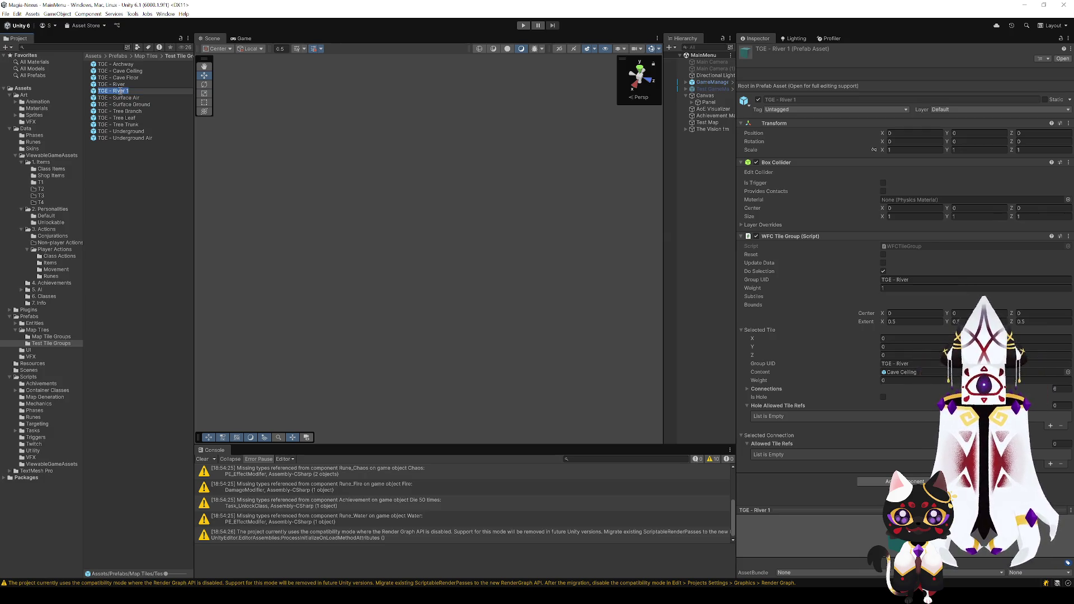
pyautogui.click(140, 99)
pyautogui.click(134, 91)
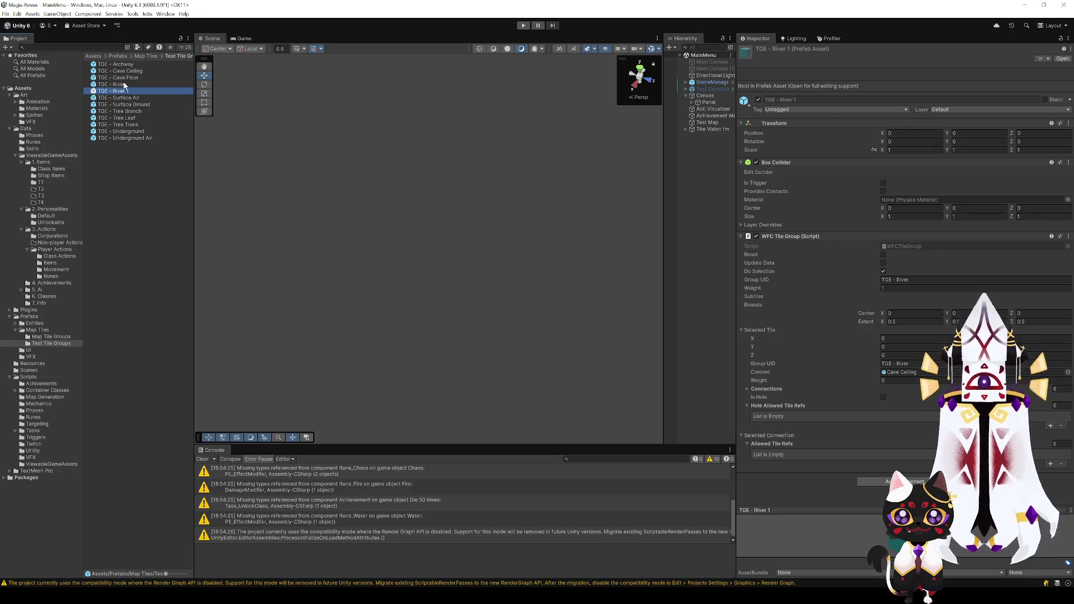
pyautogui.doubleClick(129, 91)
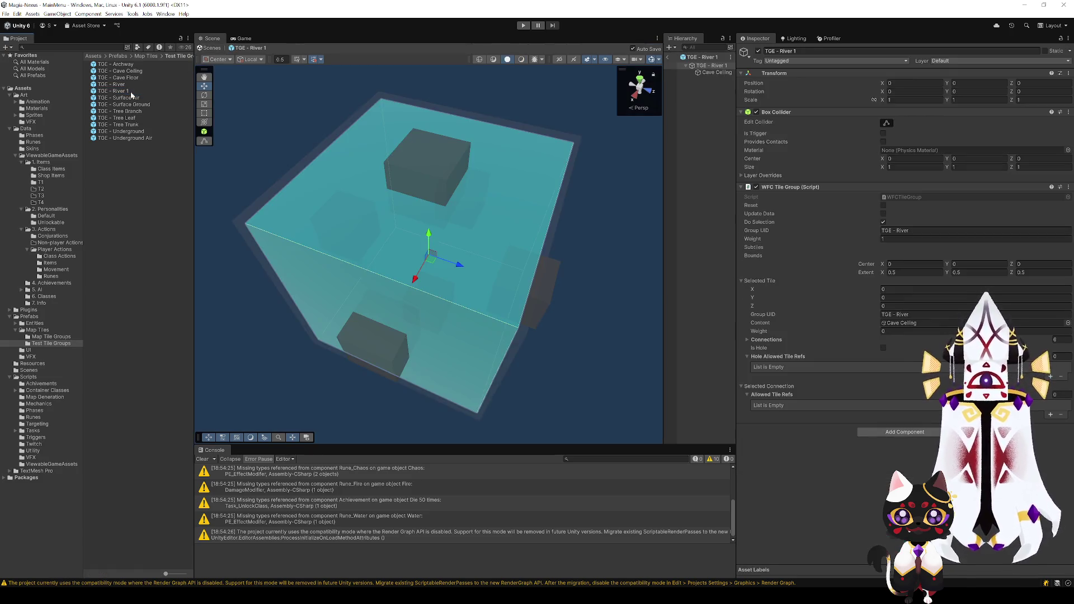
# - Set the tile's and tile group's Group UID to TGE - Riverbank and rename the root TGE - Riverbank
pyautogui.click(884, 313)
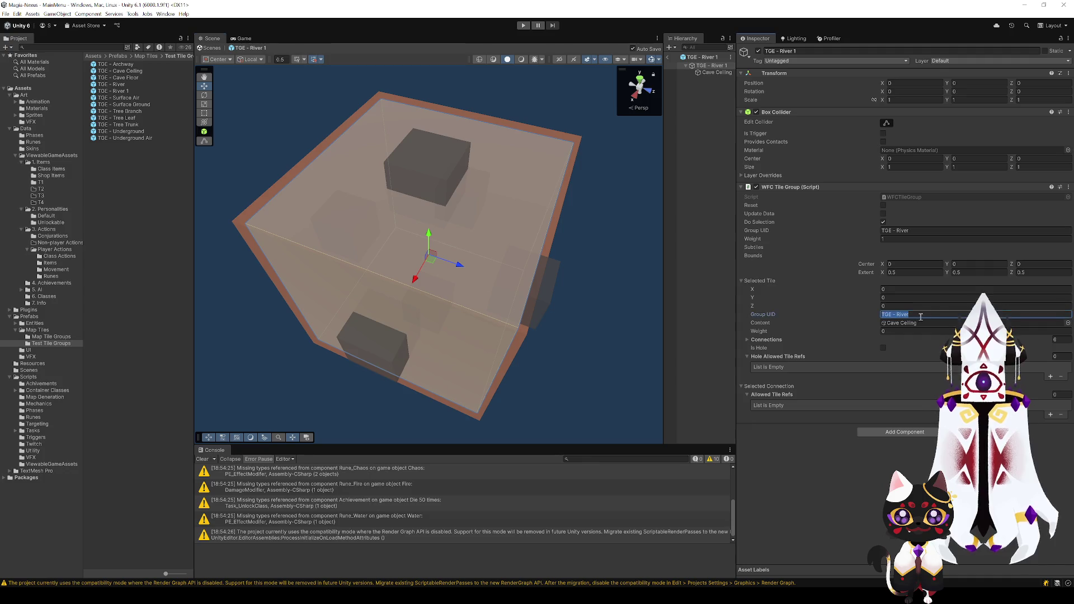
pyautogui.write('bank')
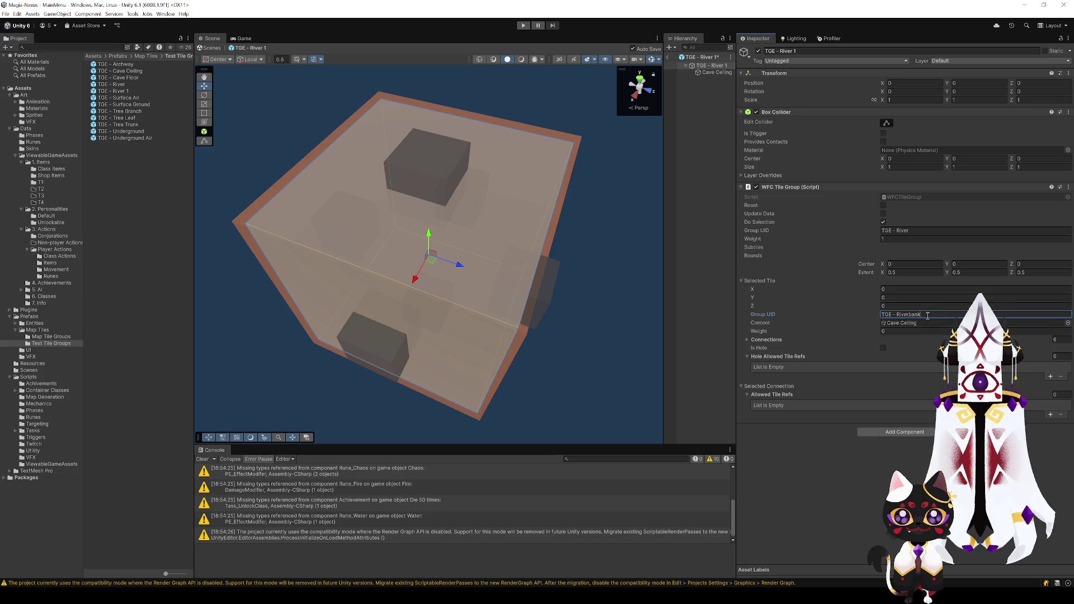
pyautogui.click(897, 231)
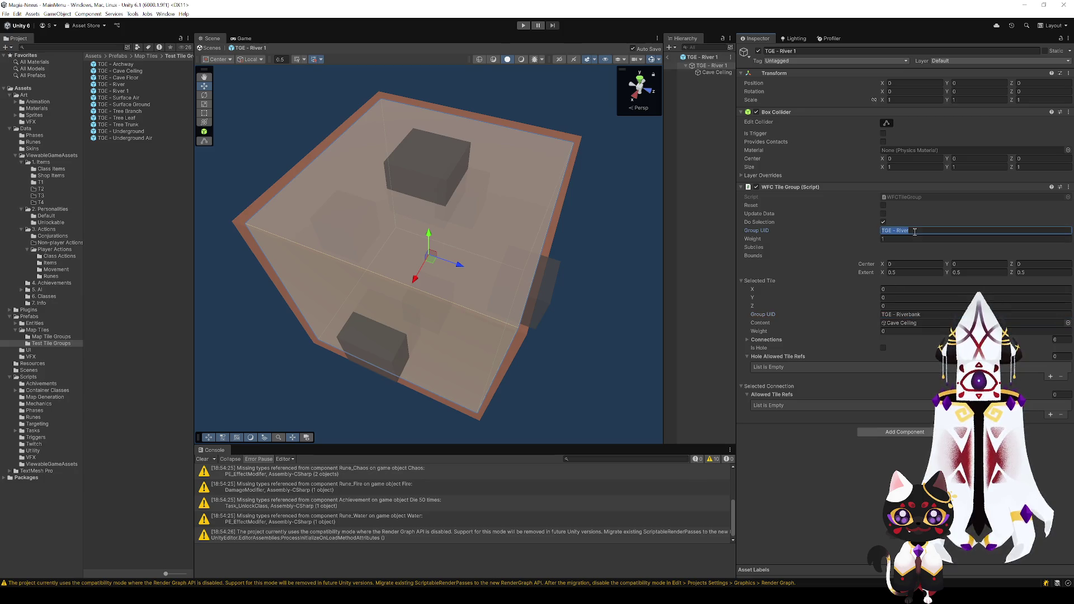
pyautogui.doubleClick(901, 231)
pyautogui.write('Riverbank')
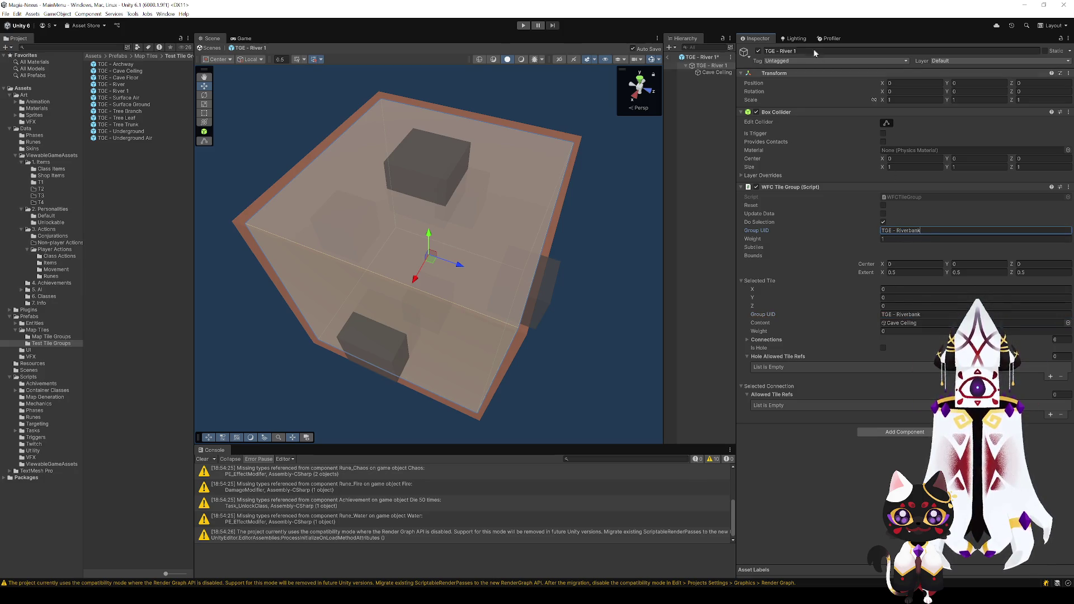
pyautogui.click(799, 51)
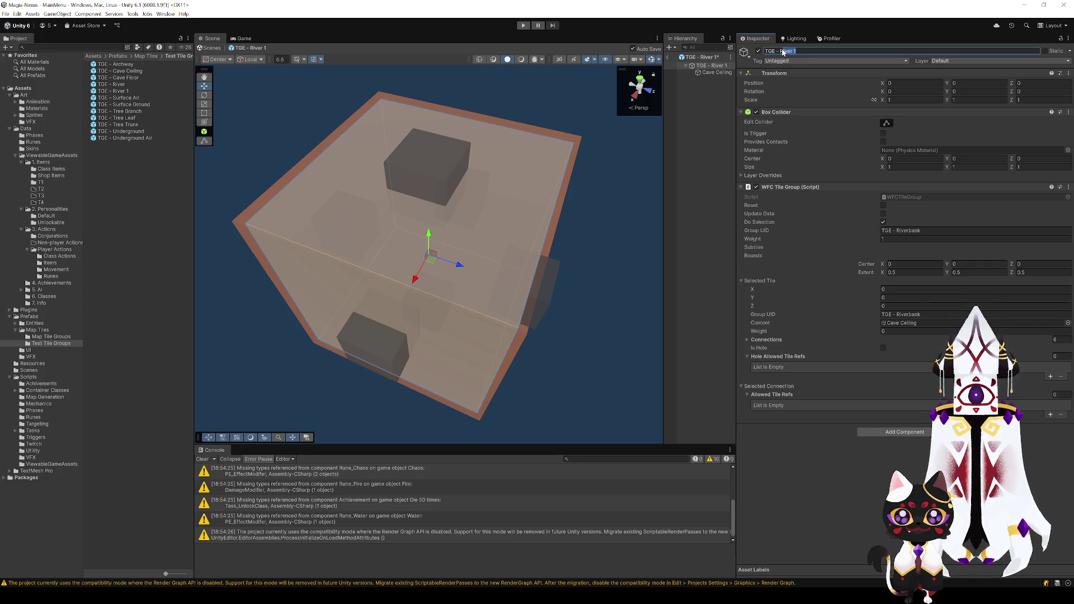
pyautogui.write('bank')
pyautogui.press('Return')
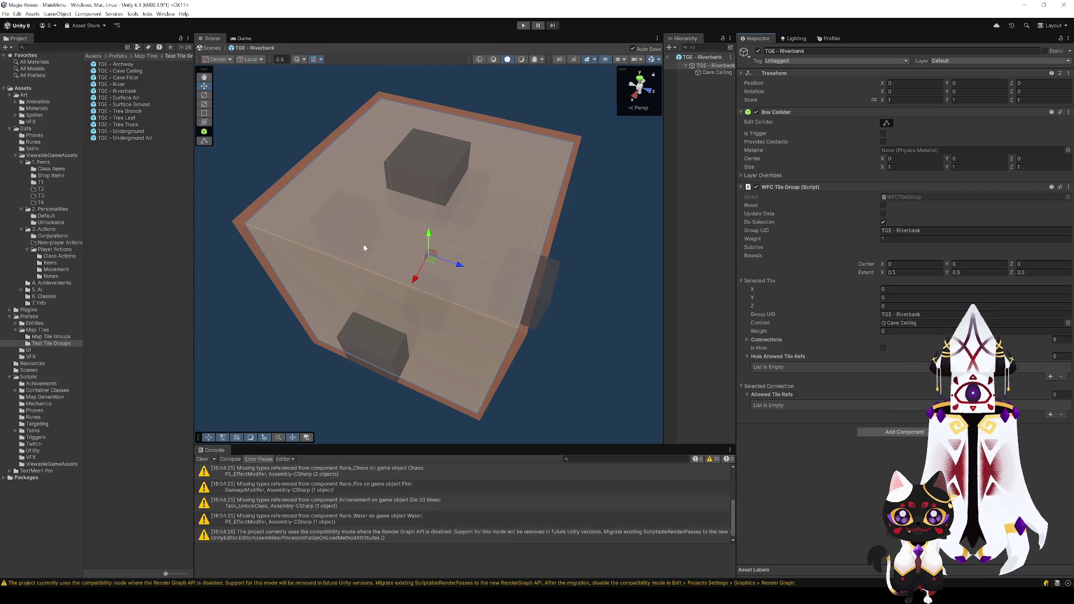
pyautogui.click(395, 357)
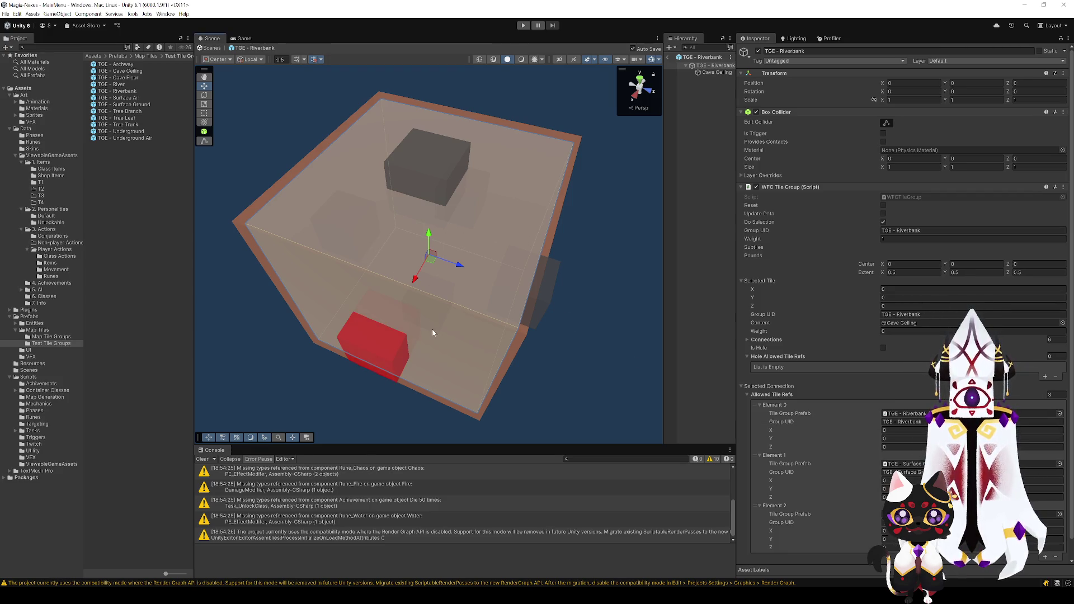
# - Remove Riverbank from the allowed tiles of the cube's top and bottom connections
pyautogui.click(420, 315)
pyautogui.moveTo(507, 319)
pyautogui.mouseDown()
pyautogui.moveTo(431, 324)
pyautogui.moveTo(382, 309)
pyautogui.moveTo(563, 304)
pyautogui.mouseUp()
pyautogui.click(411, 160)
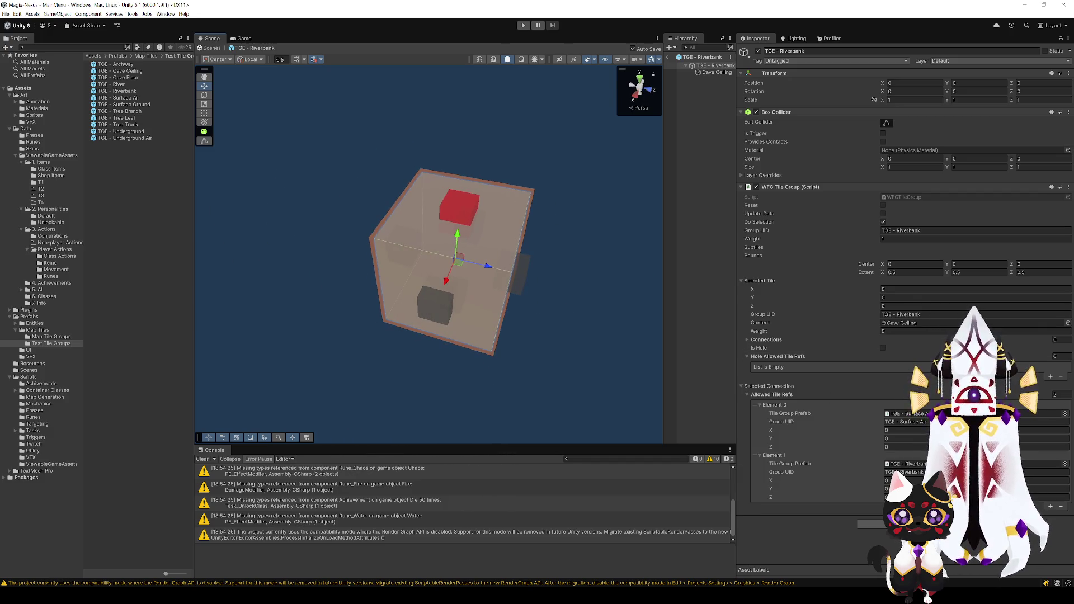
pyautogui.click(1060, 506)
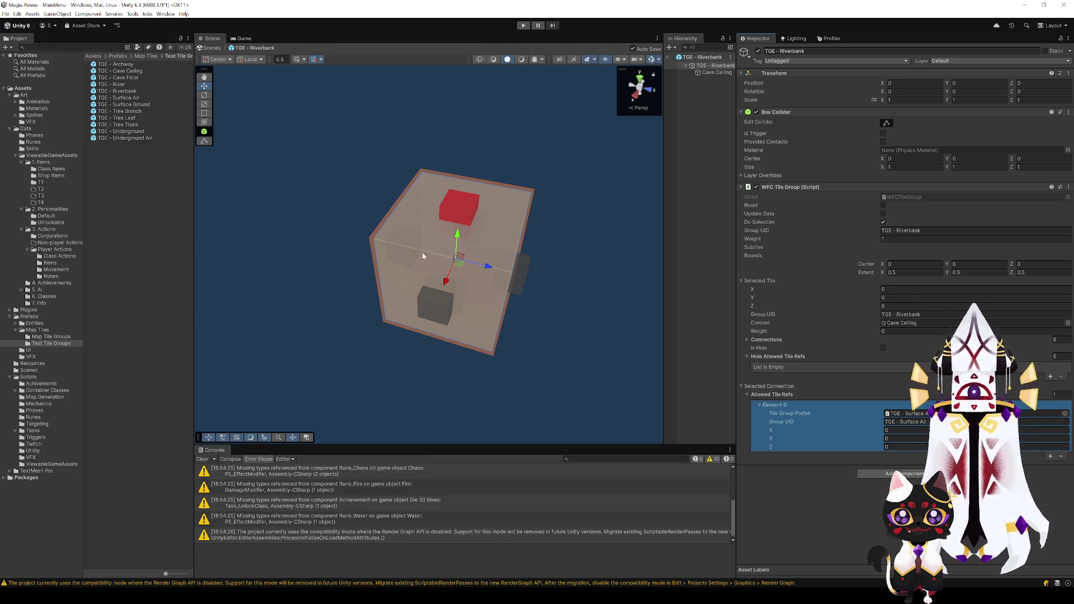
pyautogui.click(436, 305)
pyautogui.scroll(-1, 908, 431)
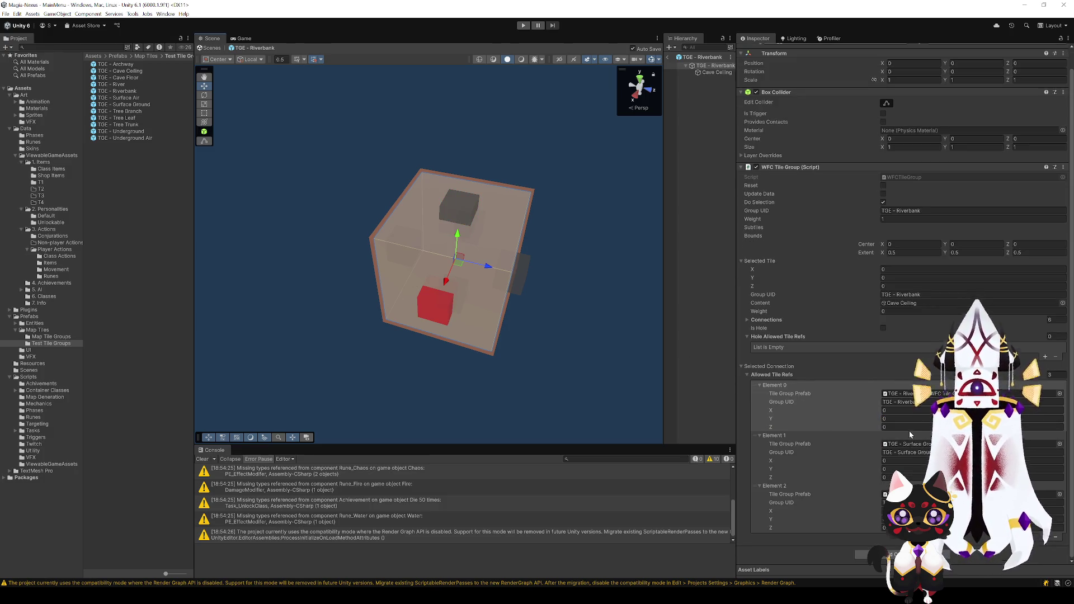
pyautogui.click(843, 380)
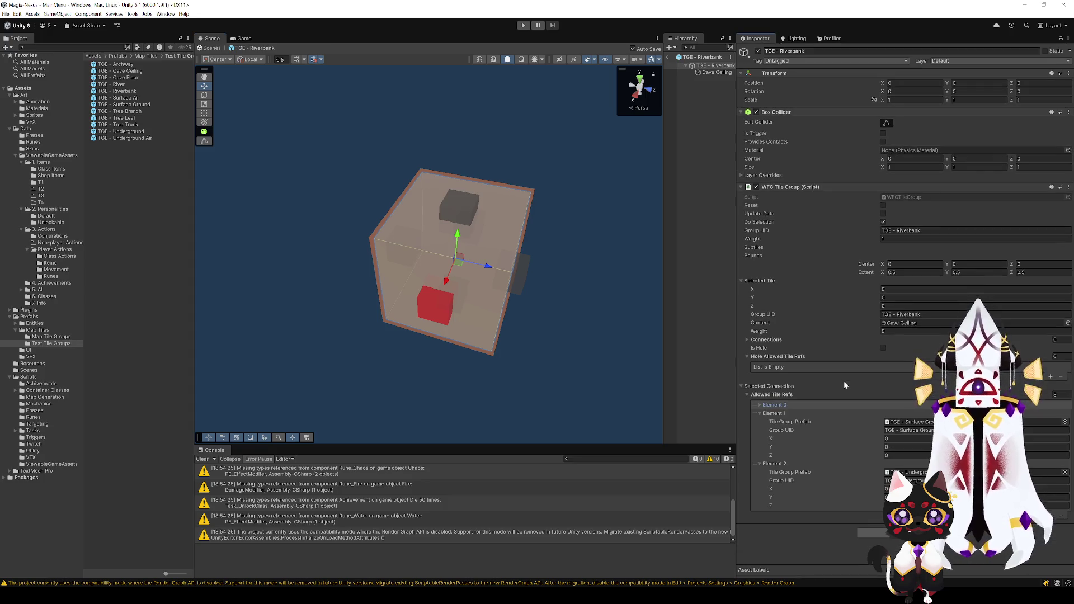
pyautogui.click(822, 405)
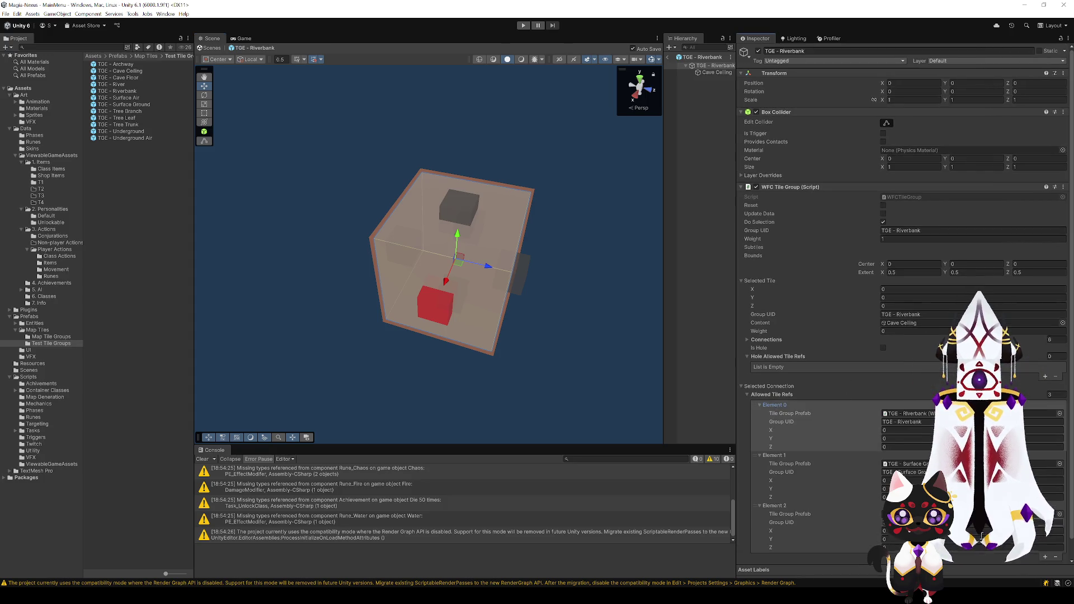
pyautogui.click(1057, 557)
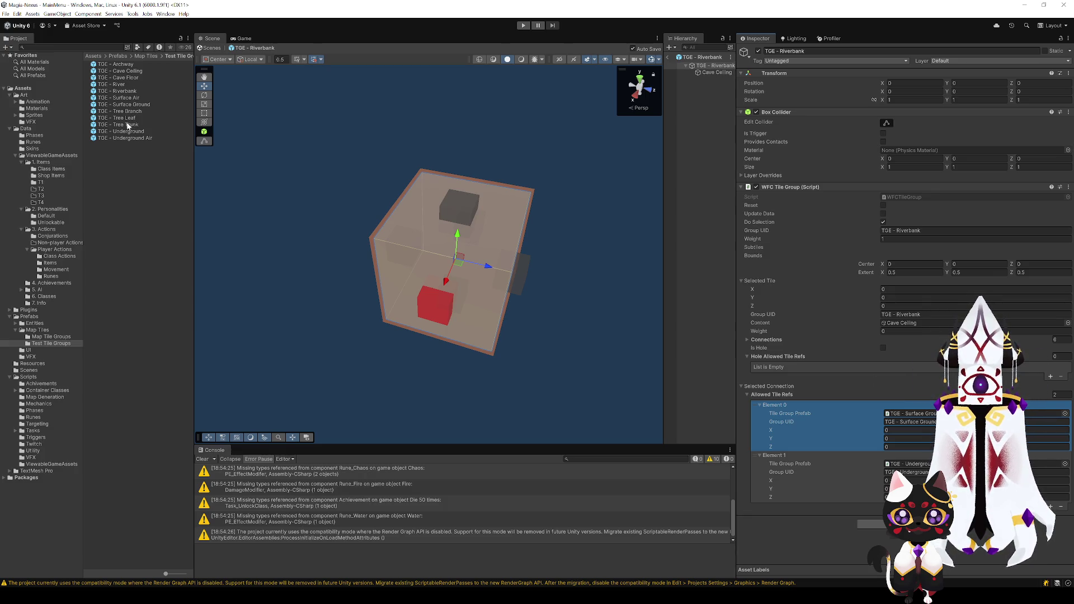
# - Drag a tile group into an allowed-tile slot, then delete Riverbank from a side face's allowed neighbours
pyautogui.moveTo(118, 71)
pyautogui.mouseDown()
pyautogui.moveTo(916, 437)
pyautogui.moveTo(951, 464)
pyautogui.mouseUp()
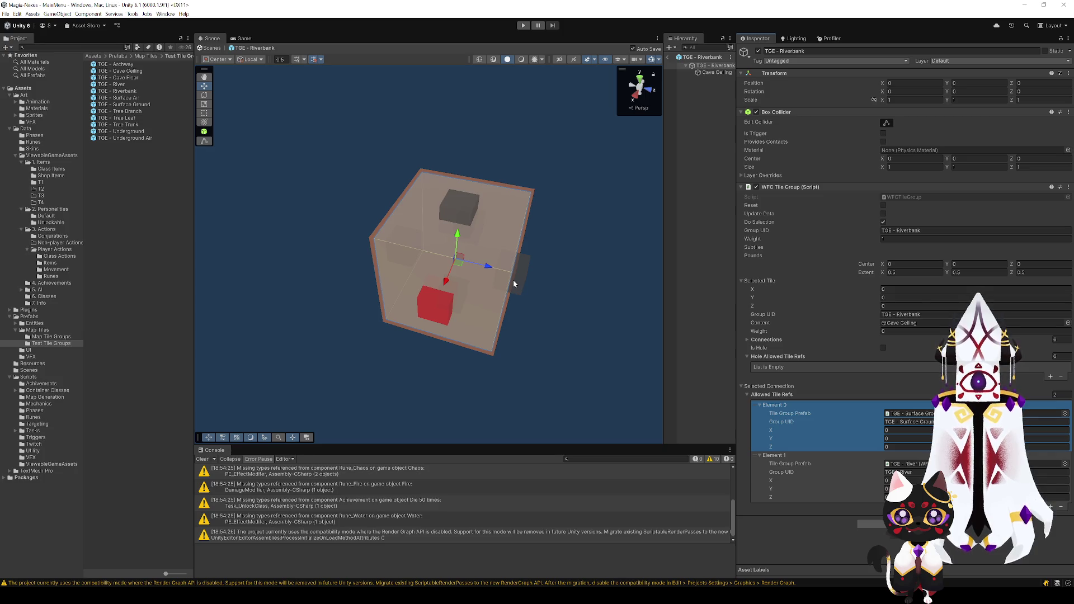
pyautogui.moveTo(540, 308); pyautogui.dragTo(413, 291)
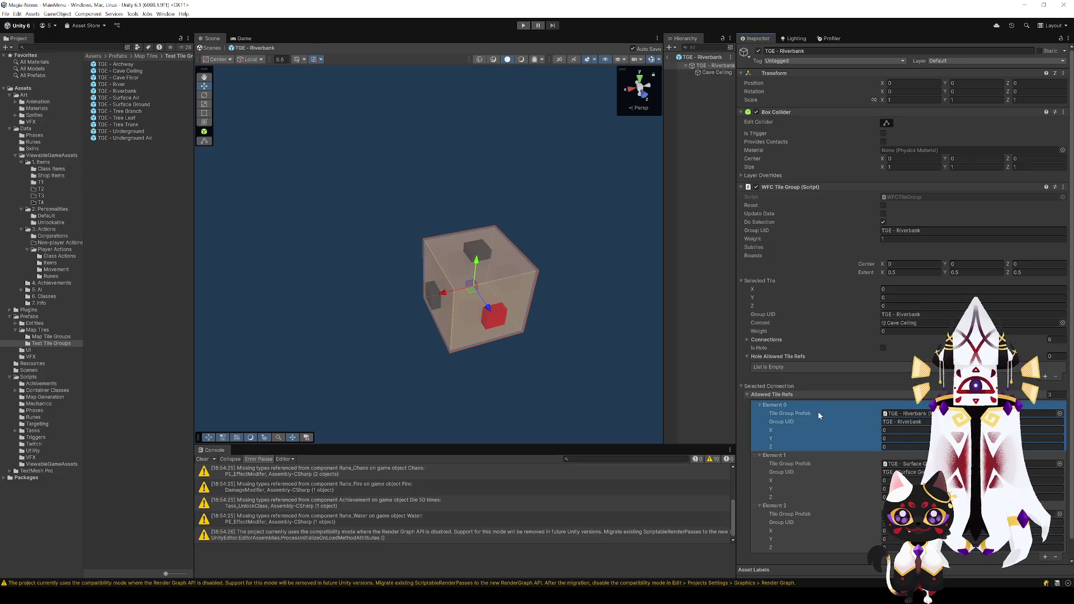
pyautogui.moveTo(554, 319)
pyautogui.mouseDown()
pyautogui.moveTo(574, 319)
pyautogui.moveTo(525, 313)
pyautogui.moveTo(405, 341)
pyautogui.mouseUp()
pyautogui.click(371, 338)
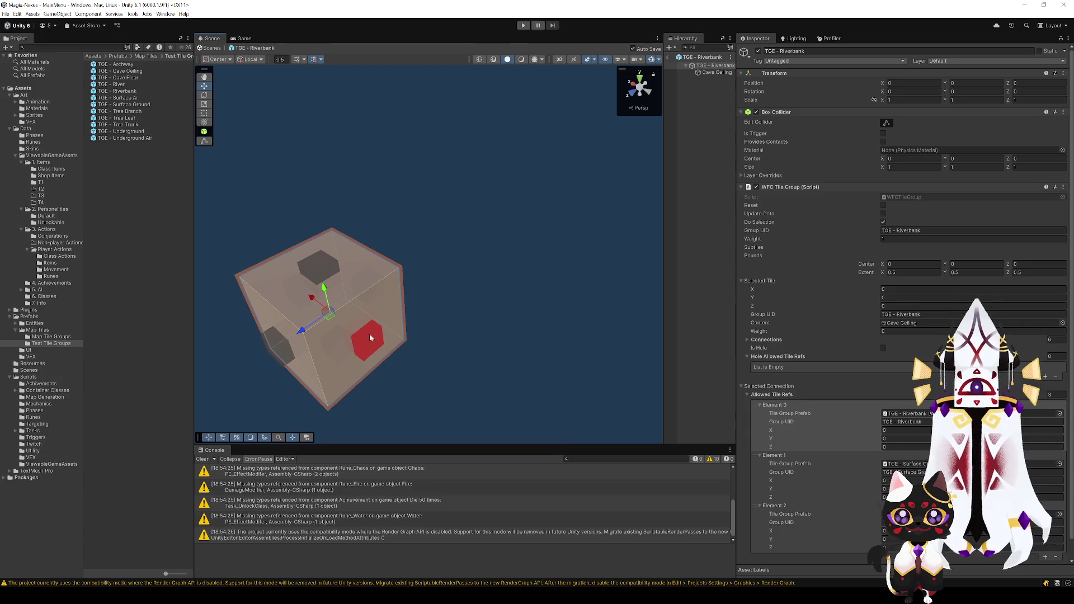
pyautogui.click(806, 405)
pyautogui.press('Delete')
pyautogui.moveTo(481, 320); pyautogui.dragTo(385, 296)
pyautogui.hotkey('ctrl', 'z')
pyautogui.click(799, 402)
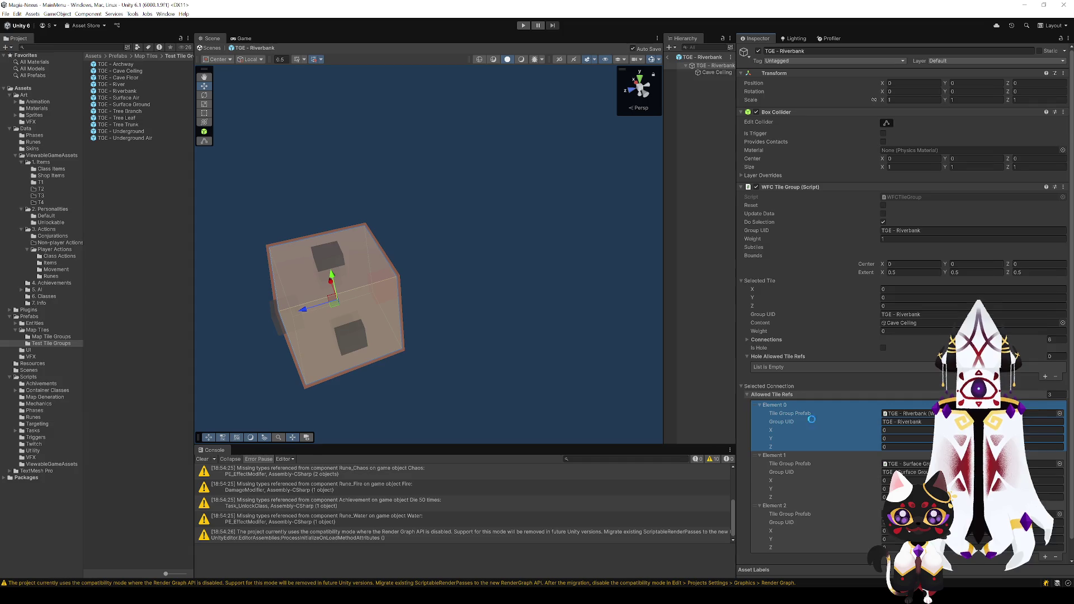
pyautogui.press('Delete')
pyautogui.moveTo(431, 329)
pyautogui.mouseDown()
pyautogui.moveTo(485, 337)
pyautogui.moveTo(549, 285)
pyautogui.moveTo(495, 329)
pyautogui.mouseUp()
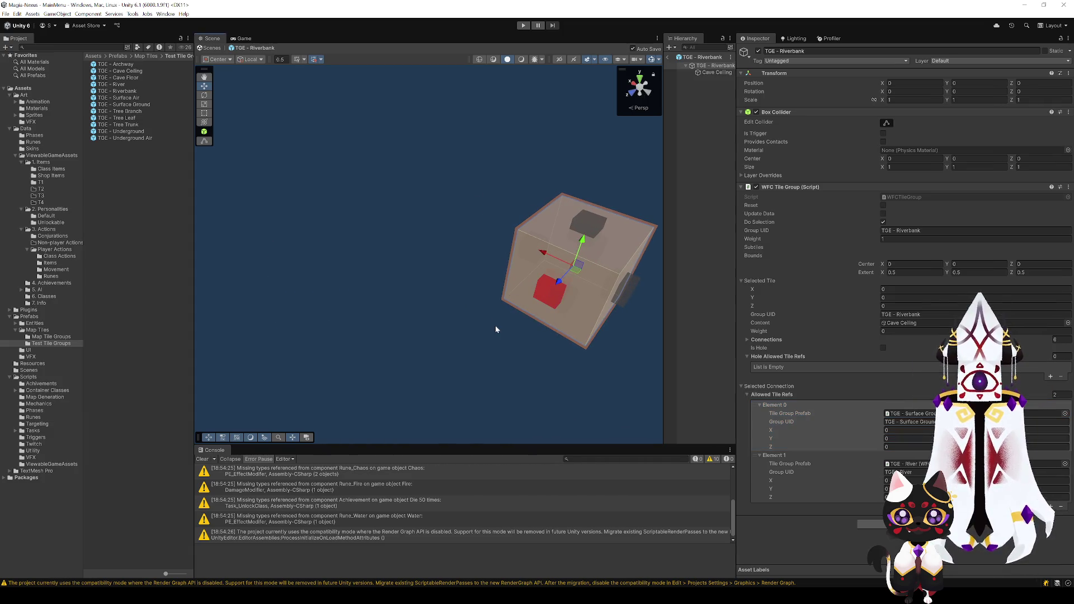
pyautogui.press('f')
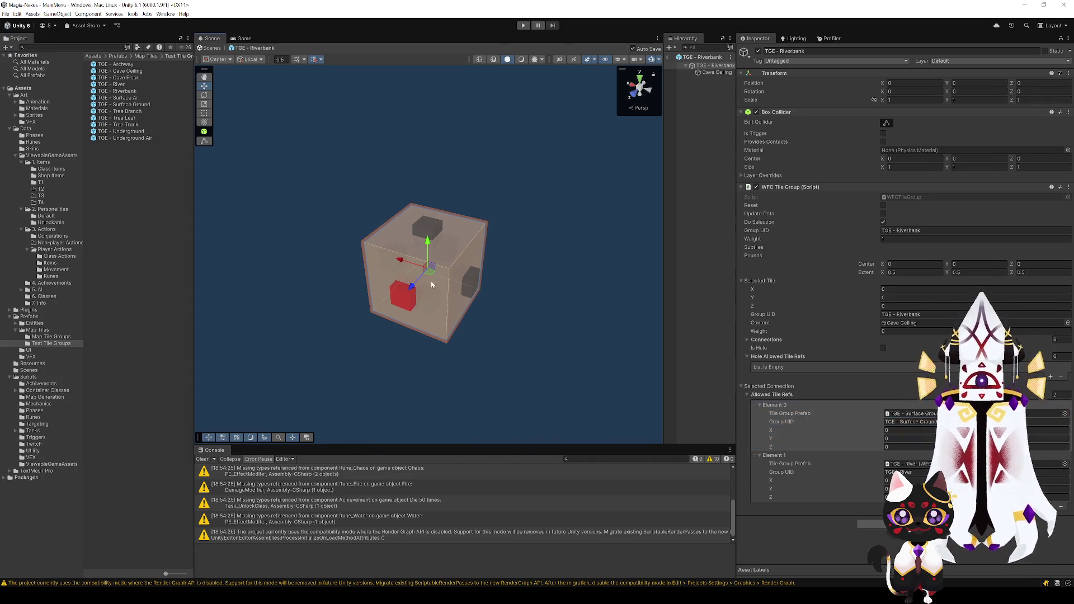
pyautogui.moveTo(431, 284)
pyautogui.mouseDown()
pyautogui.moveTo(575, 218)
pyautogui.moveTo(496, 223)
pyautogui.moveTo(548, 229)
pyautogui.mouseUp()
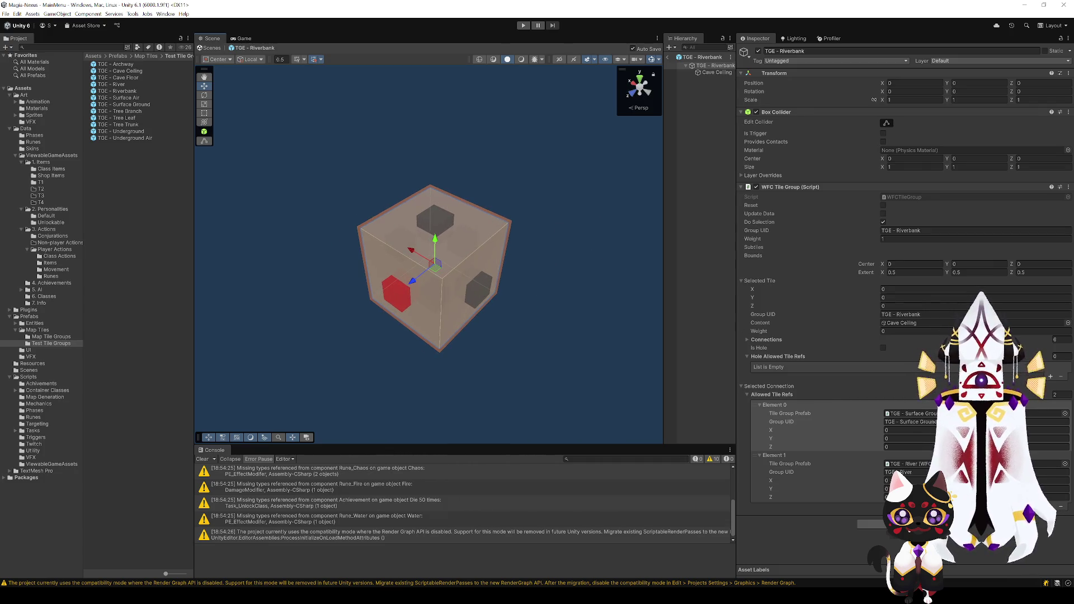
# - Add a third, still-empty entry to the selected face's Allowed Tile Refs list
pyautogui.click(1051, 506)
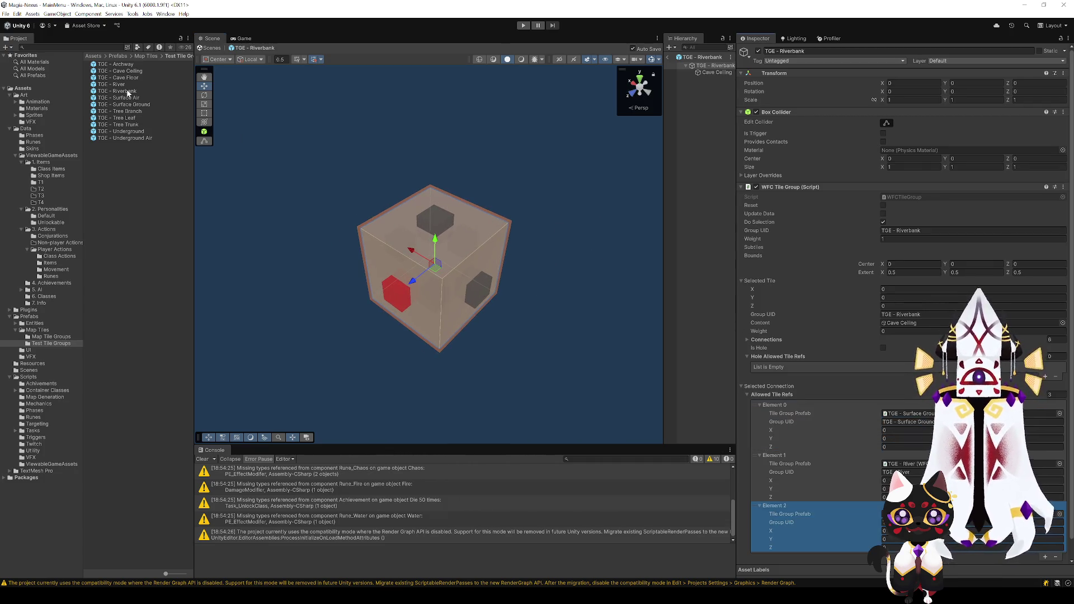
pyautogui.moveTo(128, 94); pyautogui.dragTo(771, 447)
pyautogui.hotkey('ctrl', 'z')
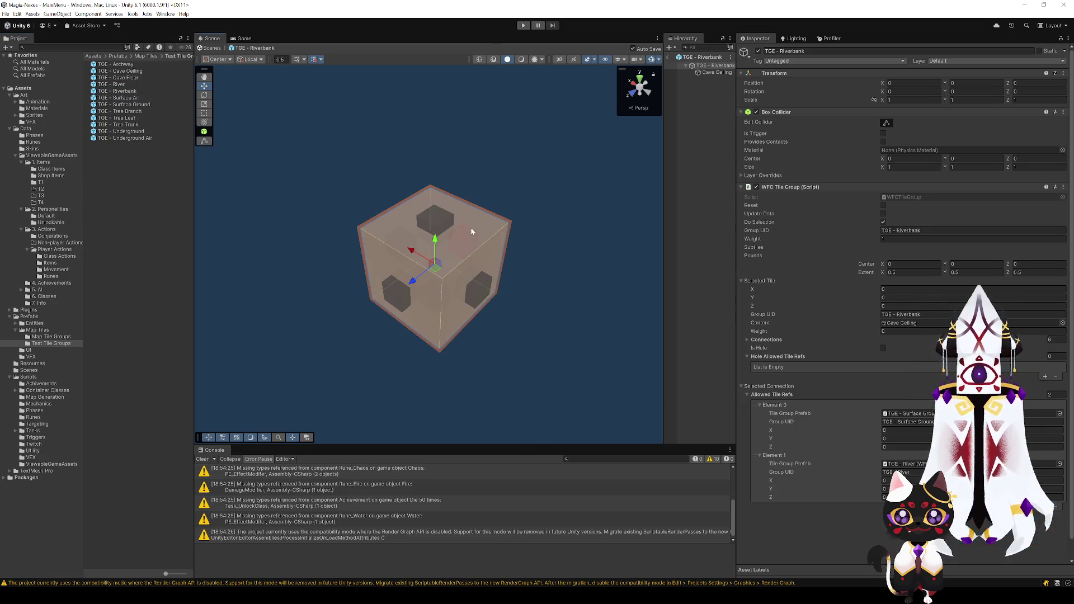
pyautogui.hotkey('ctrl', 'y')
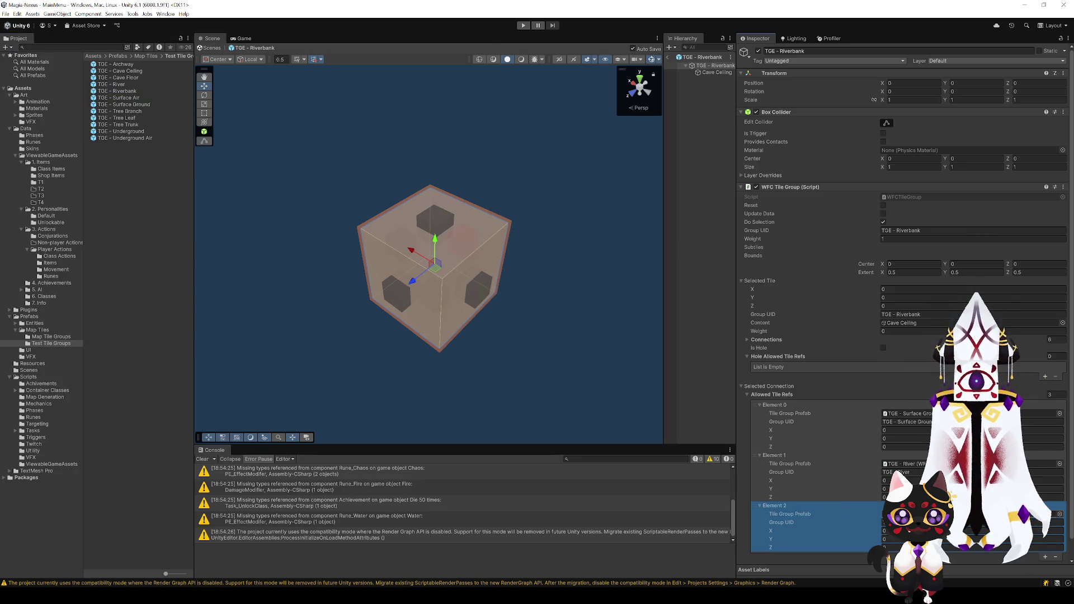
pyautogui.doubleClick(119, 84)
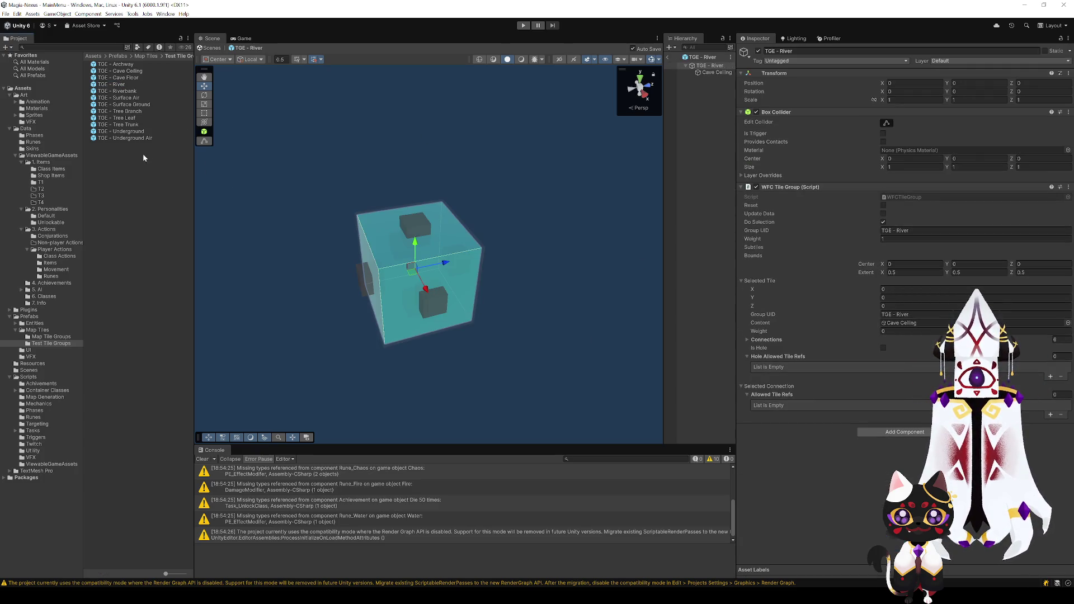
# - In TGE - River, delete Surface Ground from the side connection's allowed tiles, leaving River and Underground, then exit Prefab Mode
pyautogui.click(411, 307)
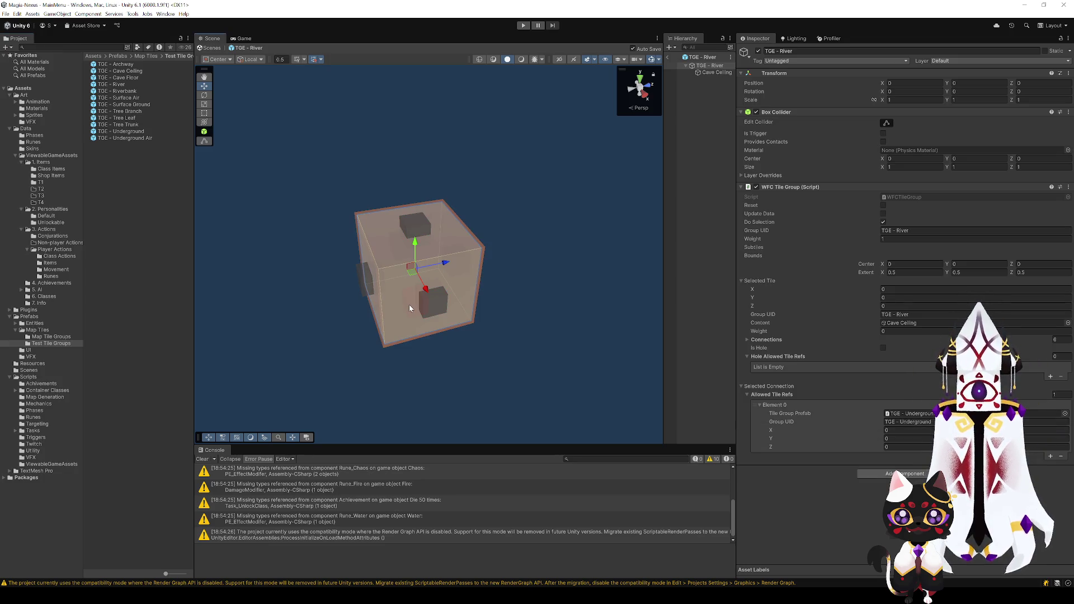
pyautogui.click(422, 226)
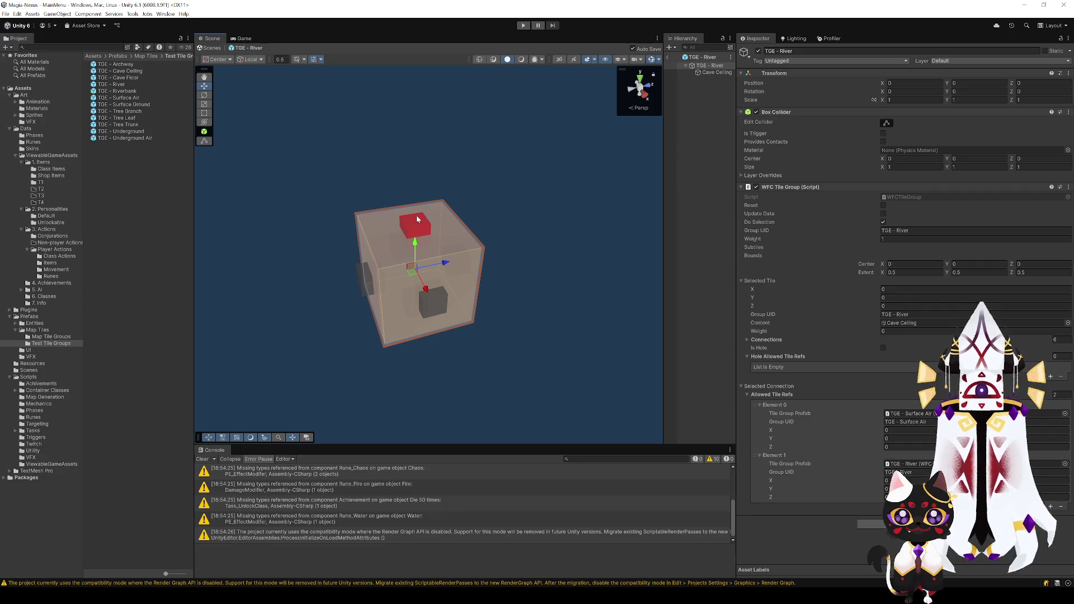
pyautogui.click(411, 311)
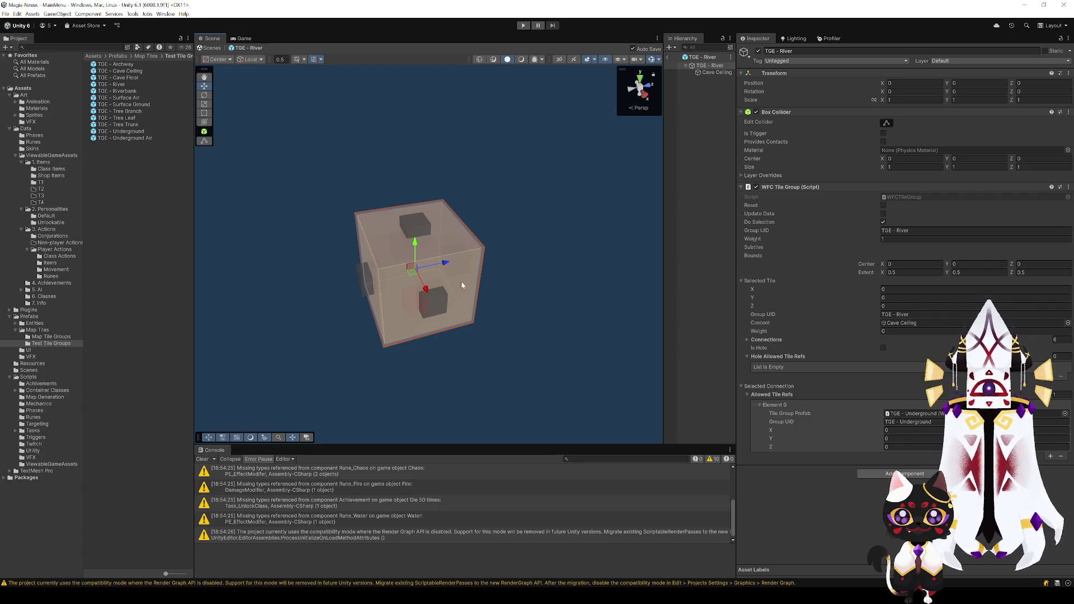
pyautogui.click(462, 245)
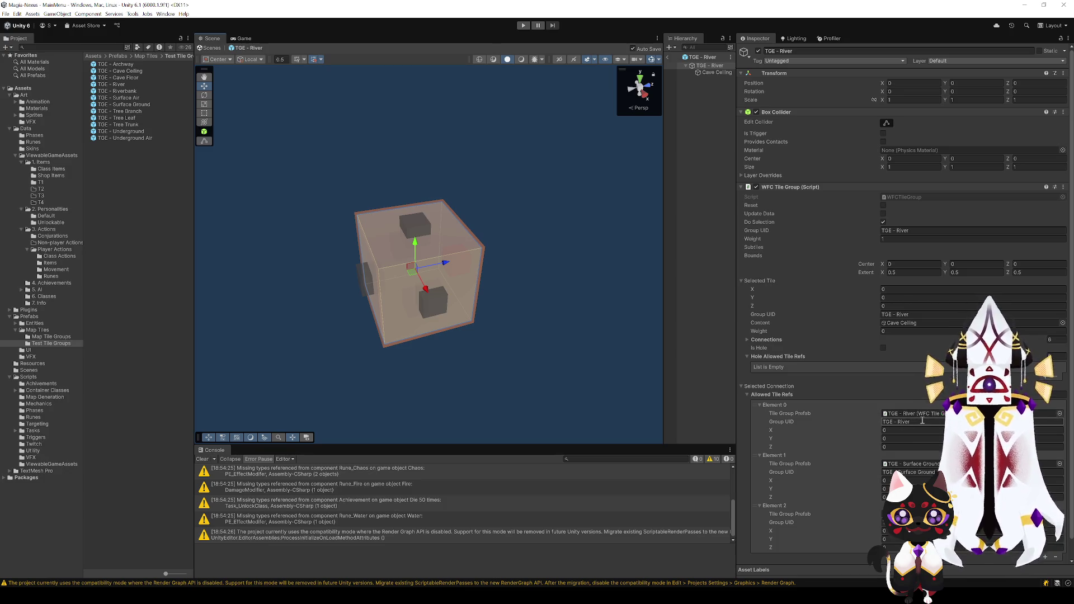
pyautogui.click(773, 454)
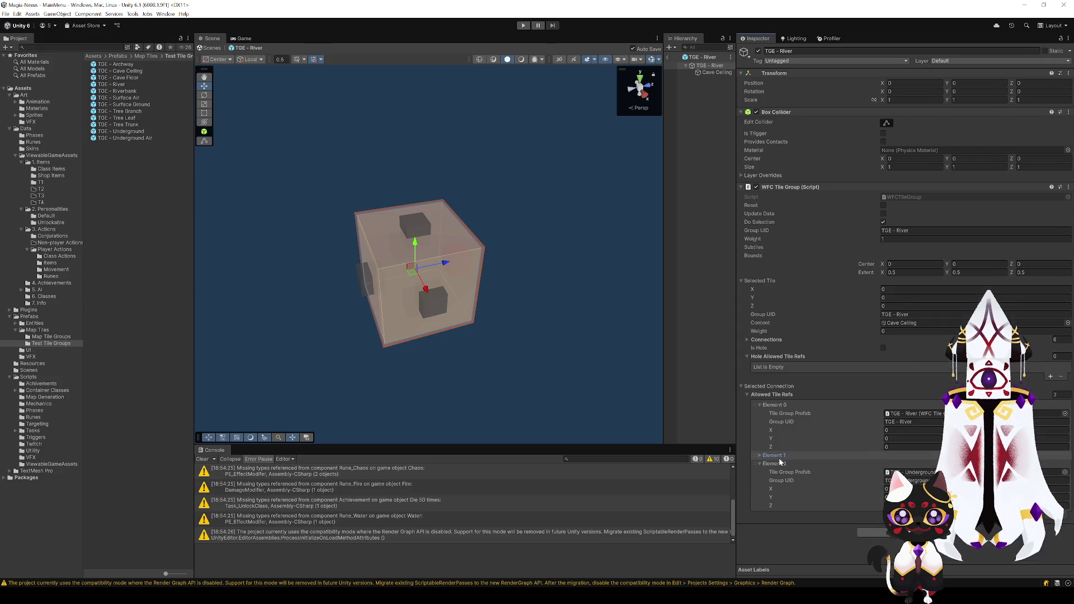
pyautogui.rightClick(773, 455)
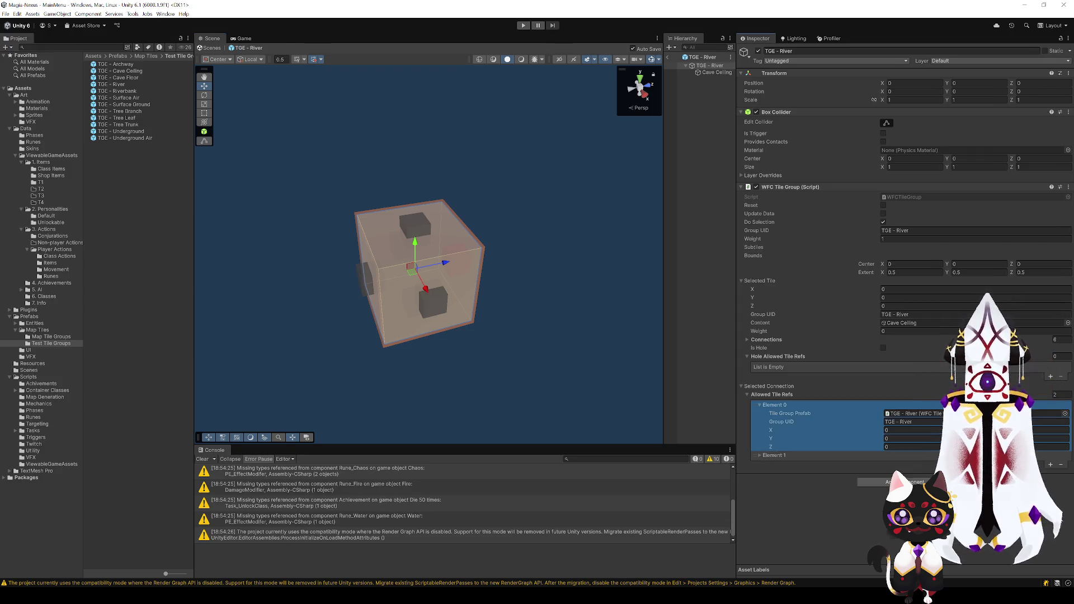
pyautogui.click(760, 447)
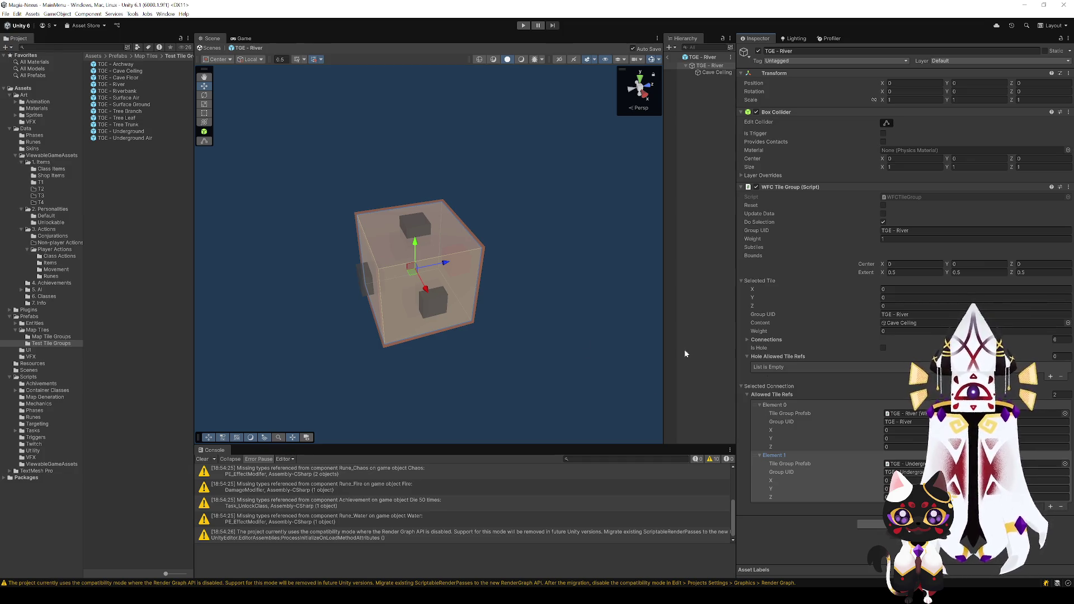
pyautogui.click(442, 305)
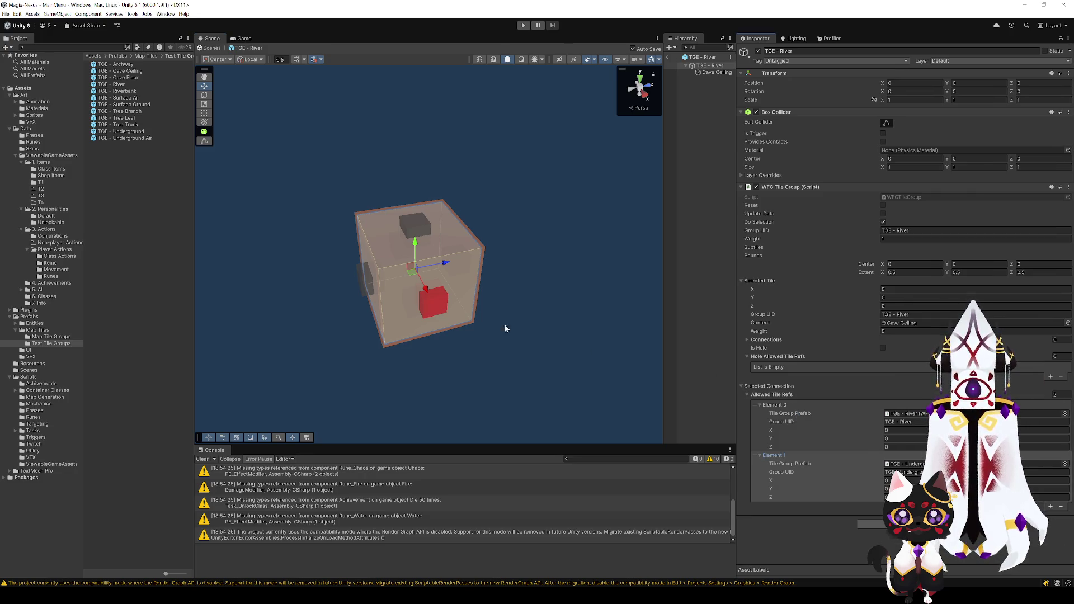
pyautogui.click(375, 277)
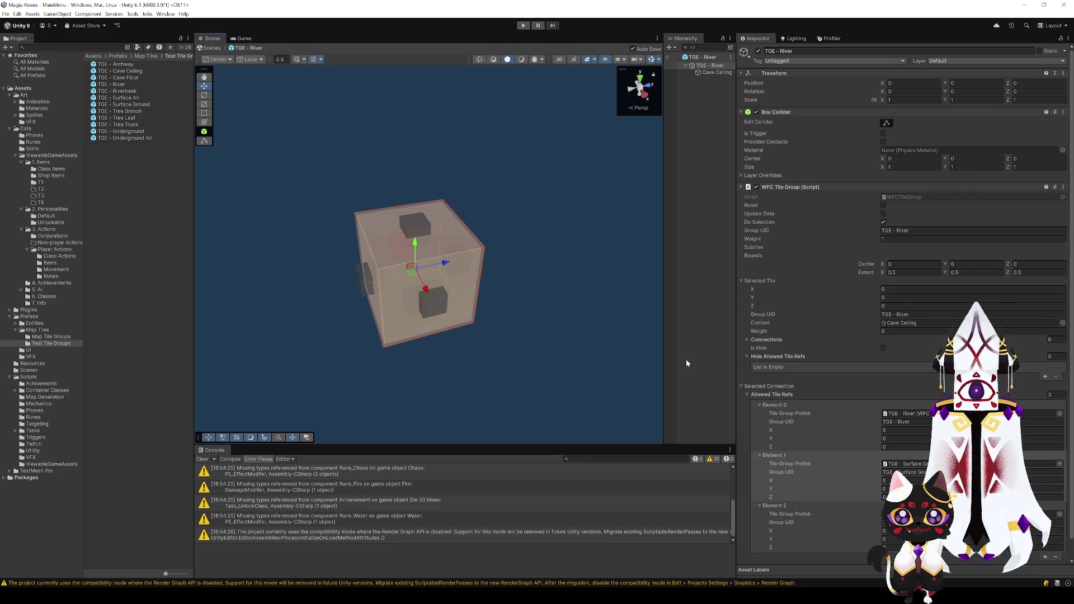
pyautogui.click(671, 58)
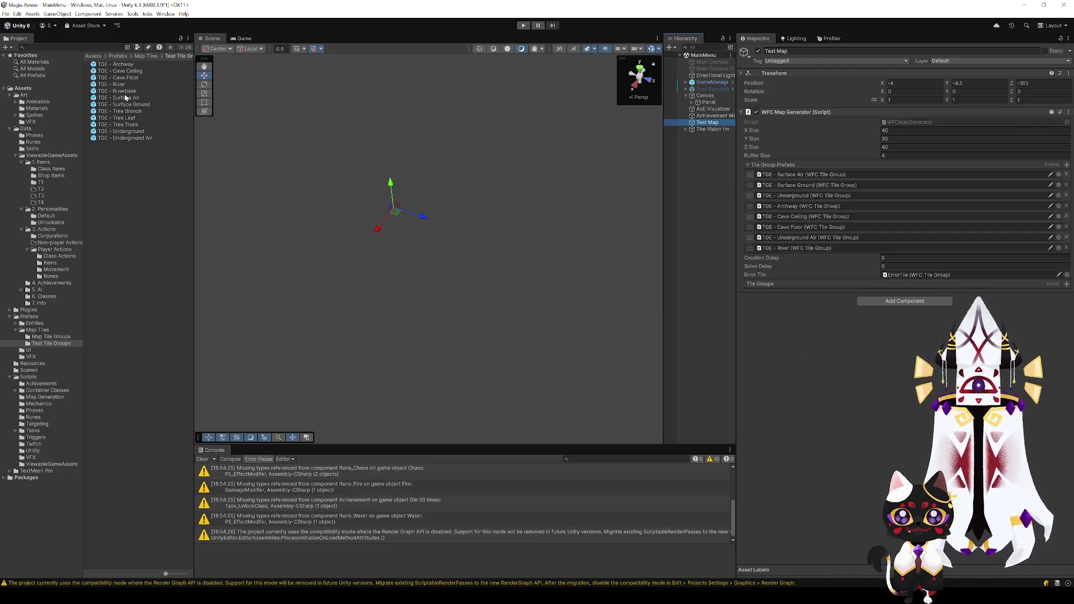
# - Add TGE - Riverbank as the Test Map's ninth tile group, then generate and inspect a map in Play mode
pyautogui.moveTo(126, 98)
pyautogui.mouseDown()
pyautogui.moveTo(449, 157)
pyautogui.moveTo(822, 245)
pyautogui.mouseUp()
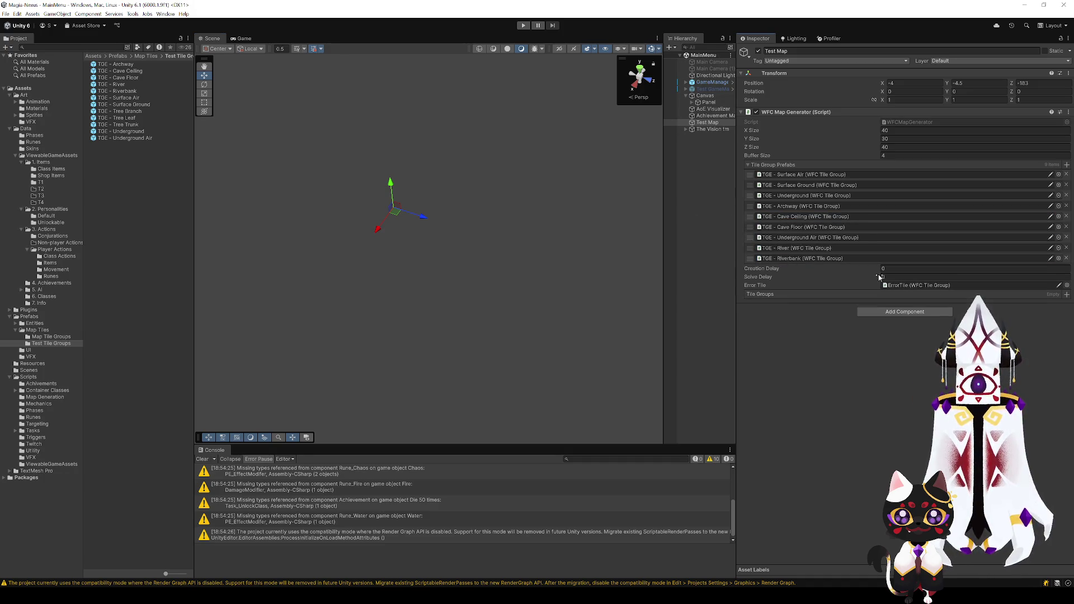
pyautogui.click(523, 27)
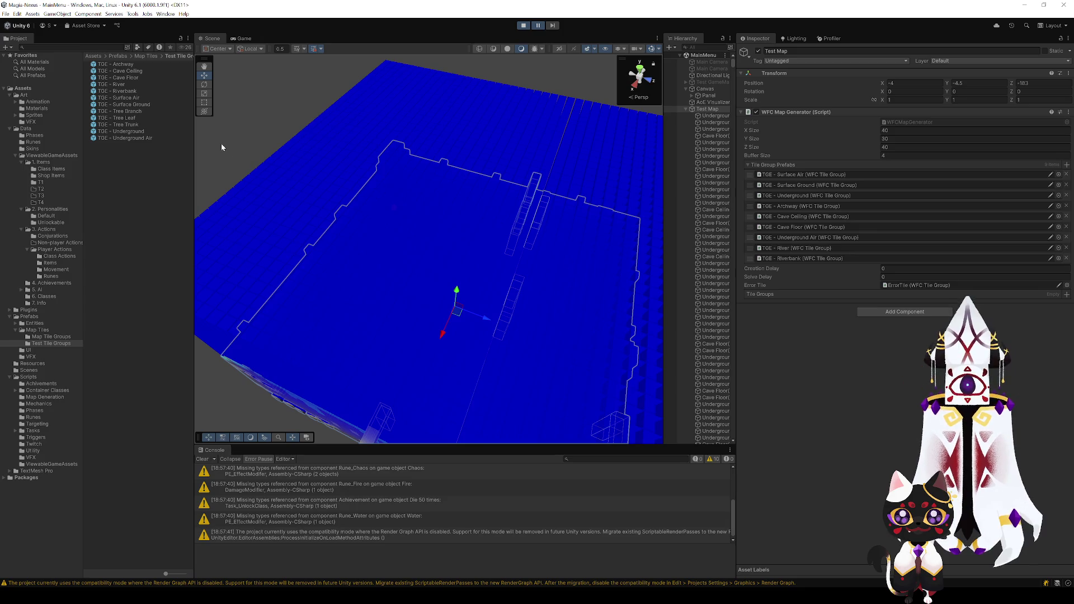
pyautogui.click(221, 147)
pyautogui.moveTo(222, 147)
pyautogui.mouseDown()
pyautogui.moveTo(482, 254)
pyautogui.moveTo(347, 184)
pyautogui.mouseUp()
pyautogui.hotkey('ctrl', 'p')
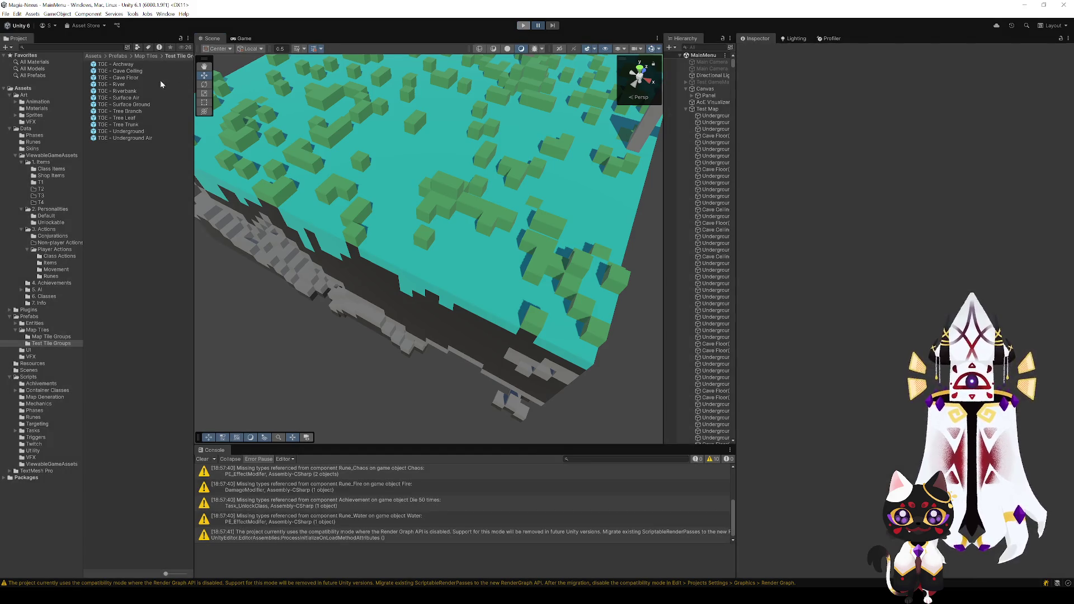
pyautogui.doubleClick(136, 84)
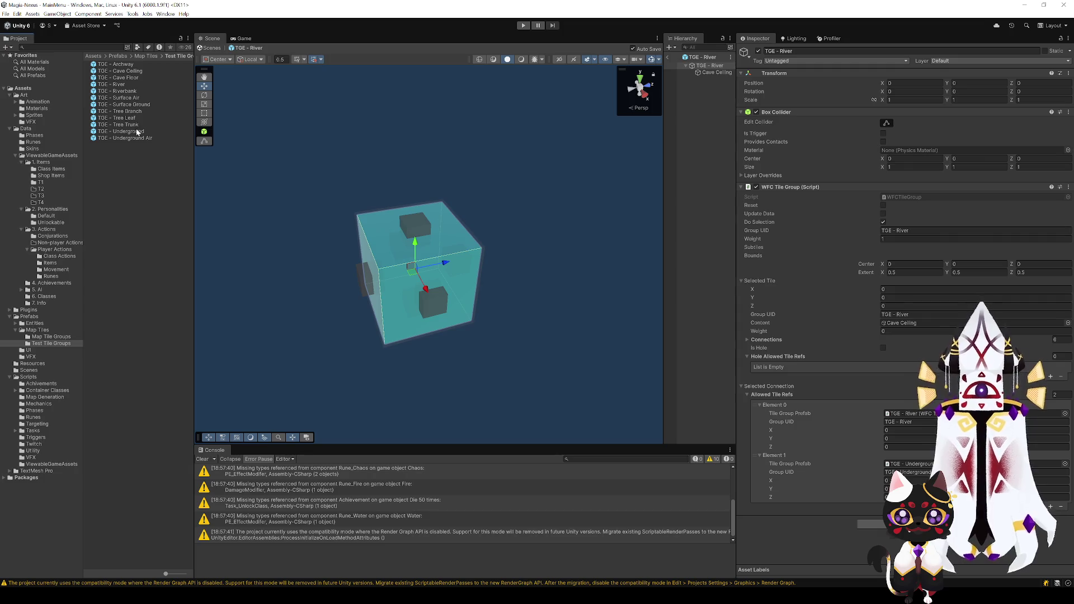
# - Review the Surface Ground, Riverbank and River tile group assets in the Inspector
pyautogui.click(120, 77)
pyautogui.click(133, 106)
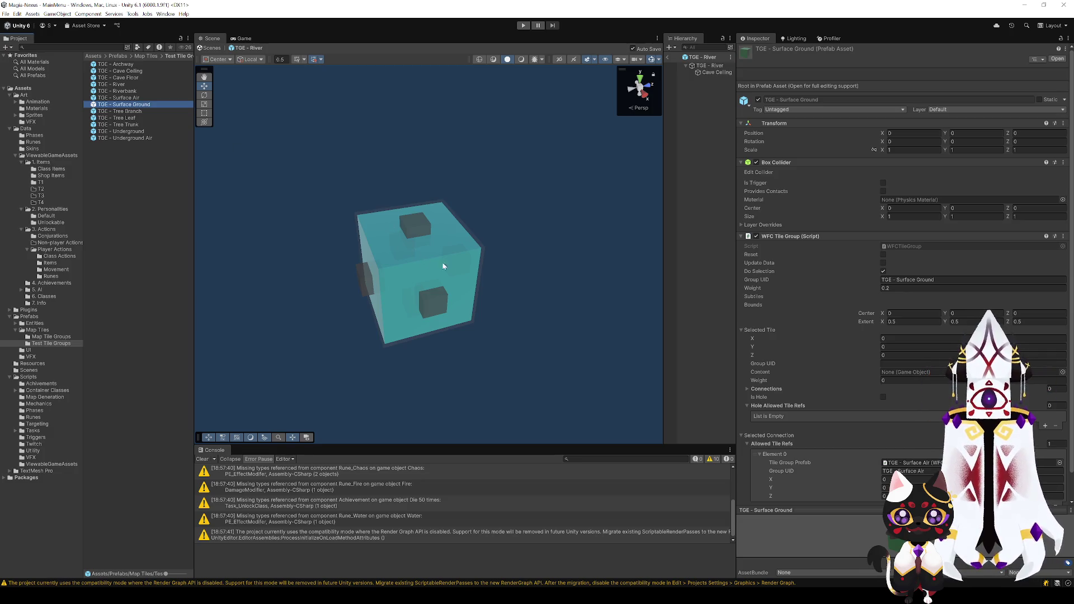
pyautogui.scroll(-5, 443, 263)
pyautogui.scroll(-1, 779, 412)
pyautogui.scroll(-1, 779, 412)
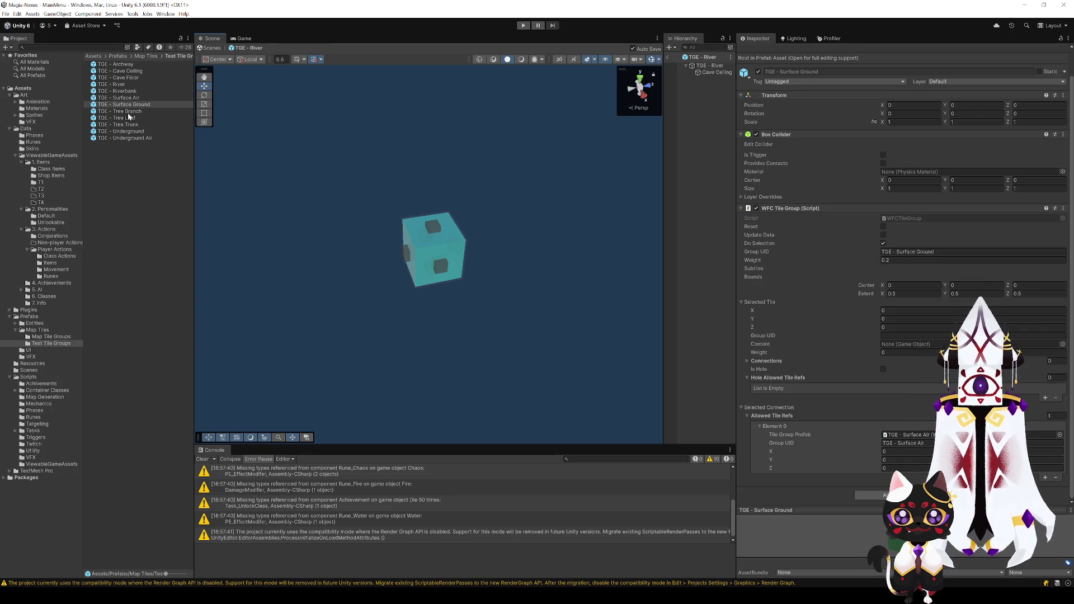
pyautogui.click(124, 91)
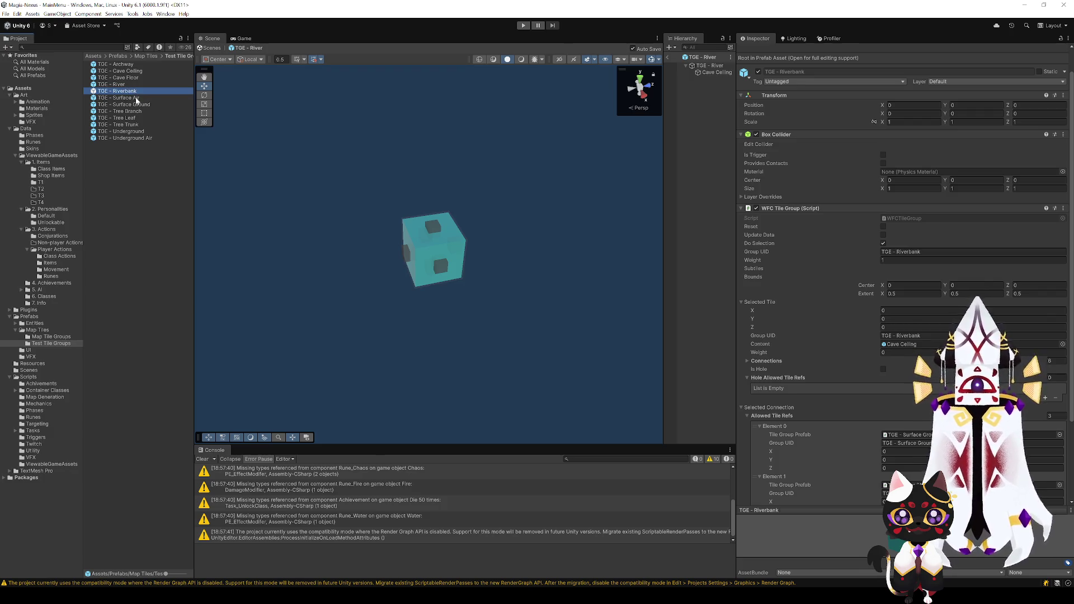
pyautogui.click(125, 85)
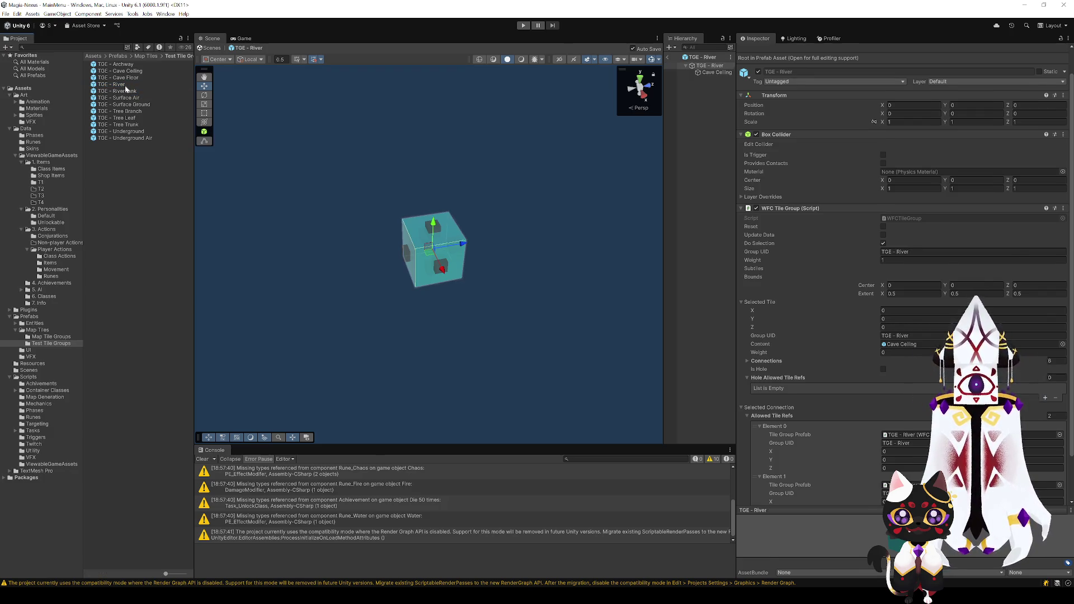
pyautogui.click(126, 84)
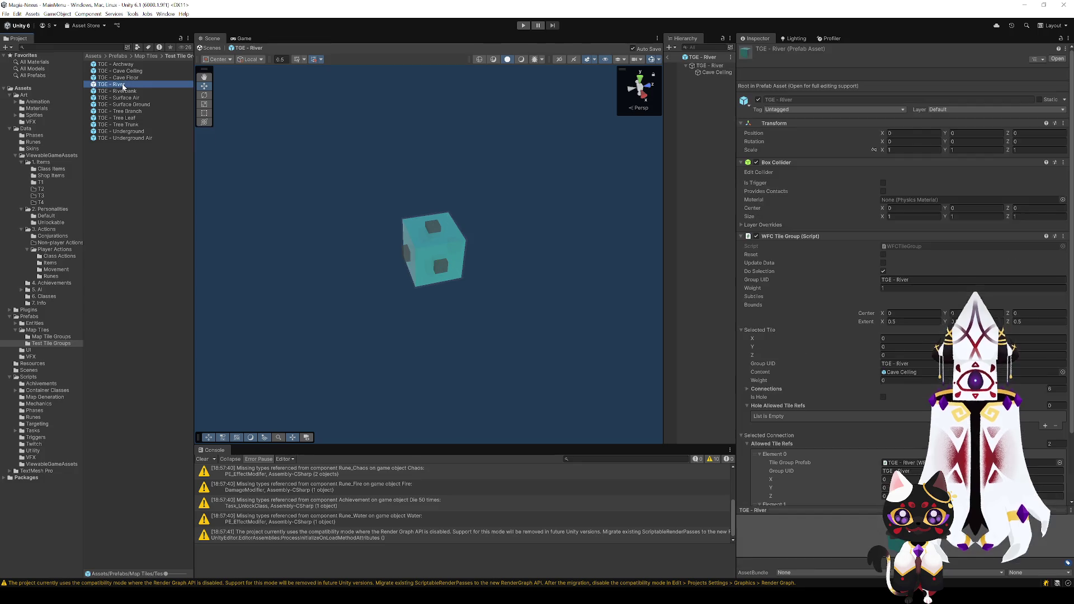
# - Set TGE - River's weight to 0.2 and TGE - Riverbank's to 0.4, then reselect Test Map
pyautogui.click(885, 288)
pyautogui.write('0.2')
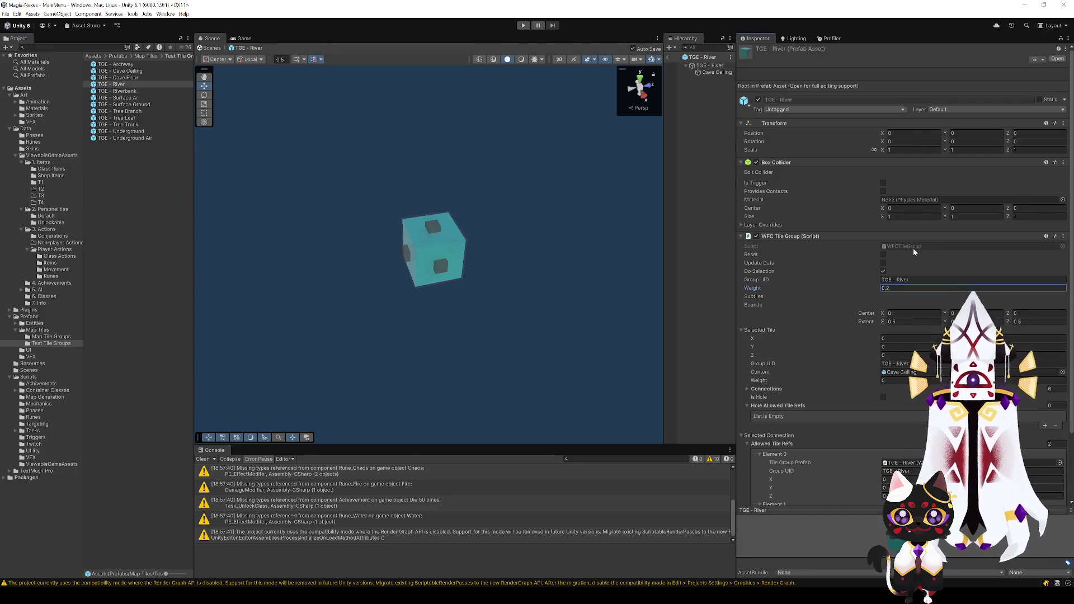
pyautogui.click(137, 91)
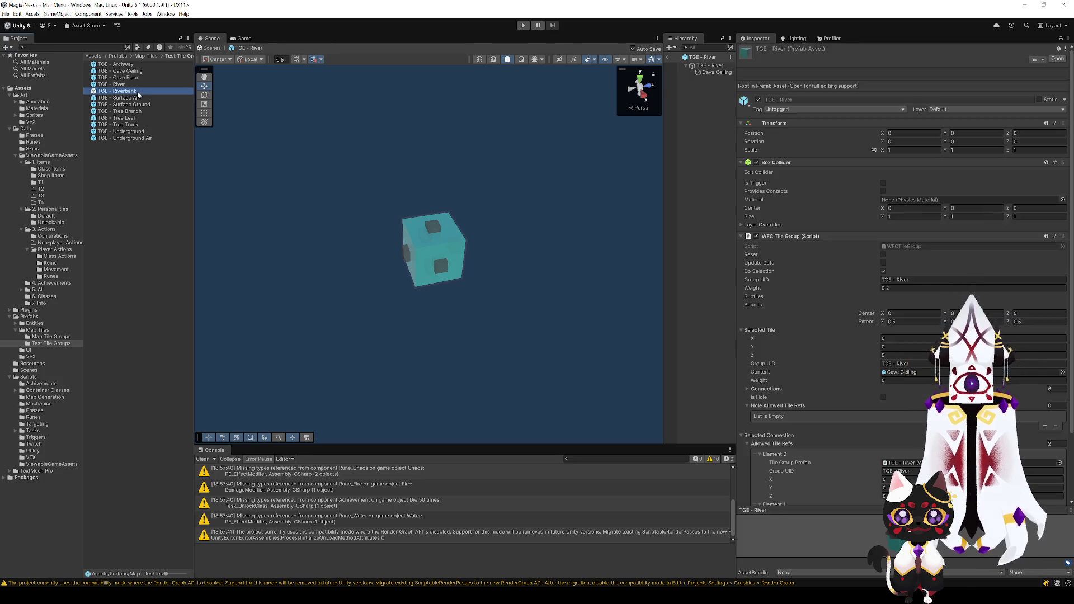
pyautogui.click(906, 289)
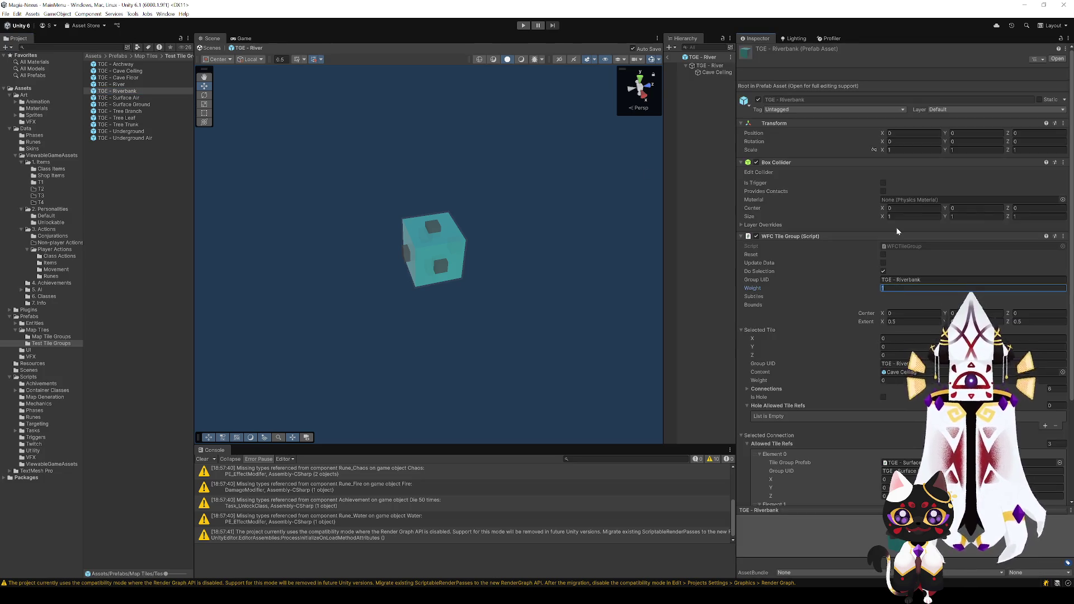
pyautogui.write('0.4')
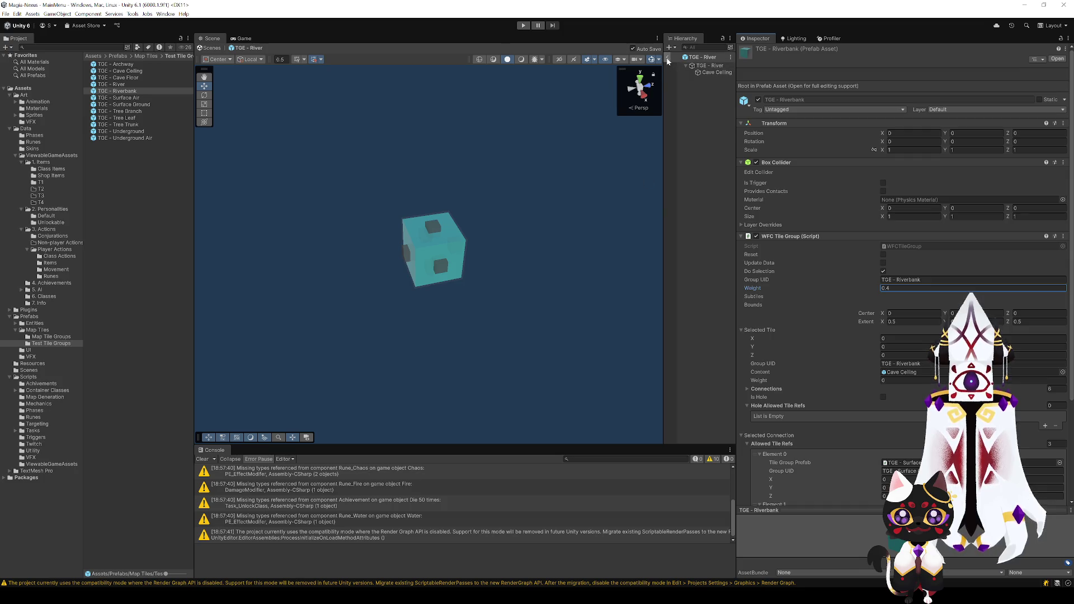
pyautogui.click(667, 60)
pyautogui.click(708, 123)
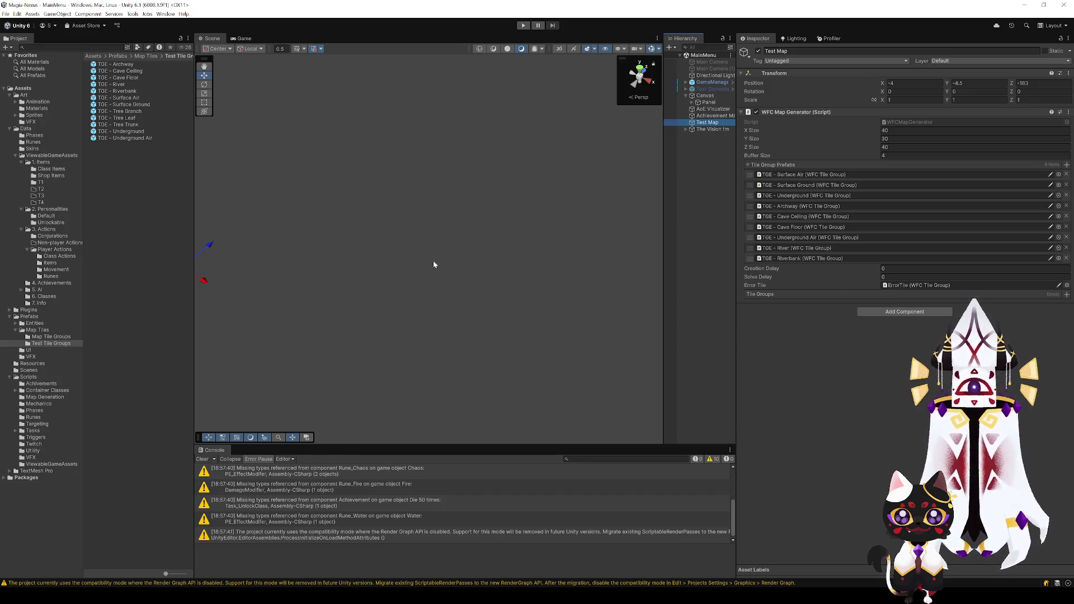
# - Locate the WFCMapGenerator script asset from the WFC Map Generator's Script field
pyautogui.click(898, 123)
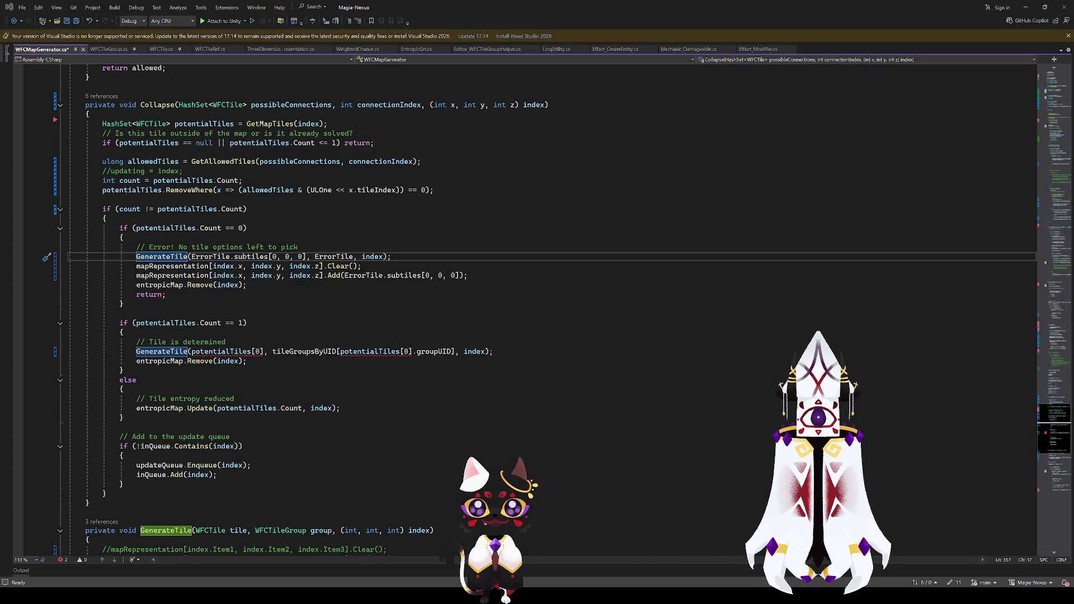
# - Review the GenerateTile call and mapRepresentation lines in the Collapse method
pyautogui.click(391, 351)
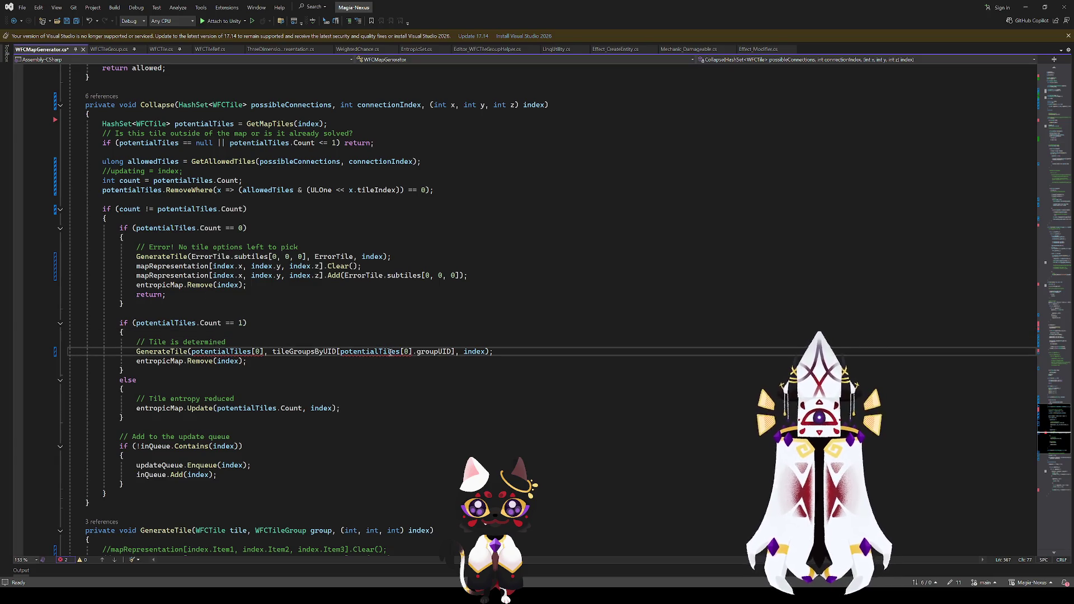
pyautogui.moveTo(322, 266)
pyautogui.mouseDown()
pyautogui.moveTo(190, 258)
pyautogui.moveTo(183, 272)
pyautogui.mouseUp()
pyautogui.hotkey('ctrl', 'shift', 'Left')
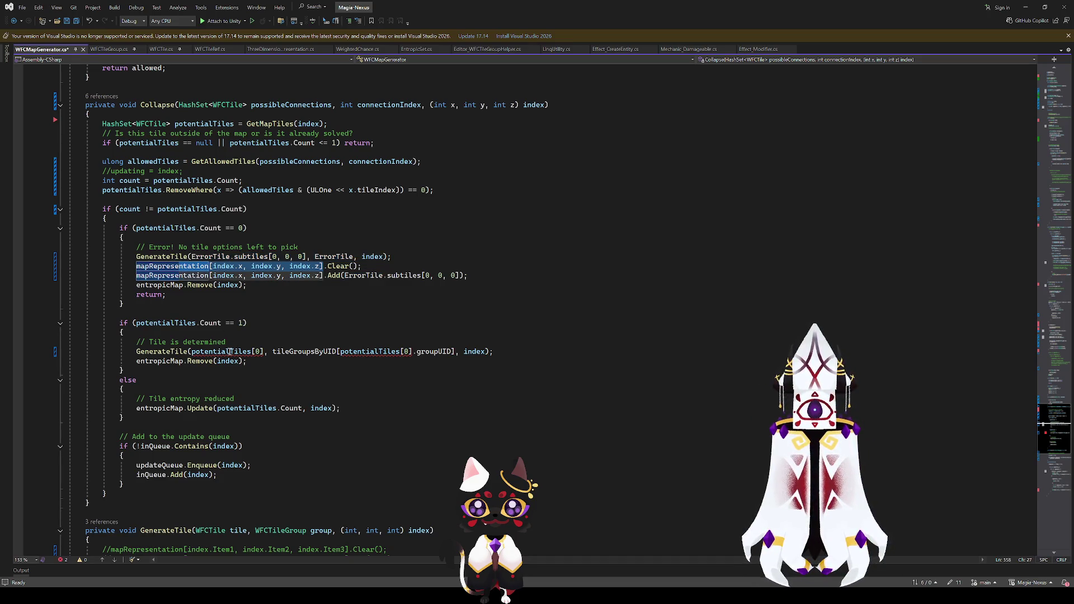
pyautogui.click(230, 351)
pyautogui.click(158, 256)
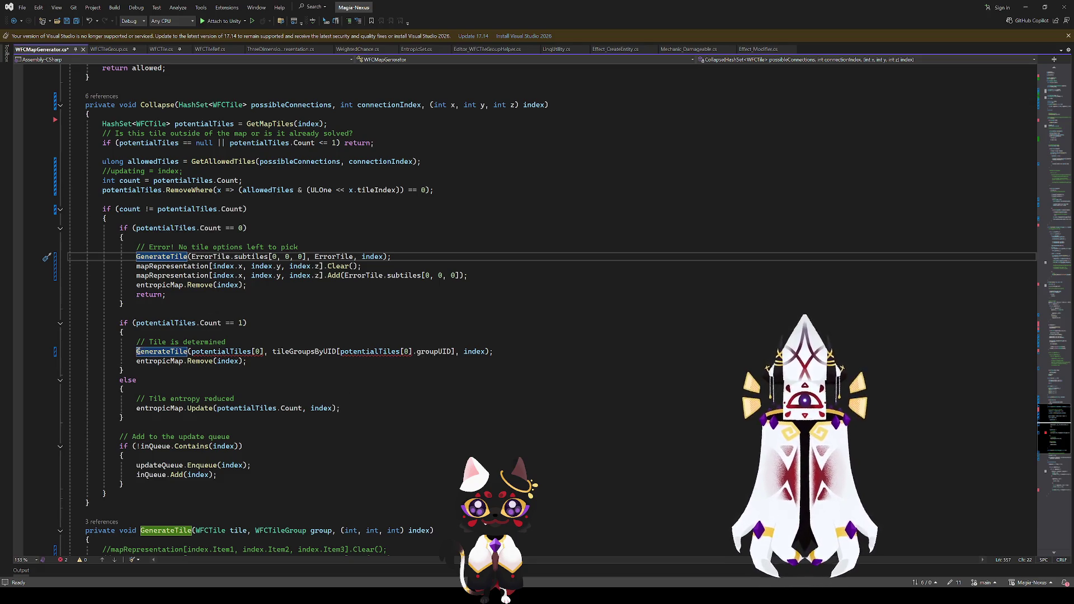
pyautogui.scroll(17, 450, 332)
pyautogui.scroll(-14, 451, 332)
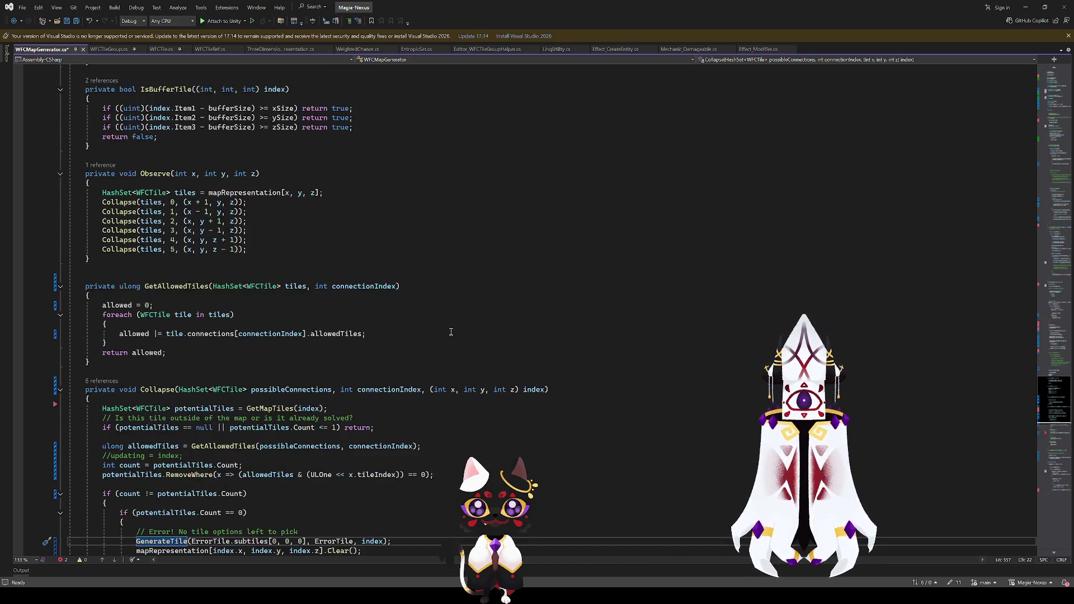
pyautogui.click(137, 276)
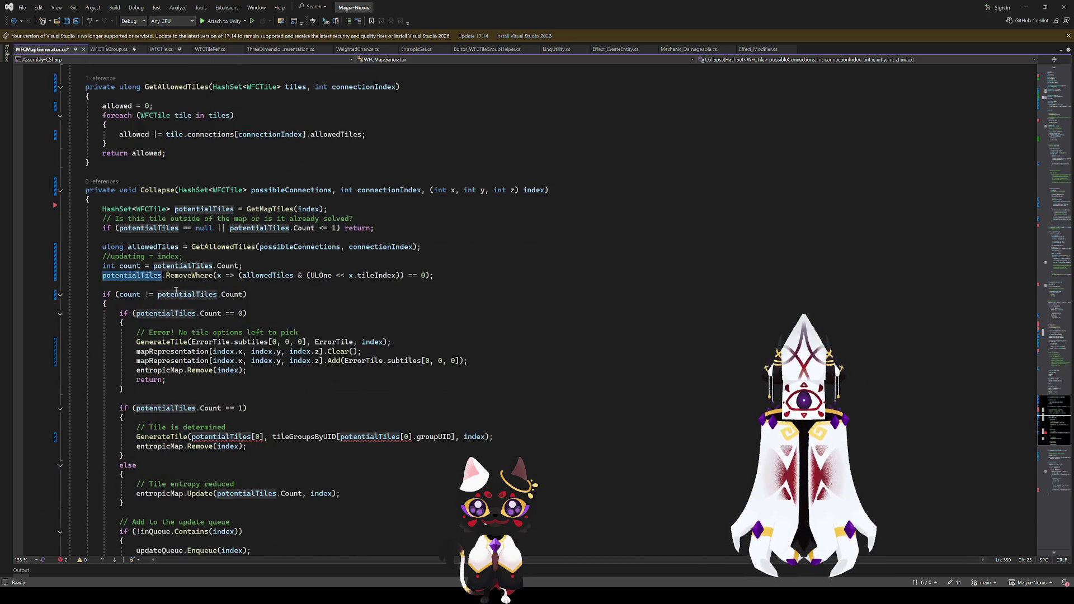
# - Start a foreach(potentialTiles) line below the 'Tile is determined' comment, then delete it
pyautogui.click(257, 427)
pyautogui.press('Return')
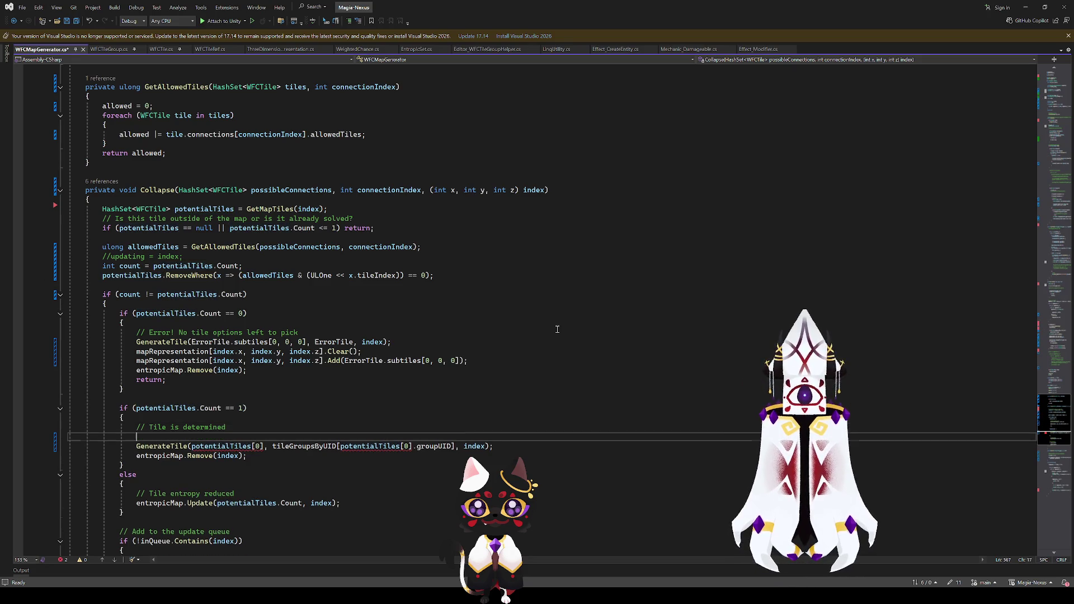
pyautogui.write('foreach(')
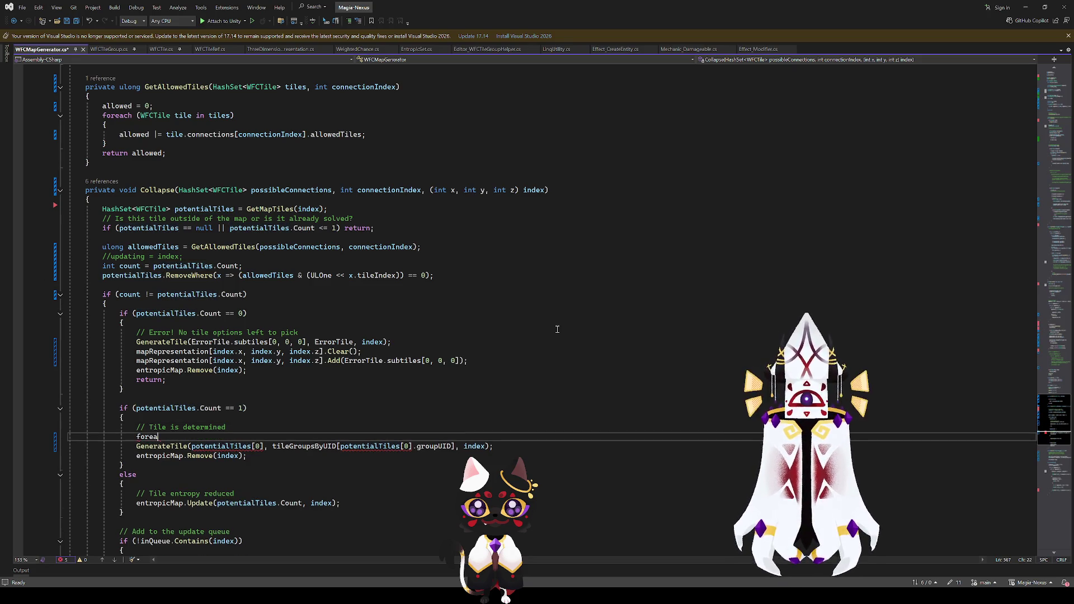
pyautogui.write('potentialTiles')
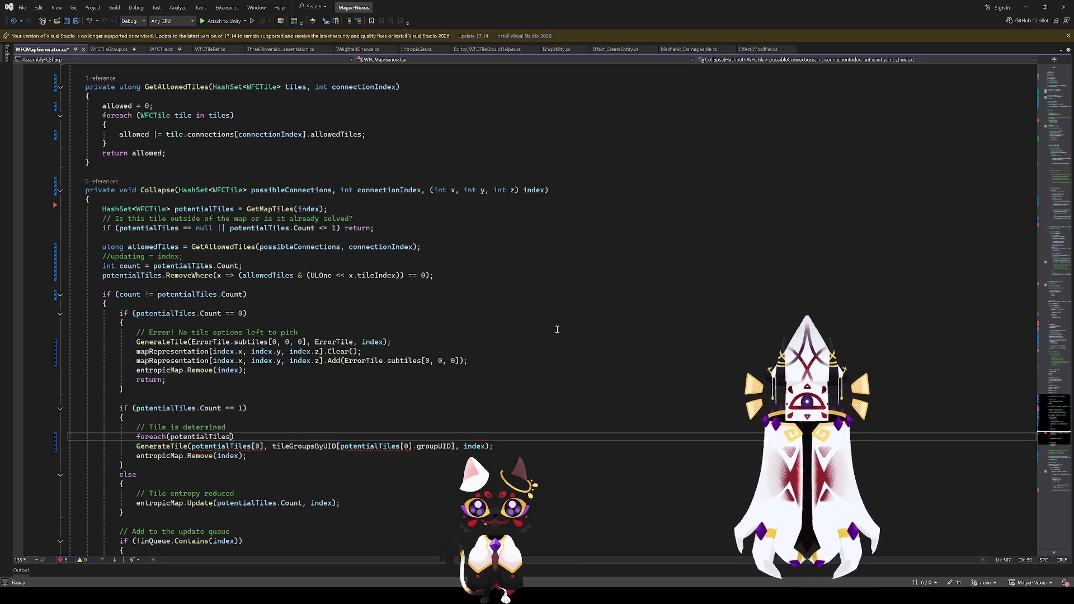
pyautogui.hotkey('ctrl', 'BackSpace')
pyautogui.press('BackSpace')
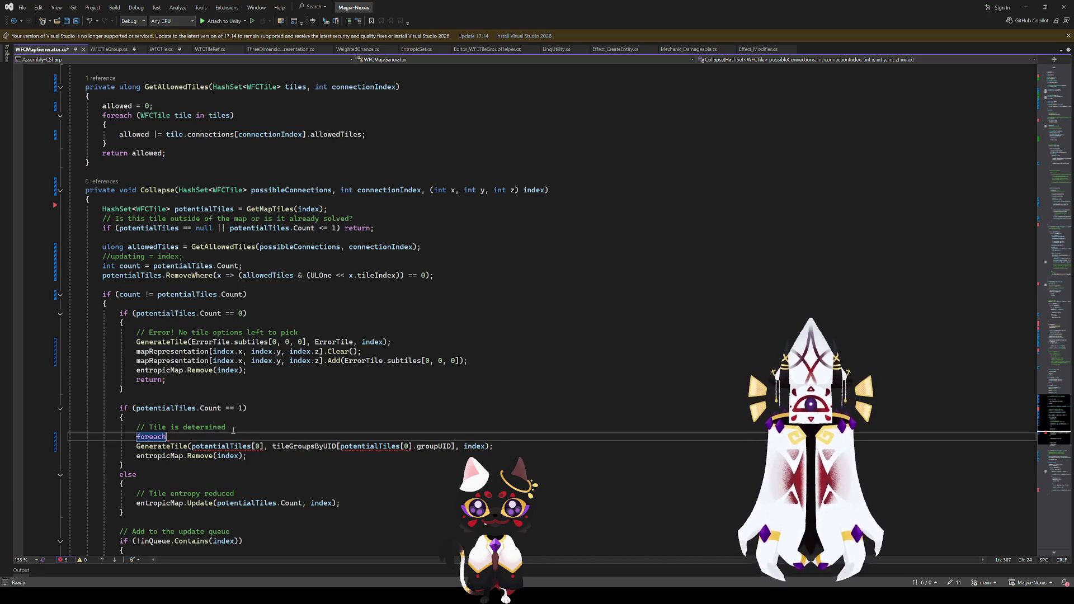
pyautogui.hotkey('ctrl', 'BackSpace')
pyautogui.hotkey('ctrl', 'BackSpace')
# - Append .ToArray() to potentialTiles in the GenerateTile call, then remove it again
pyautogui.click(252, 438)
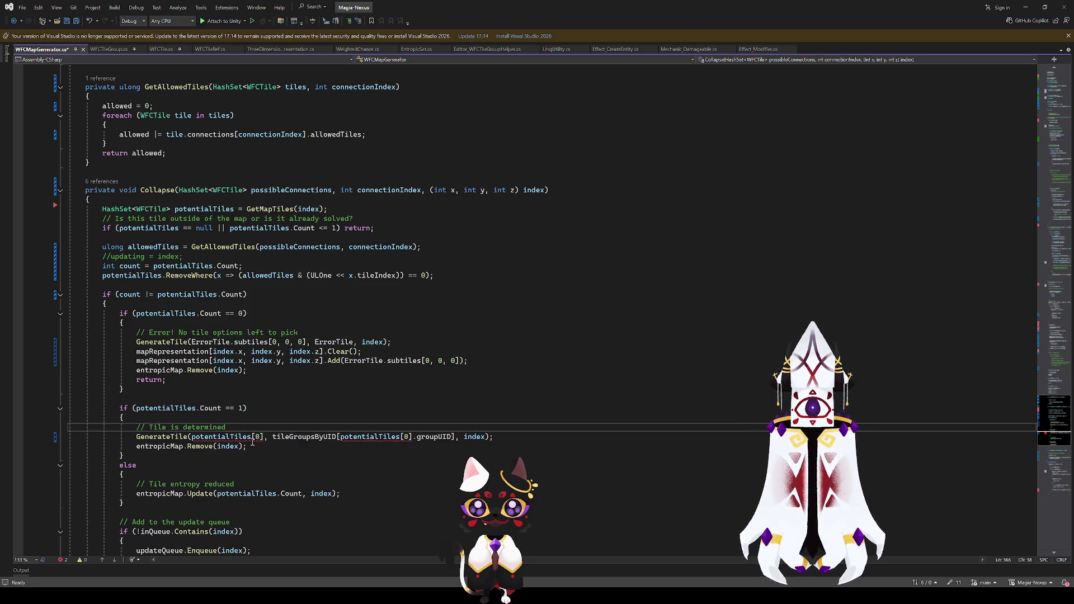
pyautogui.write('.TO')
pyautogui.press('Tab')
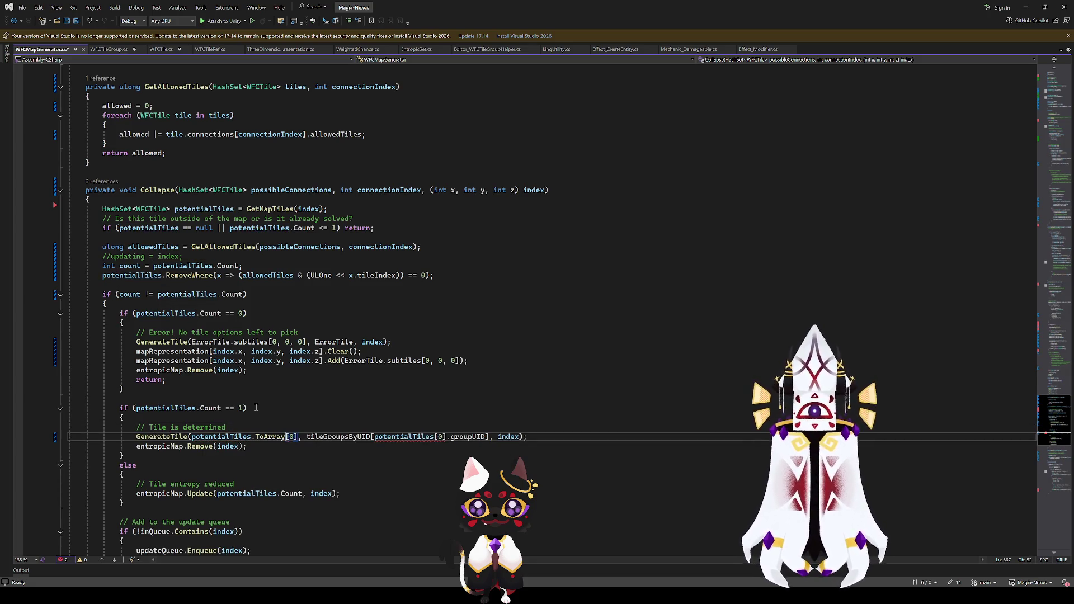
pyautogui.write('()')
pyautogui.press('Up')
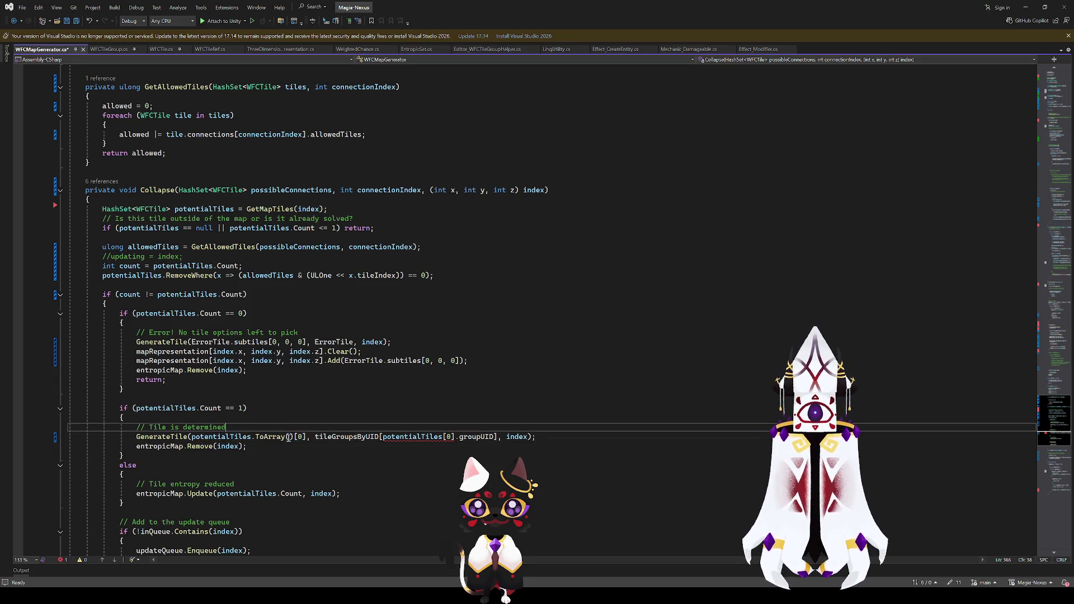
pyautogui.moveTo(294, 437); pyautogui.dragTo(251, 437)
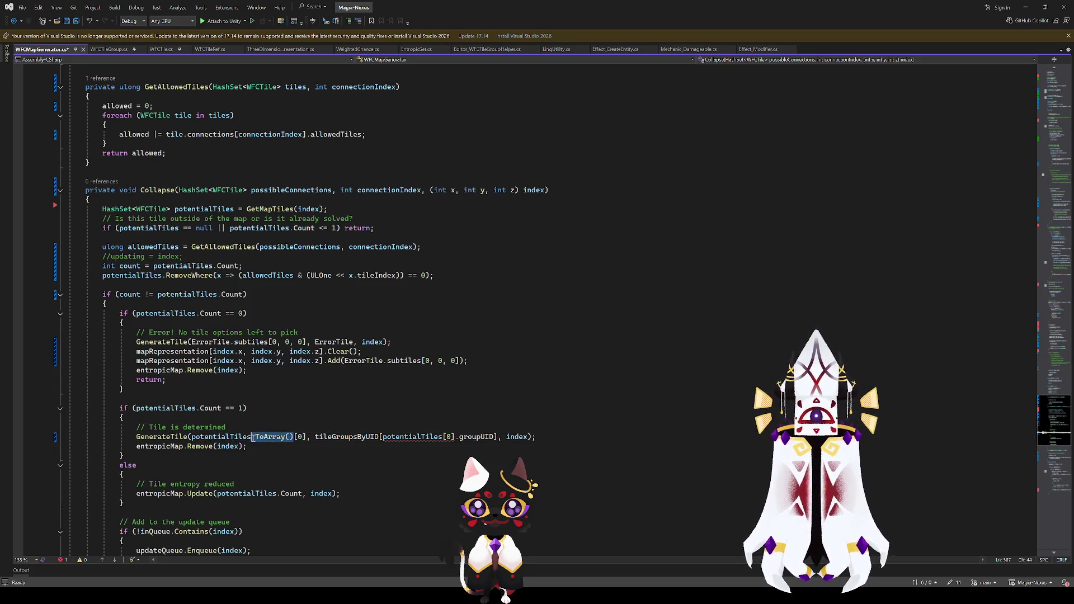
pyautogui.press('BackSpace')
# - Add foreach(WFCTile tile in potentialTiles) and replace both potentialTiles[0] references with tile
pyautogui.press('Home')
pyautogui.press('Return')
pyautogui.press('Up')
pyautogui.write('foreach(')
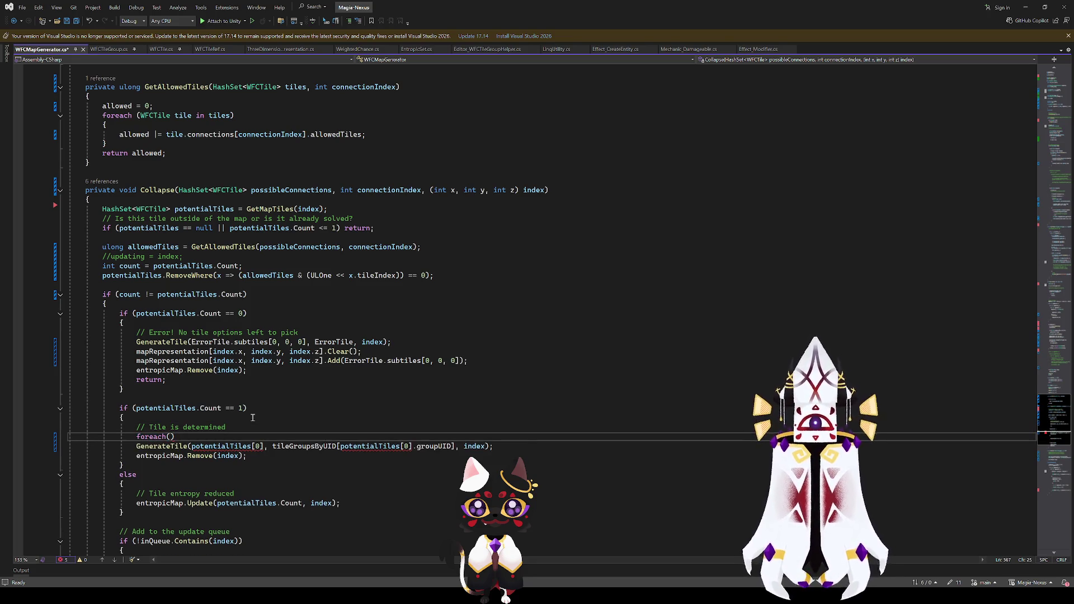
pyautogui.write('WFCTile')
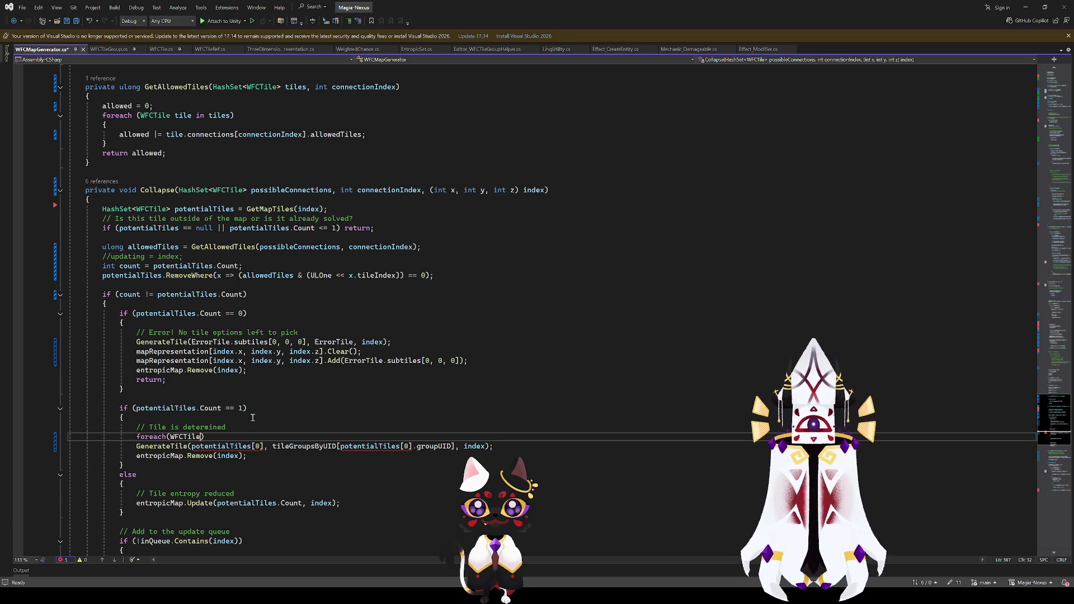
pyautogui.write(' tile in ')
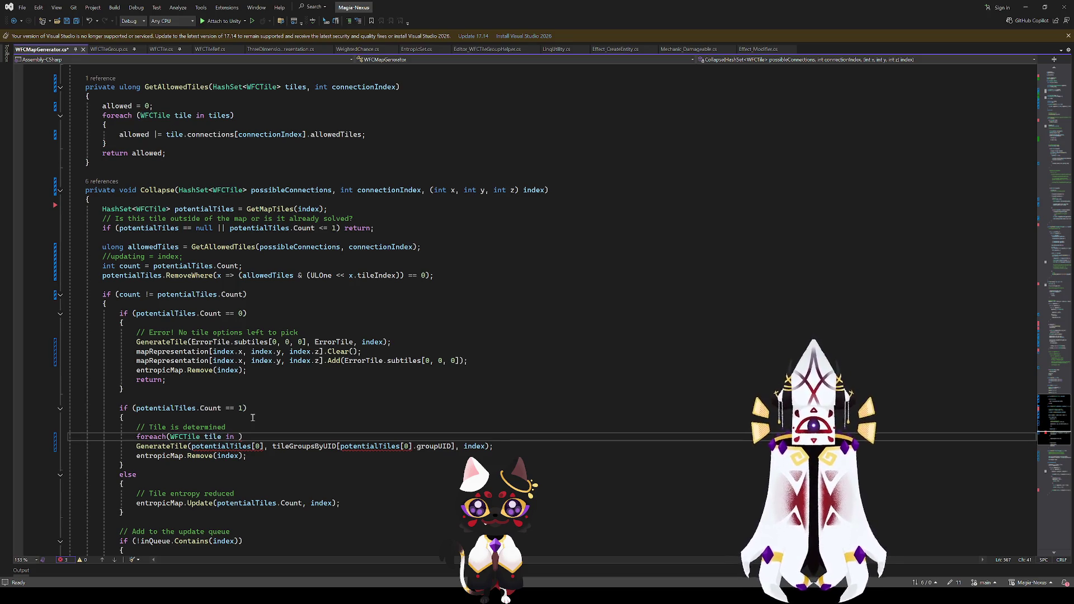
pyautogui.write('potentialTiles)')
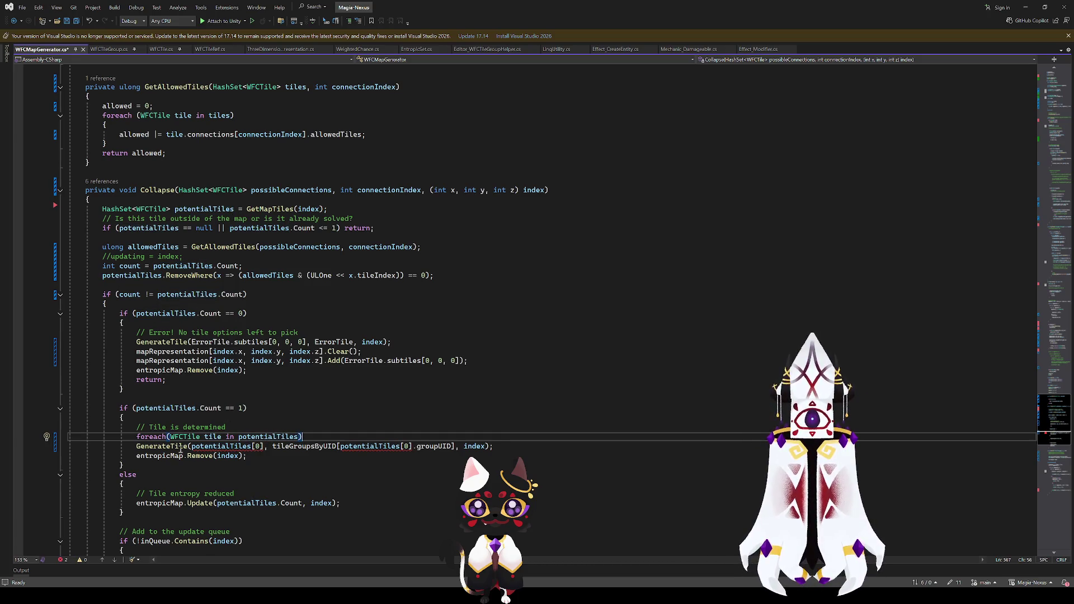
pyautogui.click(221, 437)
pyautogui.moveTo(264, 448); pyautogui.dragTo(192, 448)
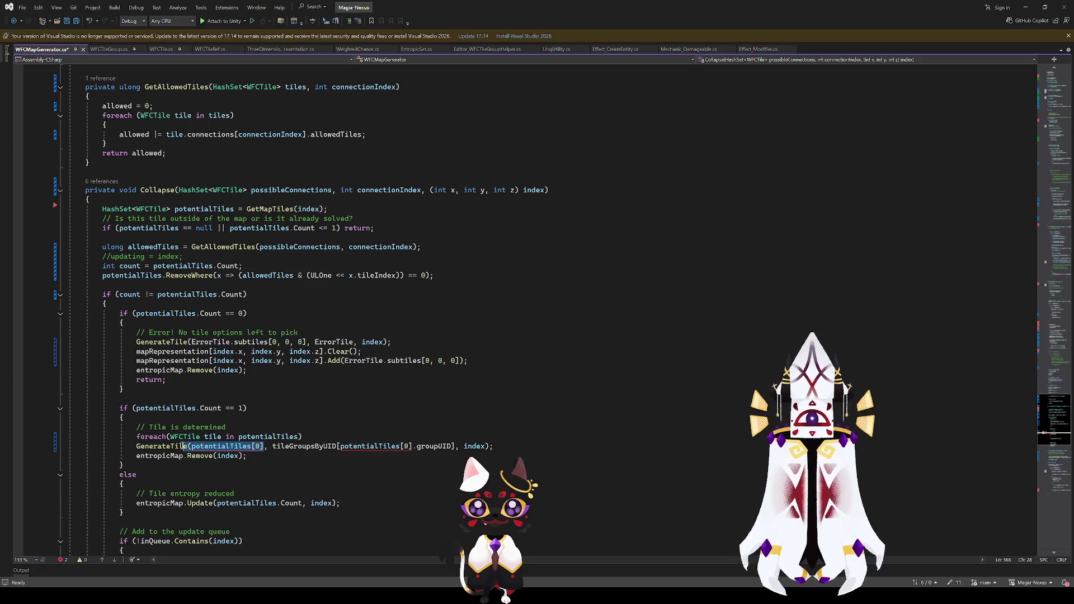
pyautogui.write('tile')
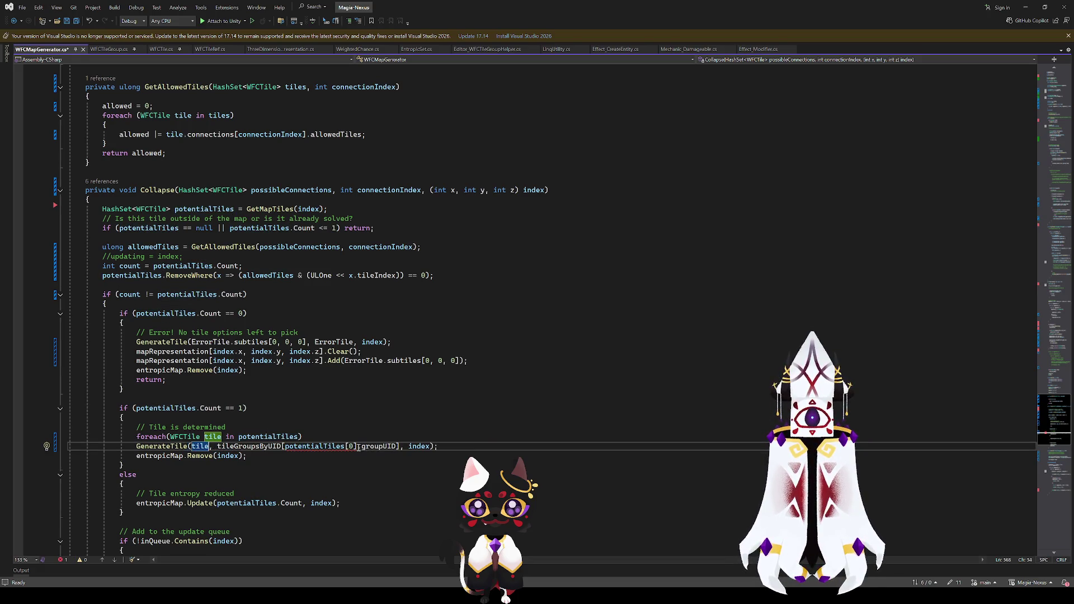
pyautogui.moveTo(356, 448); pyautogui.dragTo(288, 449)
pyautogui.write('tile')
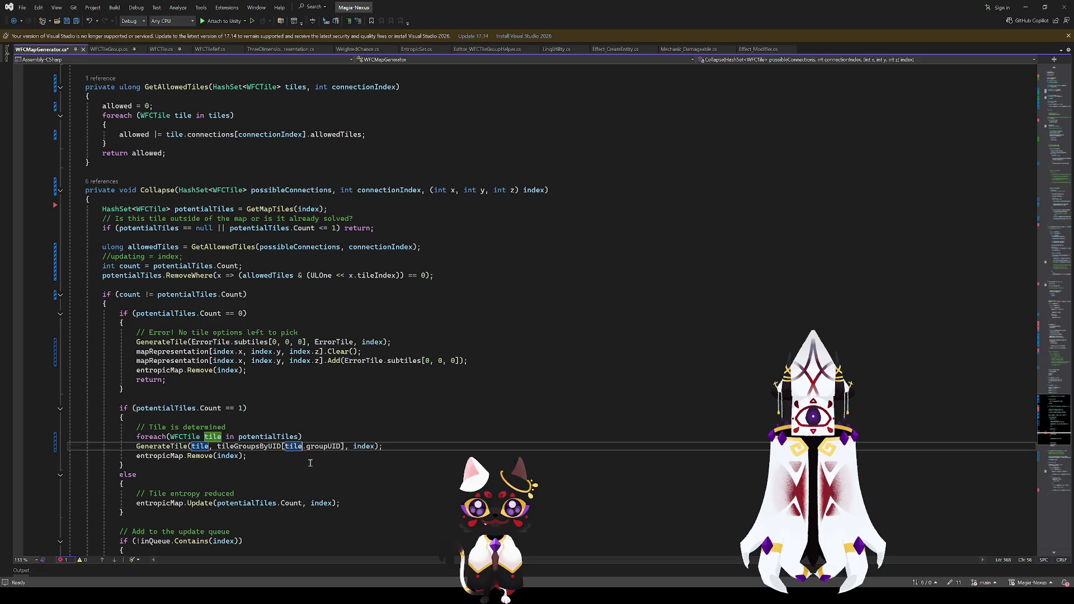
# - Indent GenerateTile into the loop body, save the script, and switch back to Unity
pyautogui.press('Home')
pyautogui.press('Tab')
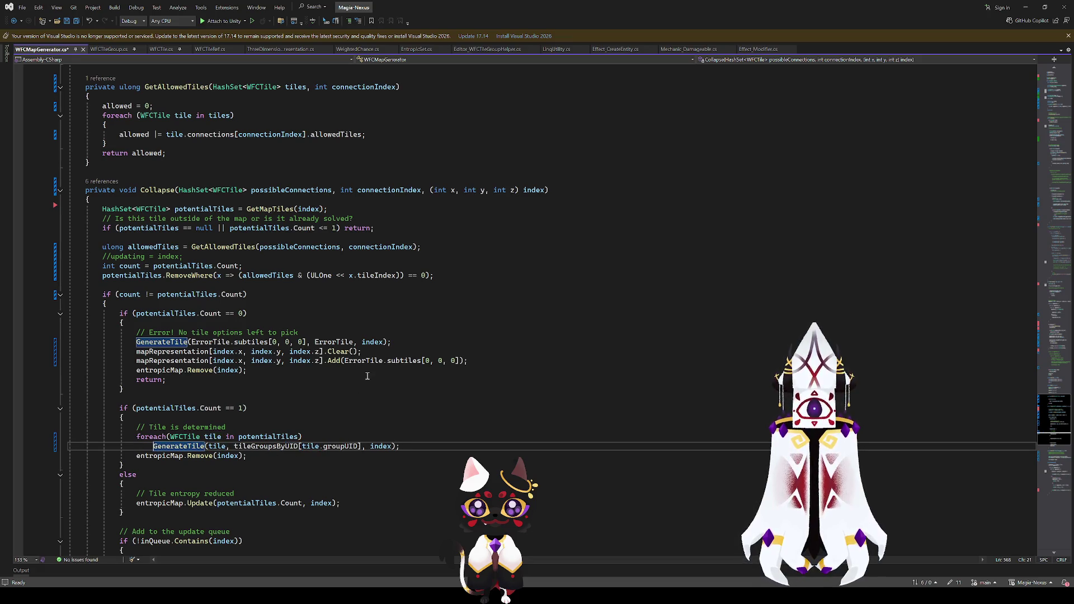
pyautogui.hotkey('ctrl', 's')
pyautogui.hotkey('alt', 'Tab')
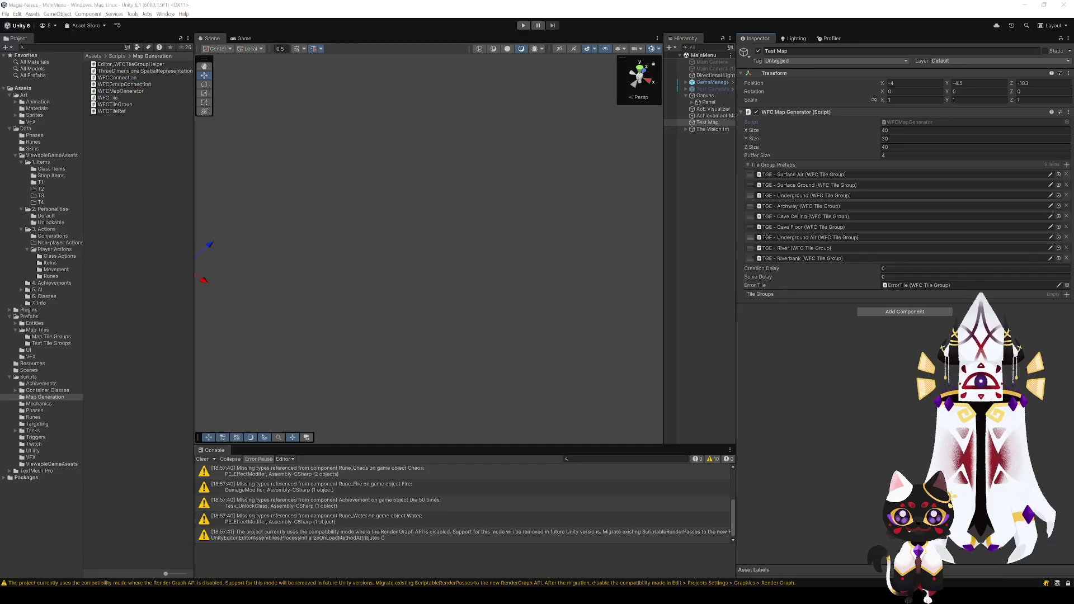
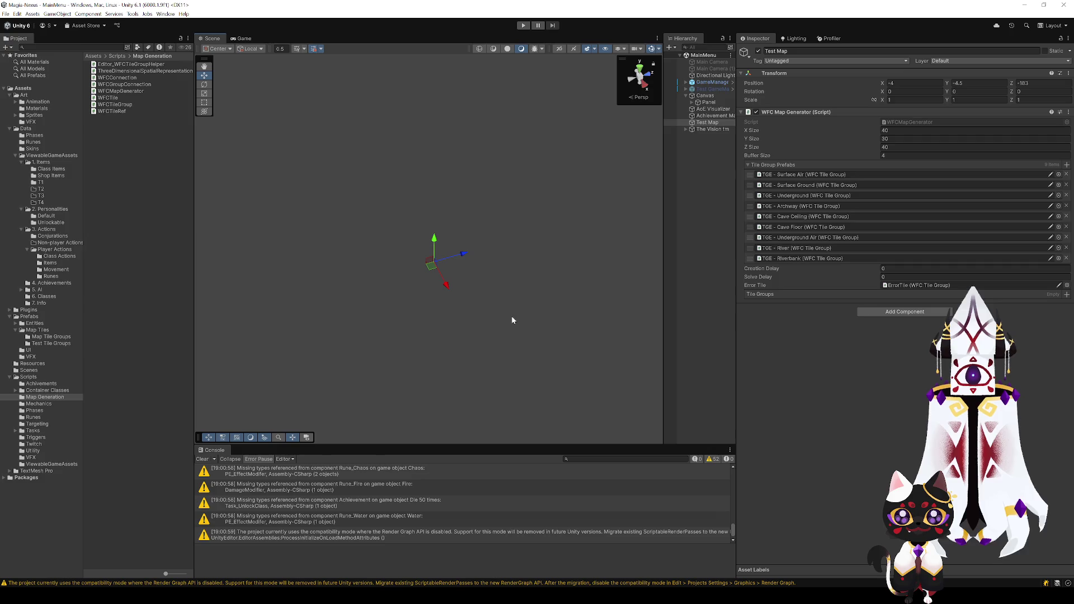
# - Run a test generation, view the map from above, then stop it
pyautogui.click(524, 26)
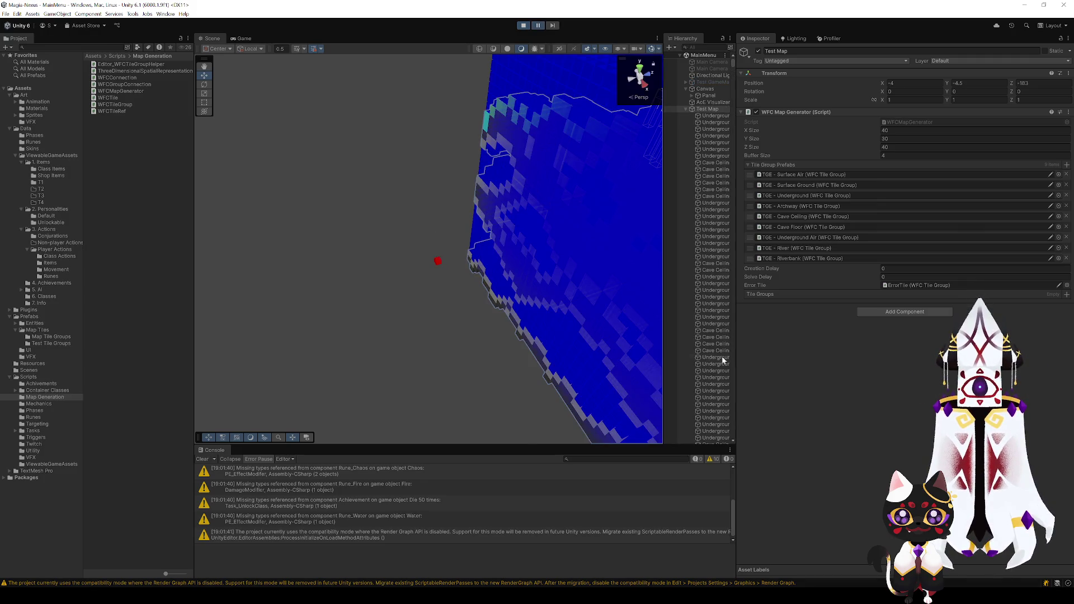
pyautogui.click(468, 314)
pyautogui.moveTo(467, 314)
pyautogui.mouseDown()
pyautogui.moveTo(434, 330)
pyautogui.moveTo(604, 290)
pyautogui.moveTo(855, 331)
pyautogui.moveTo(1052, 341)
pyautogui.moveTo(1039, 295)
pyautogui.moveTo(394, 180)
pyautogui.moveTo(559, 62)
pyautogui.mouseUp()
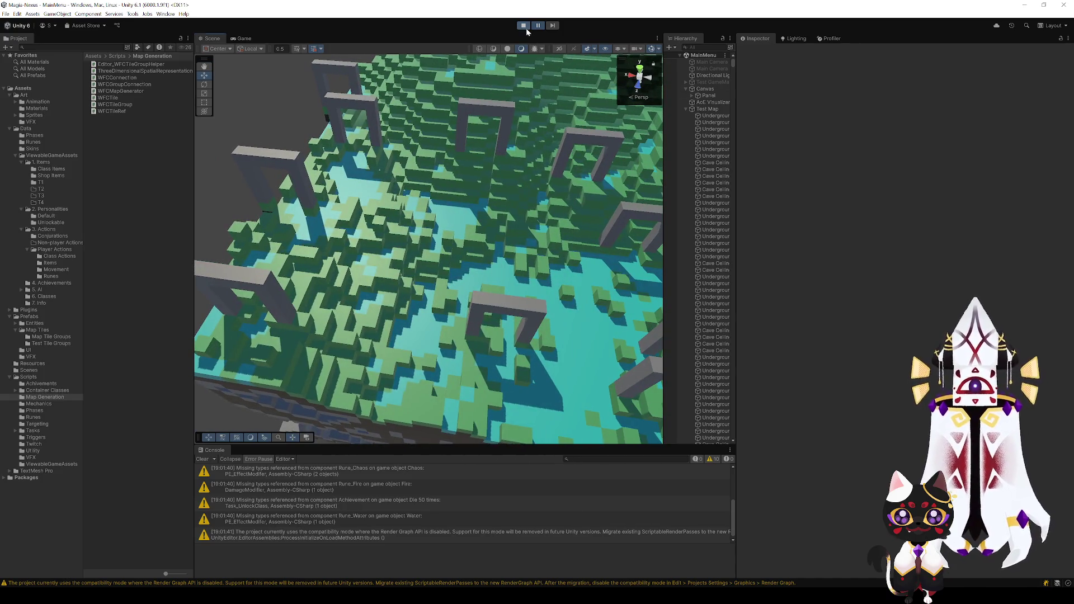
pyautogui.click(524, 26)
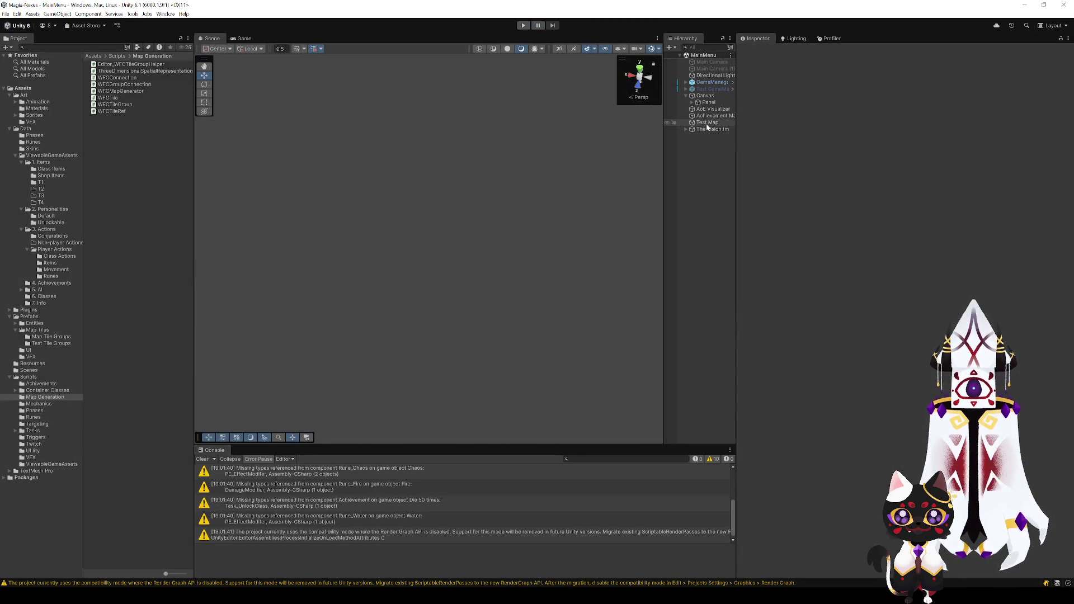
# - Set Test Map's Creation Delay to 0.01, save, and start a new test run
pyautogui.click(707, 122)
pyautogui.click(894, 268)
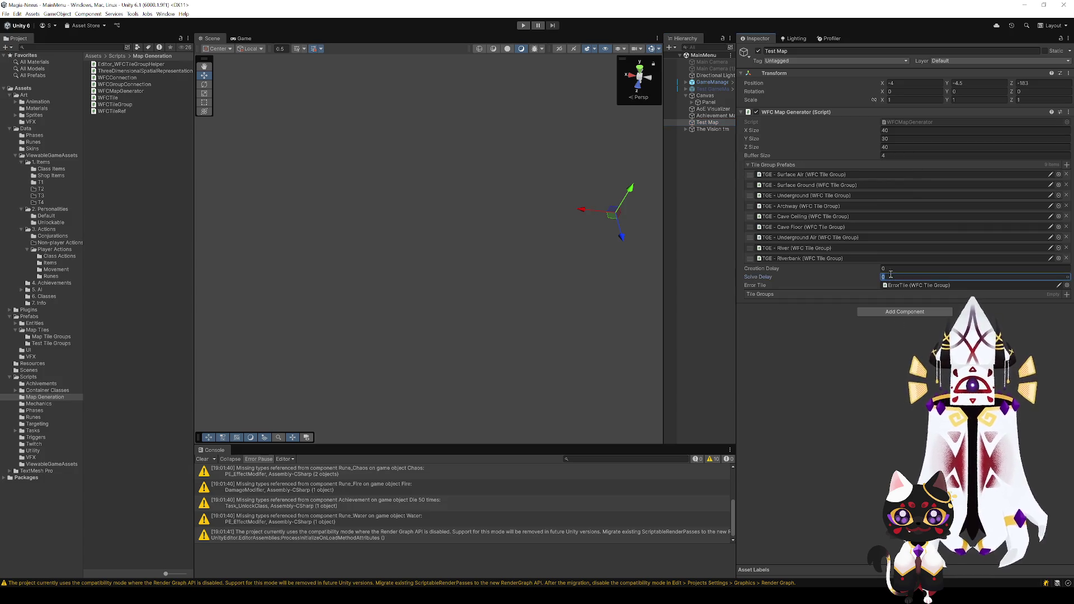
pyautogui.write('0.1')
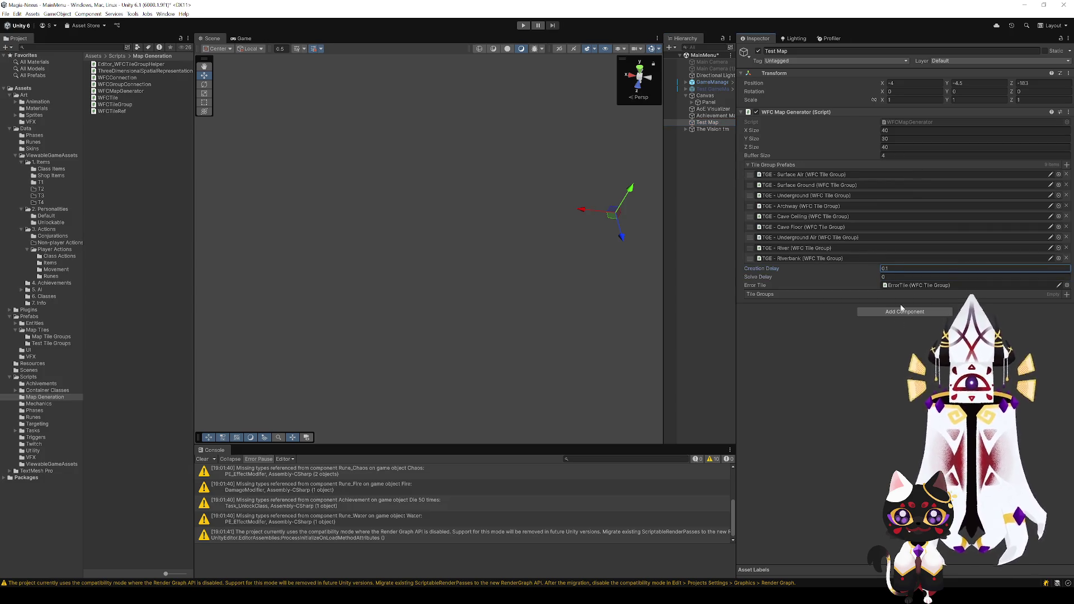
pyautogui.click(886, 269)
pyautogui.write('0')
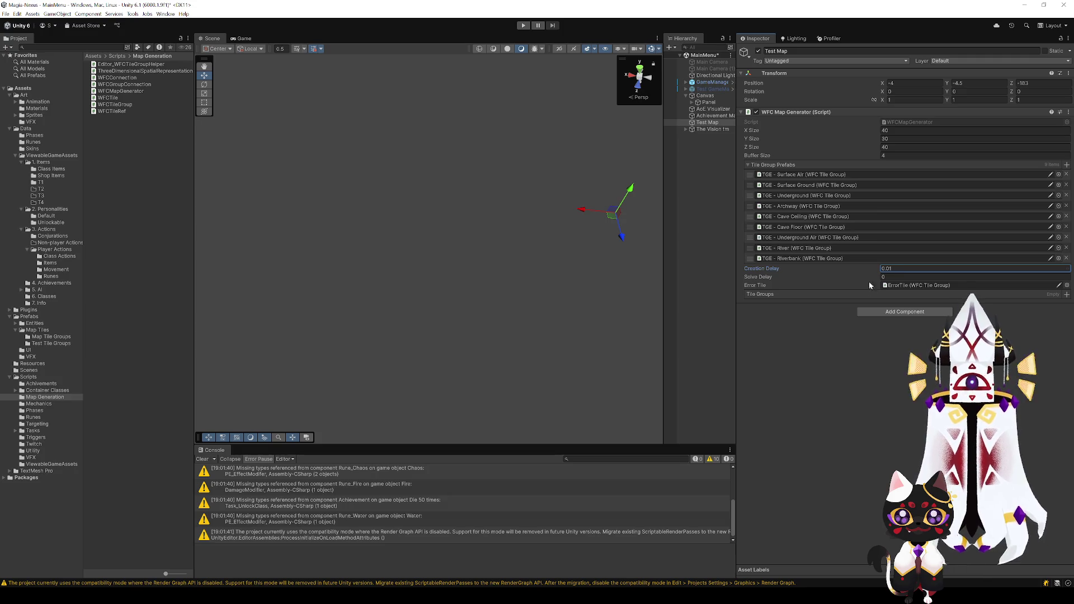
pyautogui.hotkey('ctrl', 's')
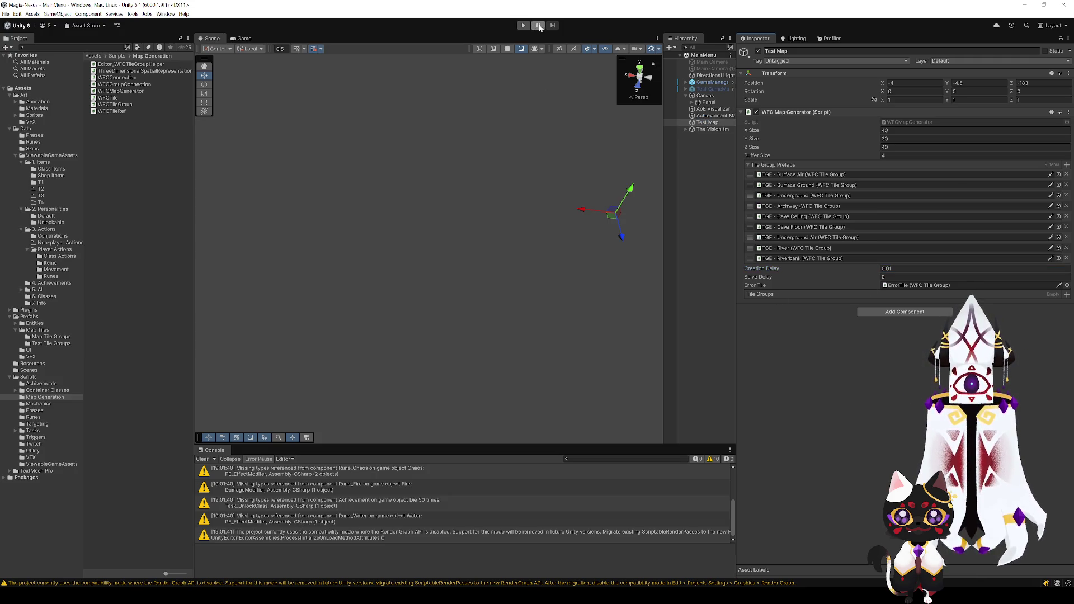
pyautogui.click(524, 26)
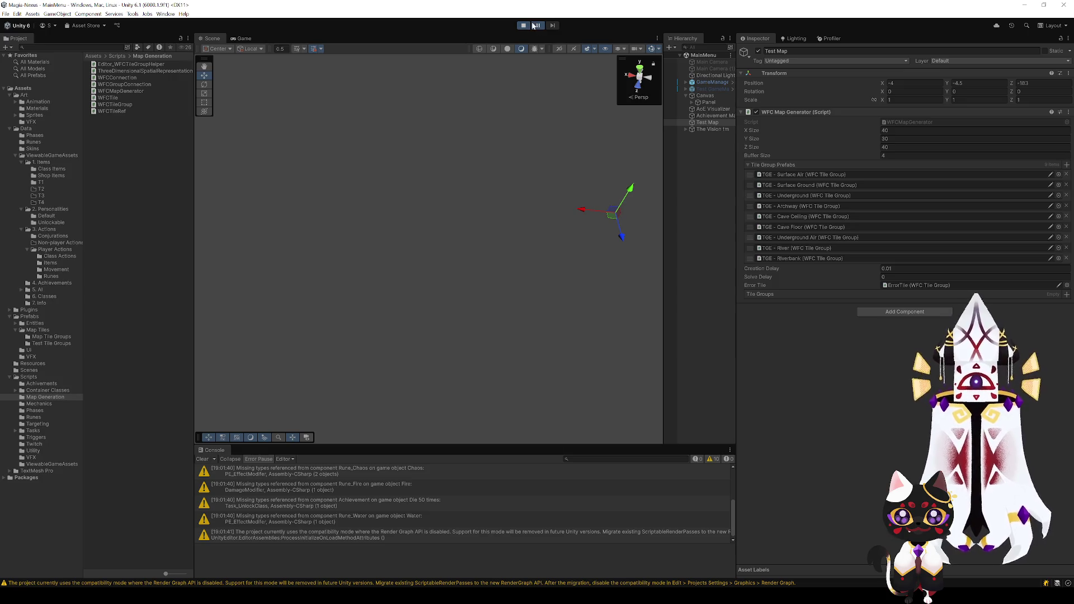
# - Orbit and zoom around the voxel map as it builds tile by tile, including the blue river column
pyautogui.moveTo(488, 246)
pyautogui.mouseDown()
pyautogui.moveTo(513, 153)
pyautogui.moveTo(266, 240)
pyautogui.moveTo(542, 235)
pyautogui.moveTo(461, 256)
pyautogui.moveTo(801, 219)
pyautogui.moveTo(563, 251)
pyautogui.moveTo(556, 235)
pyautogui.moveTo(555, 252)
pyautogui.mouseUp()
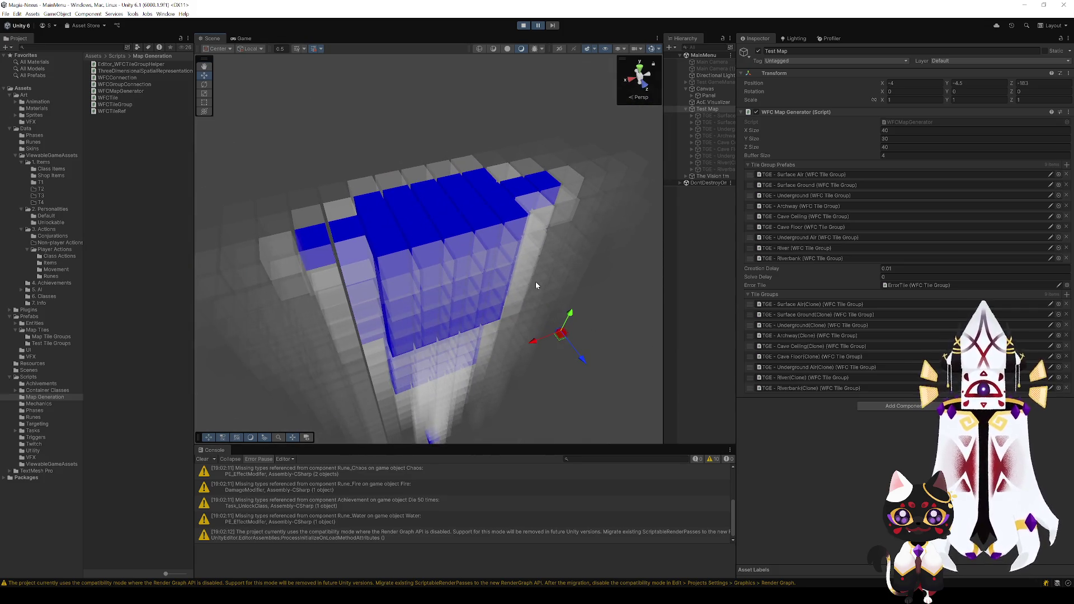
pyautogui.moveTo(470, 234)
pyautogui.mouseDown()
pyautogui.moveTo(270, 286)
pyautogui.moveTo(484, 235)
pyautogui.moveTo(479, 259)
pyautogui.moveTo(452, 217)
pyautogui.mouseUp()
pyautogui.scroll(2, 484, 235)
pyautogui.scroll(3, 480, 204)
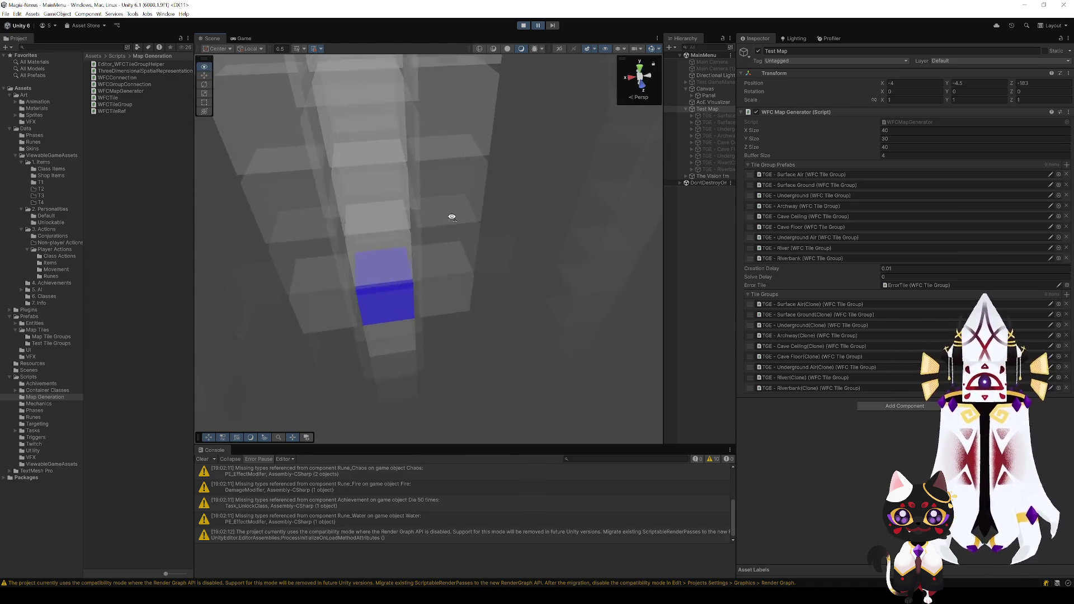
pyautogui.scroll(-5, 448, 207)
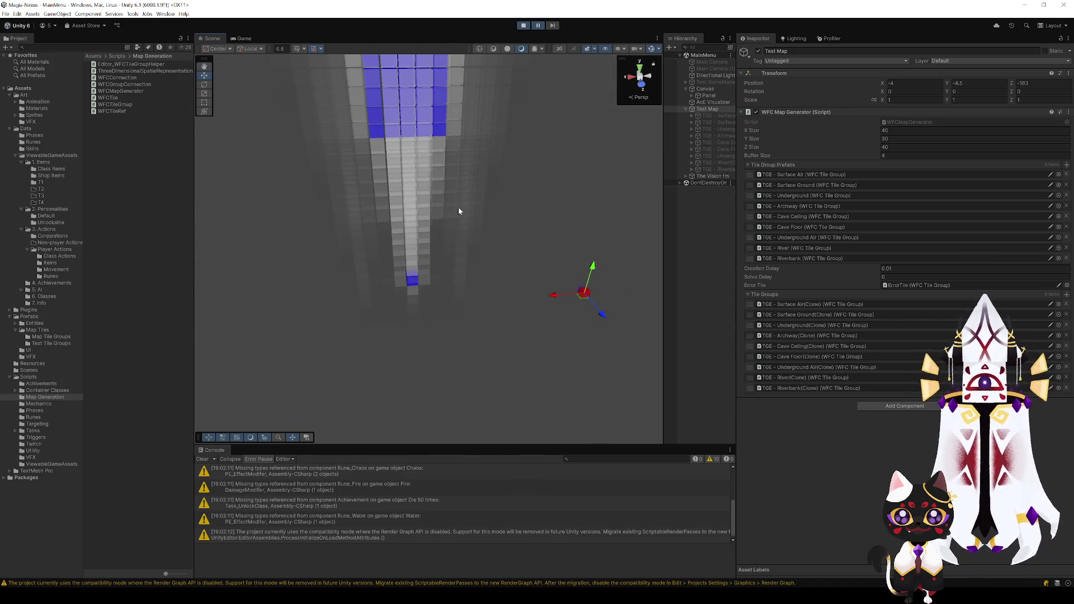
pyautogui.scroll(4, 467, 204)
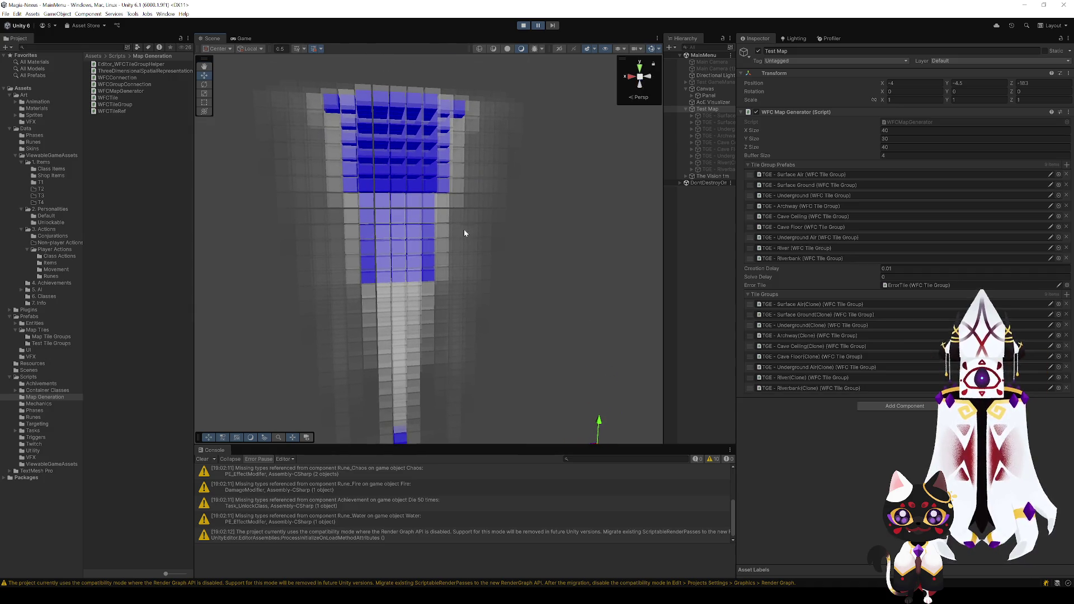
pyautogui.scroll(5, 460, 206)
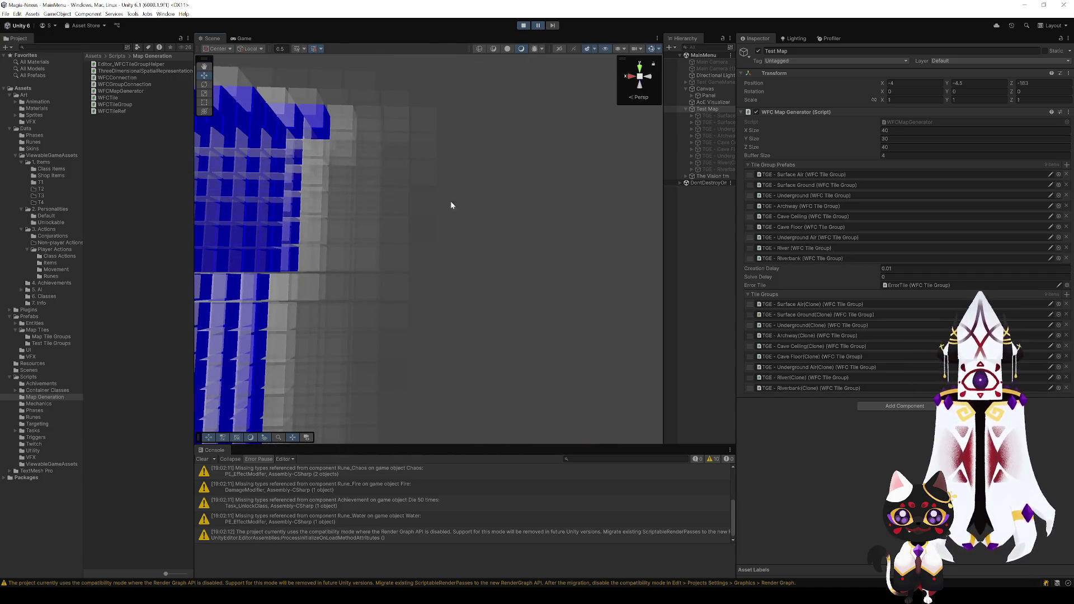
pyautogui.scroll(5, 452, 334)
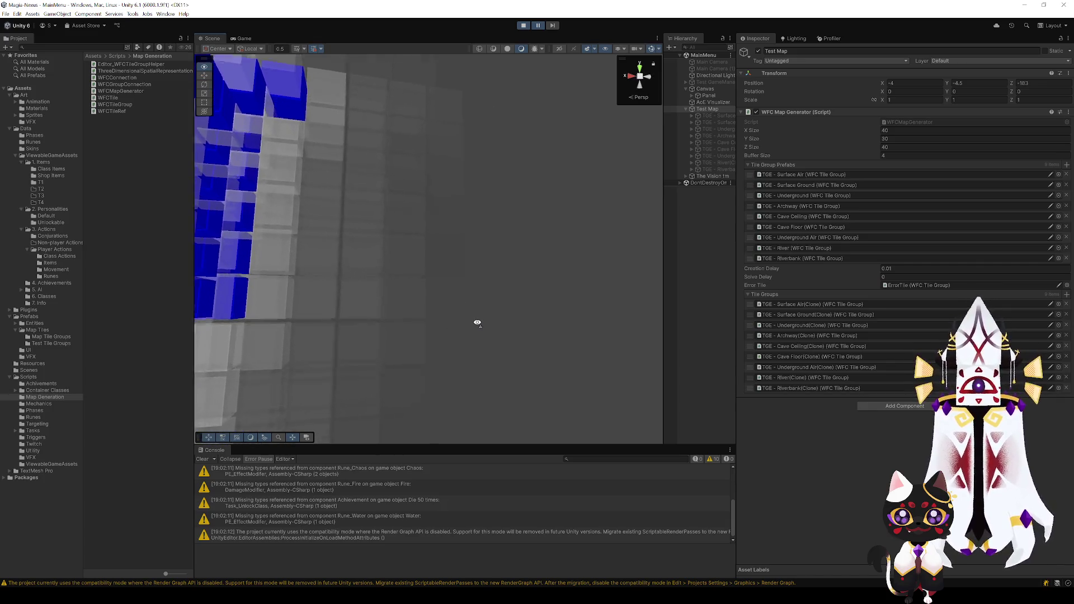
pyautogui.scroll(-5, 480, 235)
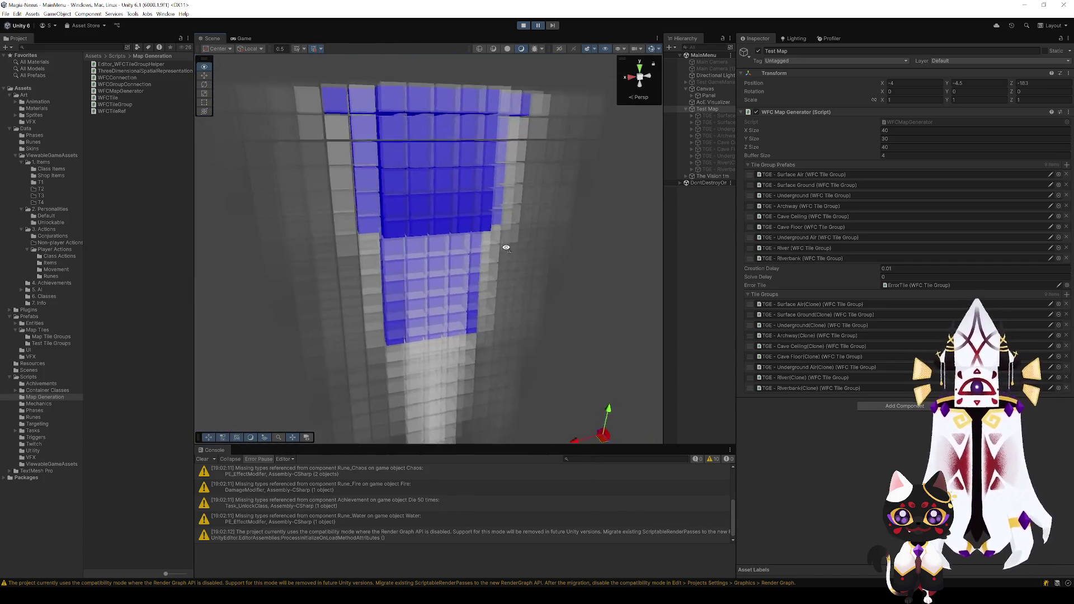
pyautogui.scroll(5, 503, 244)
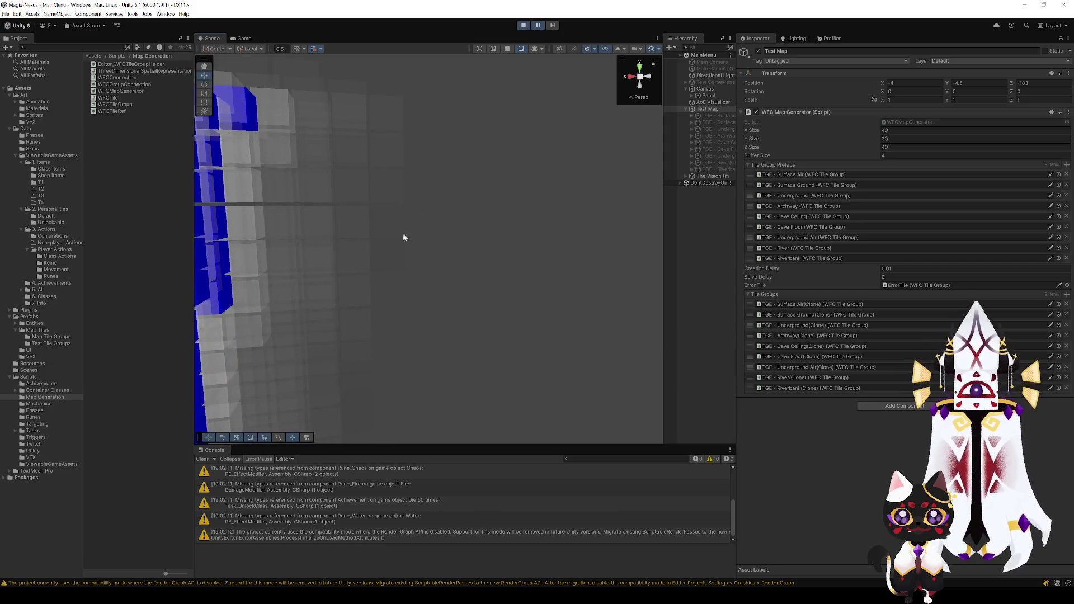
pyautogui.moveTo(401, 253)
pyautogui.mouseDown()
pyautogui.moveTo(401, 290)
pyautogui.moveTo(401, 258)
pyautogui.moveTo(384, 233)
pyautogui.moveTo(445, 259)
pyautogui.moveTo(472, 325)
pyautogui.moveTo(479, 307)
pyautogui.moveTo(440, 335)
pyautogui.mouseUp()
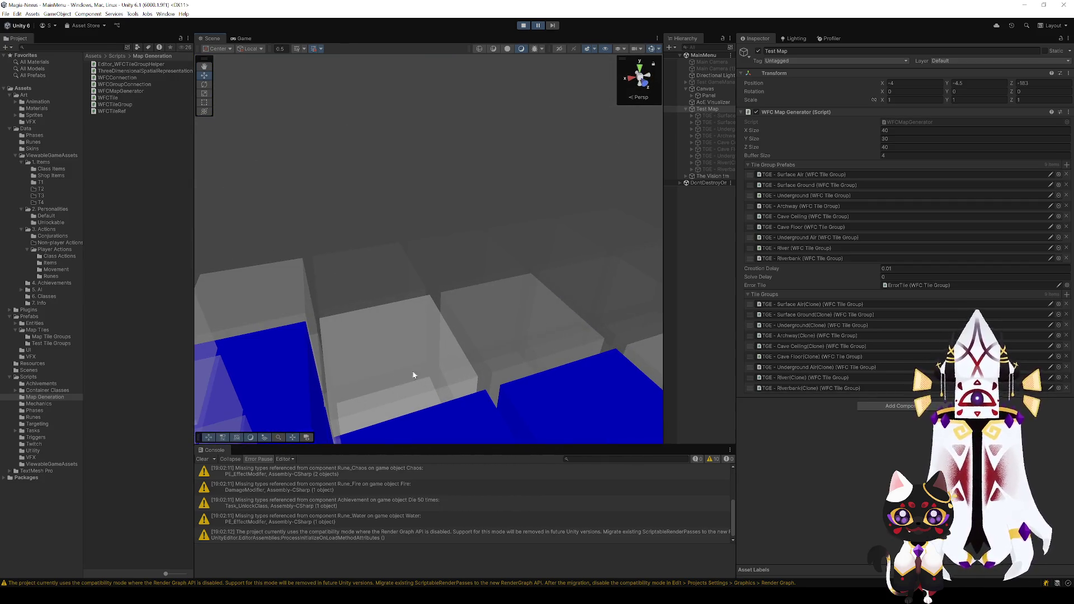
pyautogui.scroll(-5, 414, 374)
pyautogui.scroll(8, 473, 296)
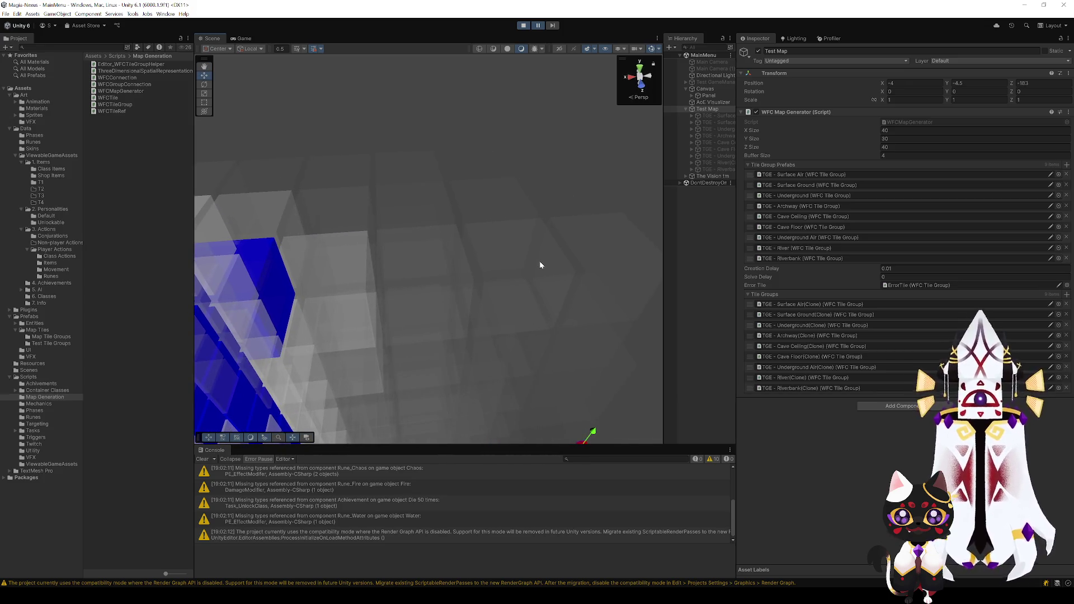
pyautogui.moveTo(541, 264)
pyautogui.mouseDown()
pyautogui.moveTo(585, 274)
pyautogui.moveTo(297, 252)
pyautogui.moveTo(573, 246)
pyautogui.moveTo(663, 226)
pyautogui.moveTo(572, 139)
pyautogui.mouseUp()
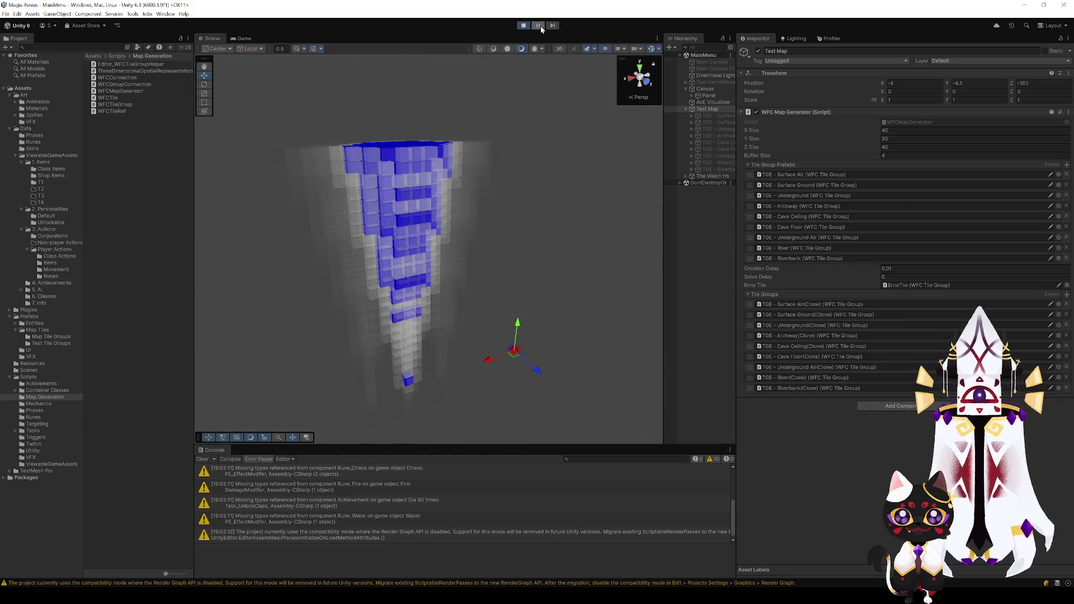
pyautogui.moveTo(492, 167)
pyautogui.mouseDown()
pyautogui.moveTo(463, 209)
pyautogui.moveTo(504, 237)
pyautogui.moveTo(467, 254)
pyautogui.moveTo(528, 257)
pyautogui.moveTo(560, 242)
pyautogui.moveTo(563, 193)
pyautogui.moveTo(554, 188)
pyautogui.moveTo(556, 237)
pyautogui.moveTo(530, 280)
pyautogui.moveTo(701, 264)
pyautogui.moveTo(516, 253)
pyautogui.moveTo(491, 259)
pyautogui.moveTo(498, 267)
pyautogui.moveTo(436, 322)
pyautogui.moveTo(444, 297)
pyautogui.moveTo(489, 295)
pyautogui.moveTo(319, 266)
pyautogui.moveTo(238, 273)
pyautogui.moveTo(408, 316)
pyautogui.mouseUp()
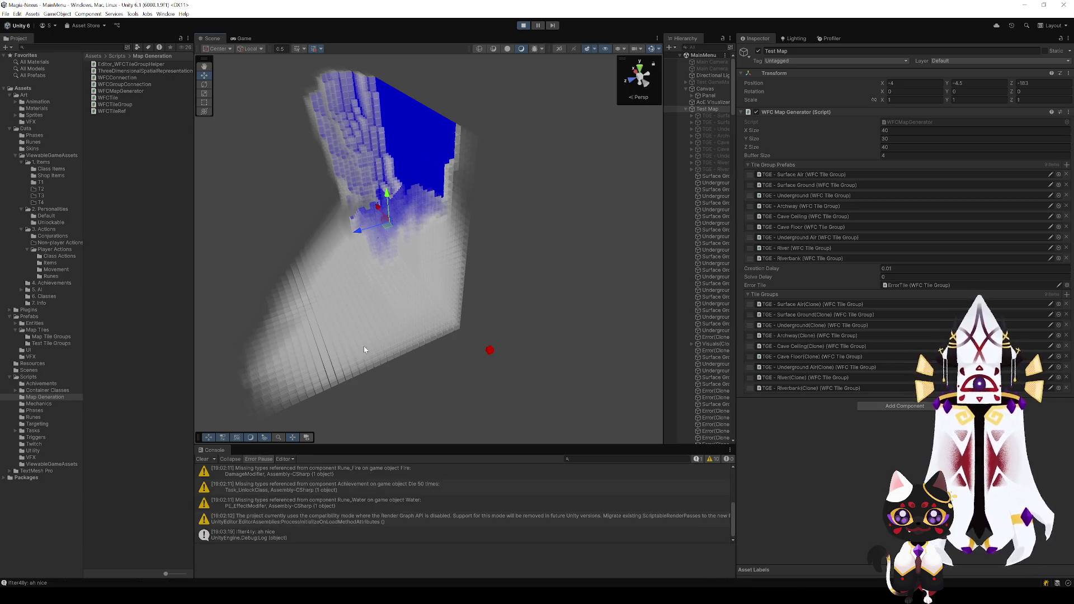
pyautogui.moveTo(408, 296)
pyautogui.mouseDown()
pyautogui.moveTo(531, 258)
pyautogui.moveTo(557, 279)
pyautogui.moveTo(541, 250)
pyautogui.moveTo(505, 256)
pyautogui.moveTo(662, 292)
pyautogui.moveTo(457, 280)
pyautogui.moveTo(515, 252)
pyautogui.moveTo(597, 280)
pyautogui.moveTo(515, 283)
pyautogui.moveTo(527, 271)
pyautogui.moveTo(503, 223)
pyautogui.moveTo(374, 261)
pyautogui.moveTo(175, 242)
pyautogui.moveTo(503, 304)
pyautogui.moveTo(460, 304)
pyautogui.moveTo(446, 330)
pyautogui.moveTo(420, 336)
pyautogui.moveTo(400, 312)
pyautogui.moveTo(379, 311)
pyautogui.moveTo(333, 246)
pyautogui.moveTo(575, 210)
pyautogui.moveTo(649, 334)
pyautogui.moveTo(707, 333)
pyautogui.moveTo(803, 307)
pyautogui.moveTo(825, 270)
pyautogui.moveTo(734, 302)
pyautogui.moveTo(386, 290)
pyautogui.moveTo(406, 279)
pyautogui.mouseUp()
# - Inspect the finished blue voxel map up close, reselect Test Map, and stop Play mode
pyautogui.click(581, 287)
pyautogui.scroll(-5, 406, 278)
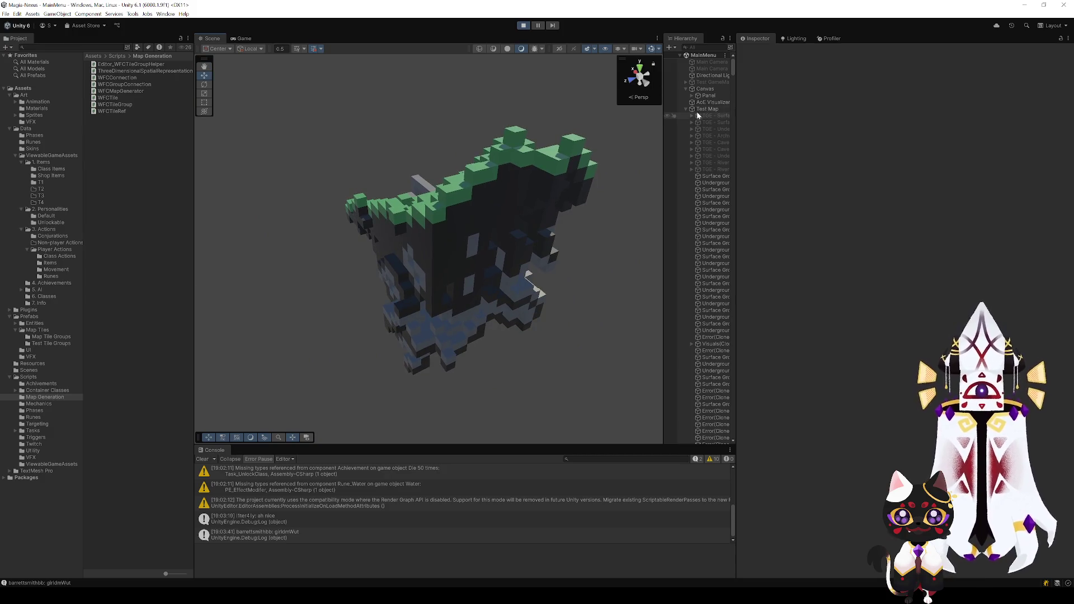
pyautogui.click(706, 109)
pyautogui.moveTo(480, 251)
pyautogui.mouseDown()
pyautogui.moveTo(523, 264)
pyautogui.moveTo(606, 234)
pyautogui.moveTo(610, 212)
pyautogui.moveTo(595, 254)
pyautogui.moveTo(417, 288)
pyautogui.moveTo(559, 289)
pyautogui.moveTo(611, 270)
pyautogui.moveTo(498, 292)
pyautogui.moveTo(452, 241)
pyautogui.moveTo(631, 242)
pyautogui.moveTo(537, 246)
pyautogui.moveTo(519, 89)
pyautogui.mouseUp()
pyautogui.click(523, 26)
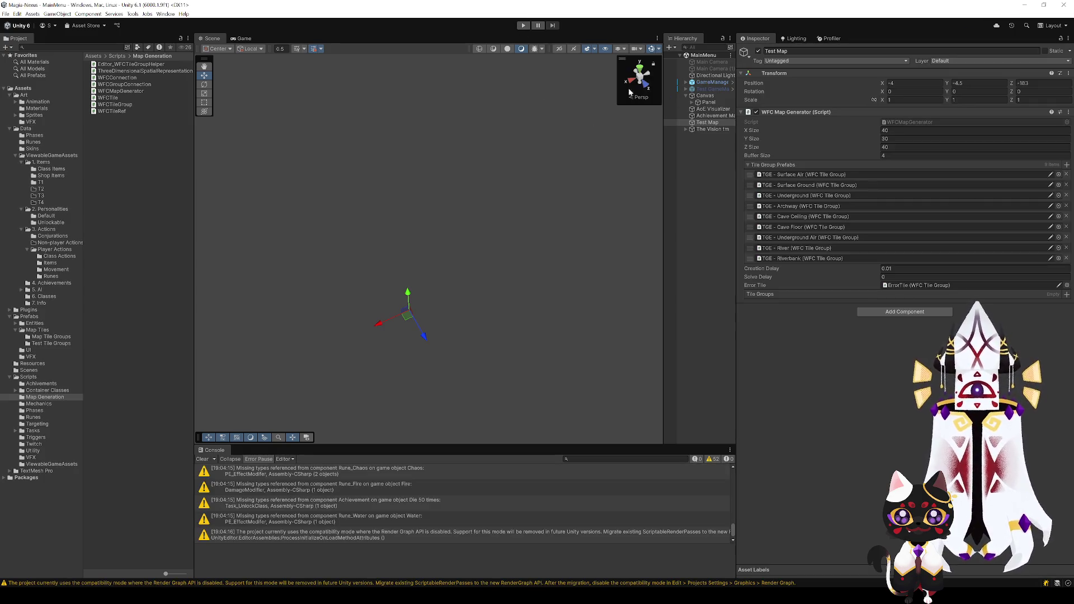
# - Open the Test Tile Groups folder, review the TGE - River prefab's side connection, then exit Prefab Mode
pyautogui.click(50, 175)
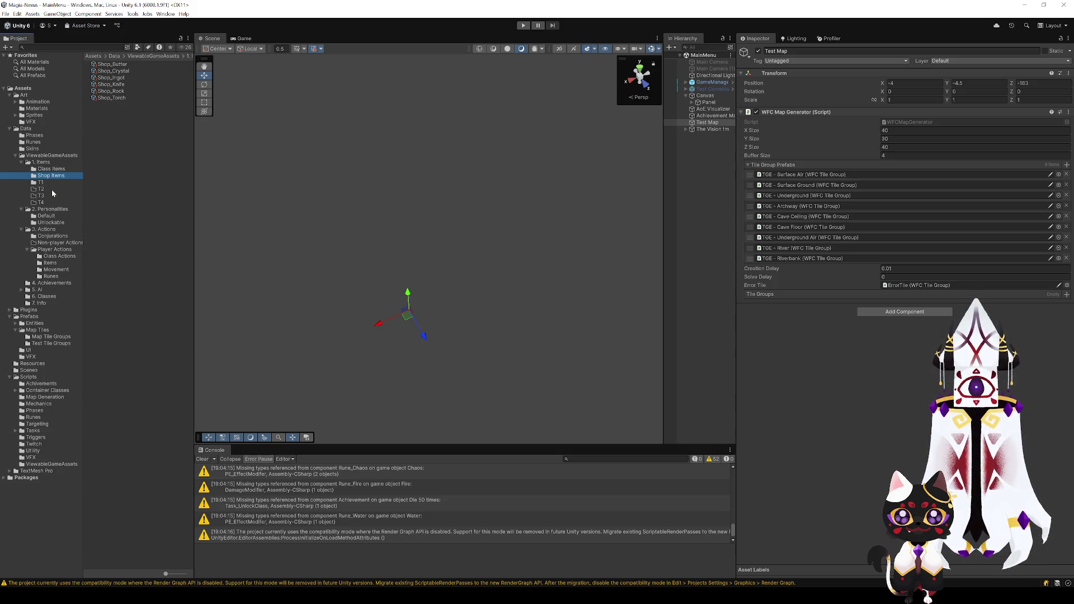
pyautogui.click(55, 342)
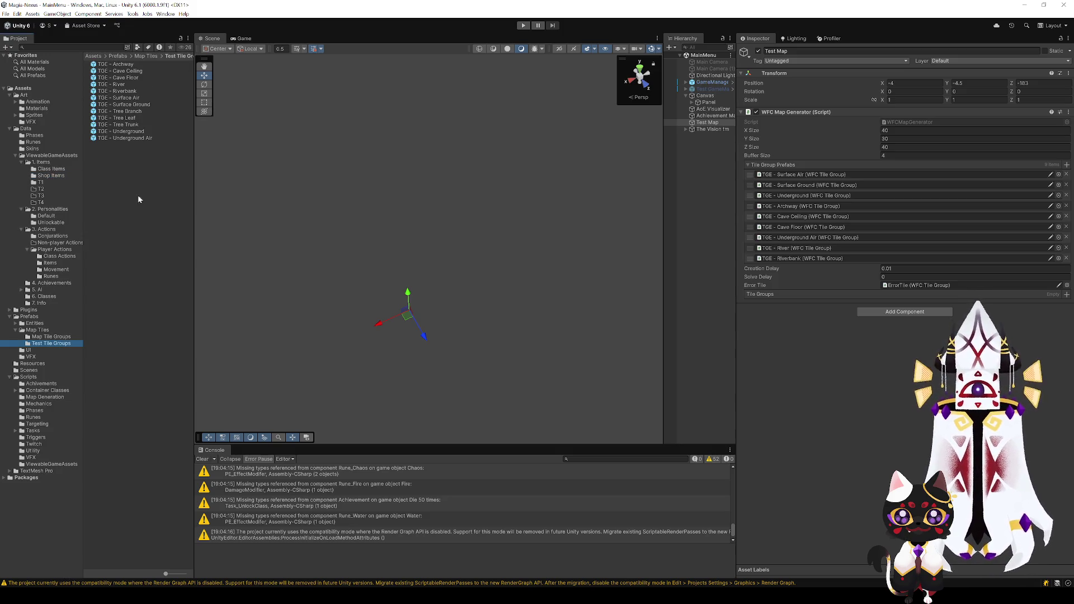
pyautogui.doubleClick(129, 84)
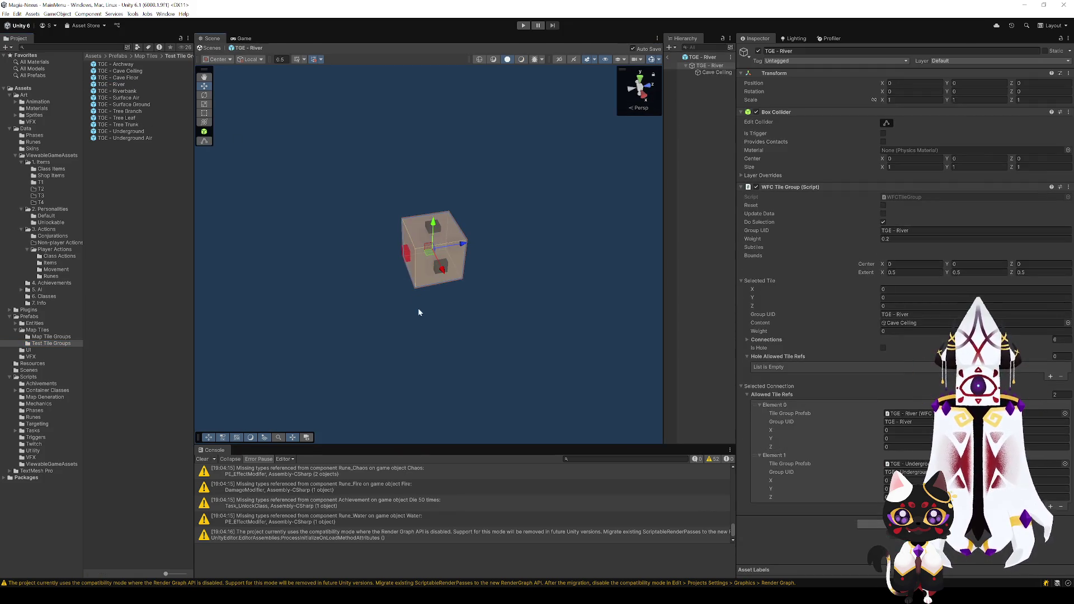
pyautogui.moveTo(418, 312)
pyautogui.mouseDown()
pyautogui.moveTo(510, 290)
pyautogui.moveTo(443, 304)
pyautogui.moveTo(491, 309)
pyautogui.moveTo(481, 313)
pyautogui.mouseUp()
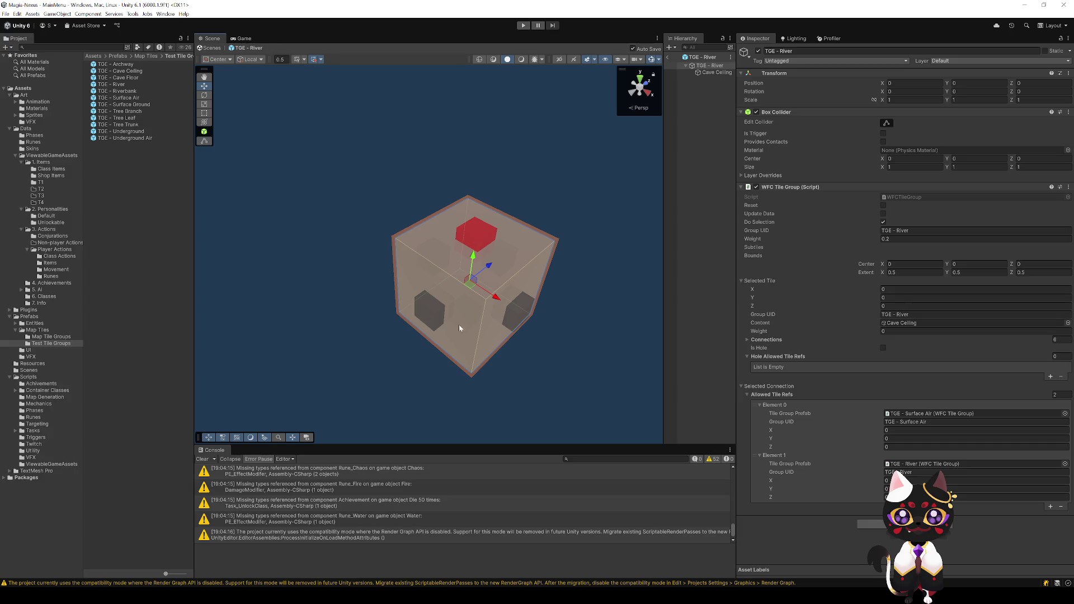
pyautogui.click(501, 223)
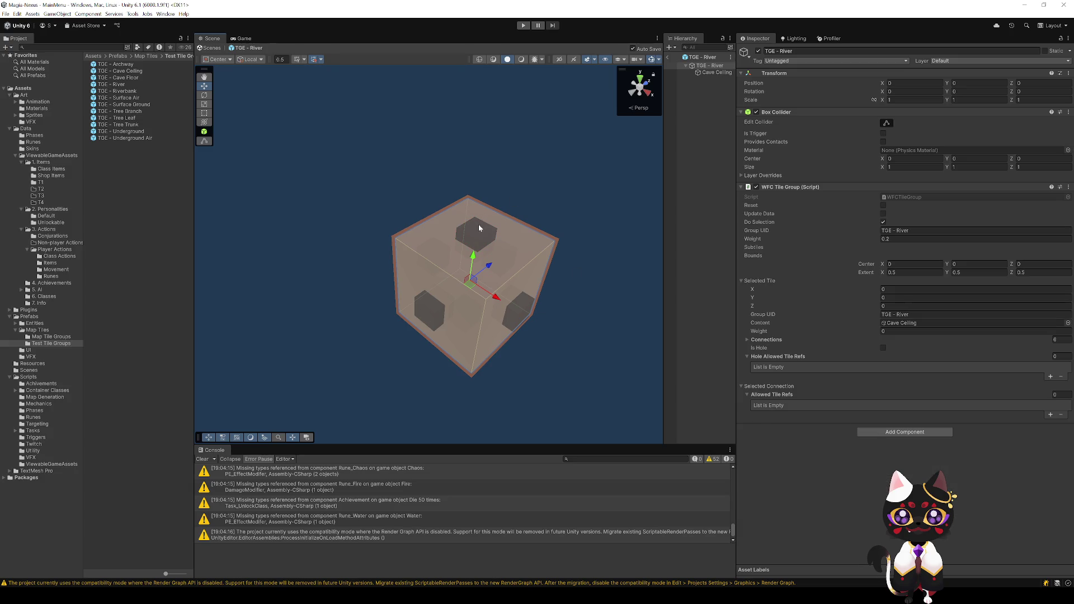
pyautogui.click(479, 227)
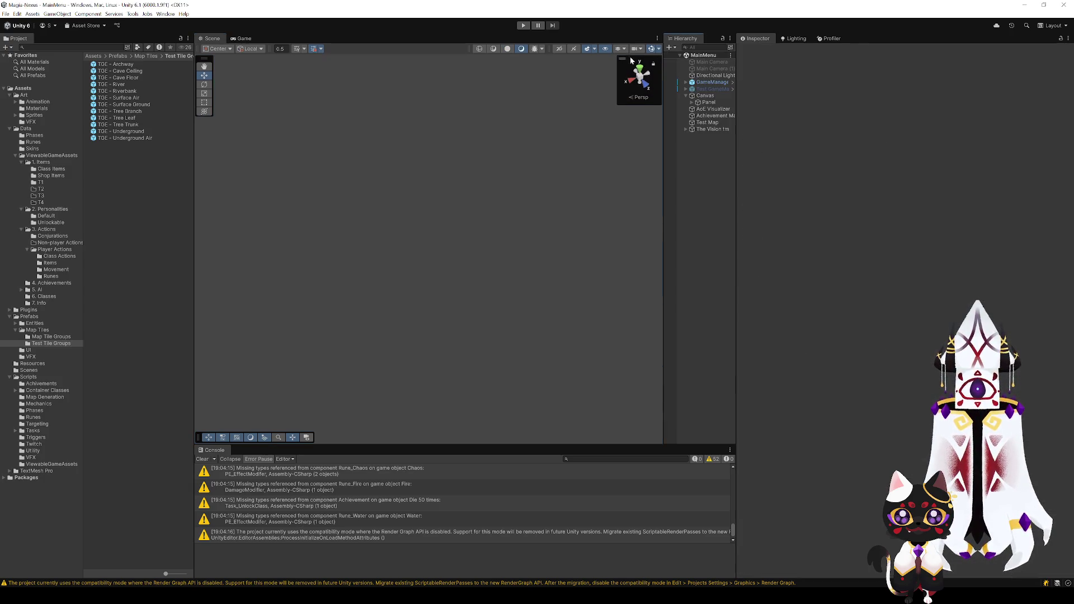
pyautogui.click(210, 48)
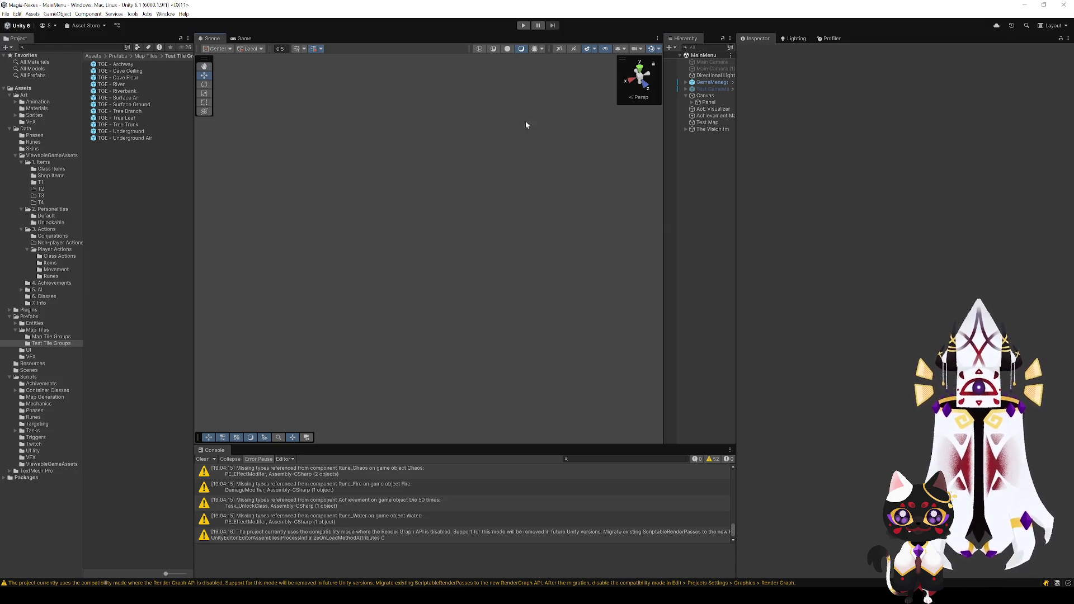
# - Start a new test run and frame Test Map around the generating terrain to show its generator settings
pyautogui.click(523, 25)
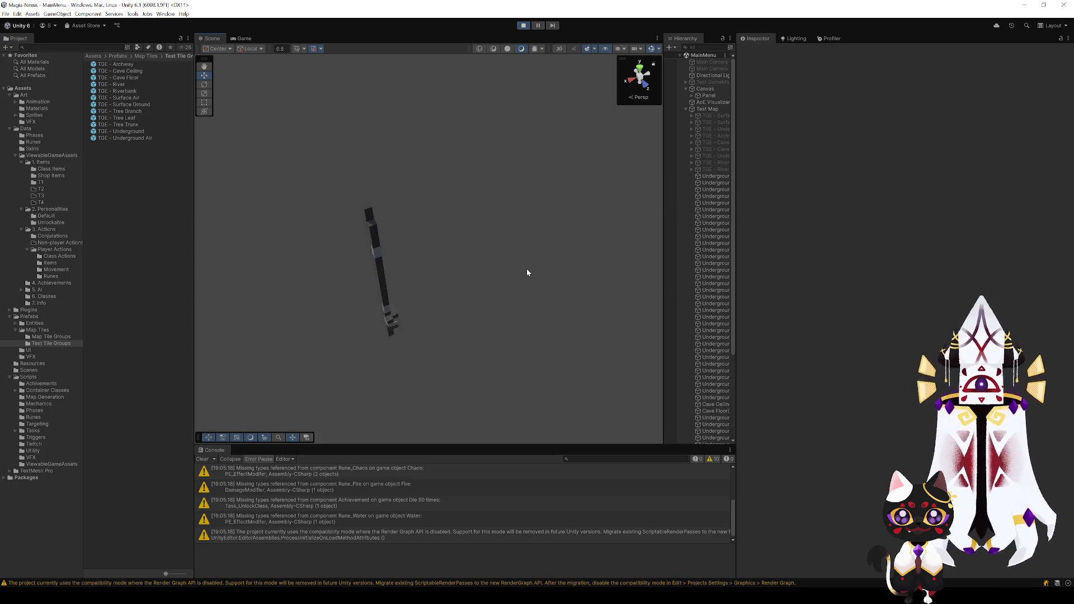
pyautogui.moveTo(526, 269)
pyautogui.mouseDown()
pyautogui.moveTo(509, 268)
pyautogui.moveTo(556, 275)
pyautogui.moveTo(479, 285)
pyautogui.moveTo(328, 273)
pyautogui.moveTo(491, 283)
pyautogui.moveTo(525, 292)
pyautogui.moveTo(492, 299)
pyautogui.moveTo(645, 320)
pyautogui.moveTo(763, 316)
pyautogui.moveTo(776, 97)
pyautogui.mouseUp()
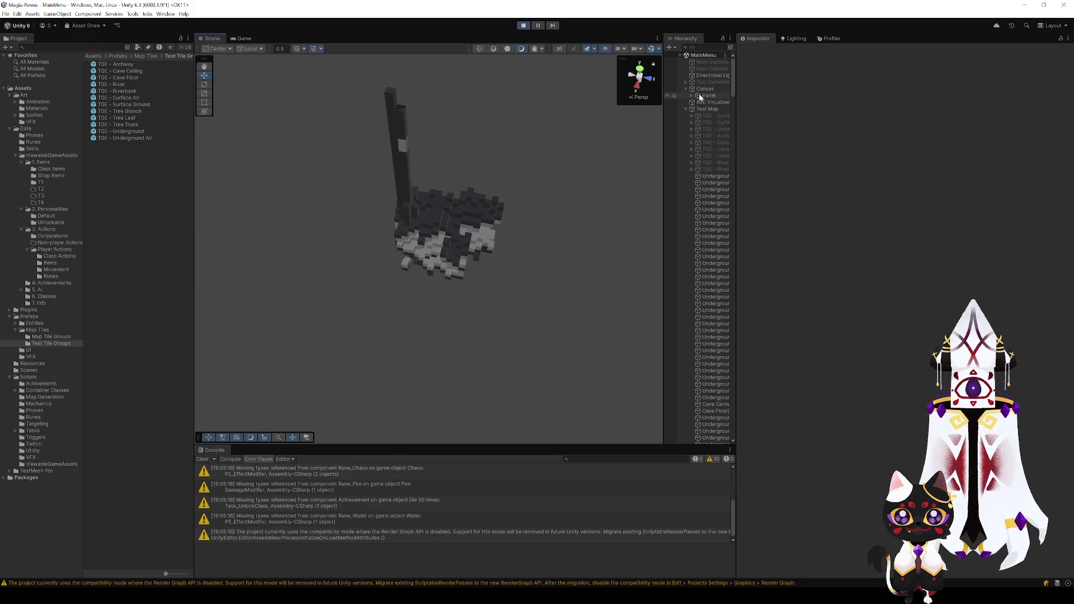
pyautogui.moveTo(560, 251)
pyautogui.mouseDown()
pyautogui.moveTo(510, 311)
pyautogui.moveTo(518, 317)
pyautogui.moveTo(395, 228)
pyautogui.moveTo(65, 193)
pyautogui.moveTo(83, 233)
pyautogui.moveTo(118, 237)
pyautogui.mouseUp()
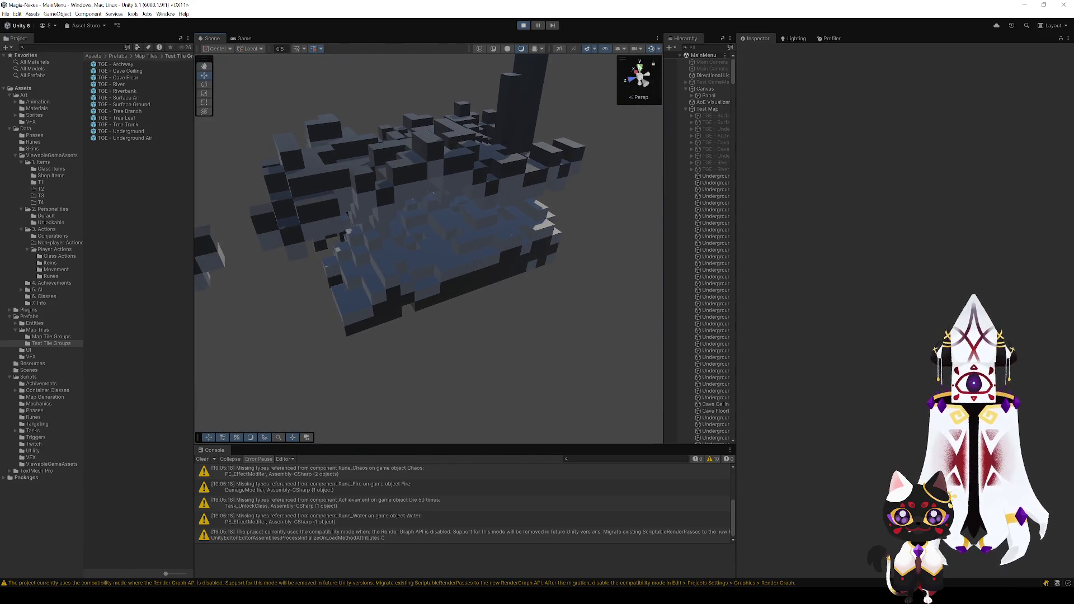
pyautogui.doubleClick(712, 109)
pyautogui.moveTo(455, 323)
pyautogui.mouseDown()
pyautogui.moveTo(508, 329)
pyautogui.moveTo(572, 287)
pyautogui.moveTo(556, 280)
pyautogui.moveTo(421, 364)
pyautogui.moveTo(336, 334)
pyautogui.moveTo(377, 252)
pyautogui.moveTo(434, 271)
pyautogui.moveTo(434, 307)
pyautogui.moveTo(497, 224)
pyautogui.moveTo(492, 247)
pyautogui.moveTo(481, 209)
pyautogui.moveTo(350, 213)
pyautogui.moveTo(304, 269)
pyautogui.moveTo(257, 360)
pyautogui.moveTo(259, 421)
pyautogui.moveTo(201, 396)
pyautogui.moveTo(314, 355)
pyautogui.moveTo(526, 326)
pyautogui.moveTo(489, 317)
pyautogui.moveTo(521, 304)
pyautogui.moveTo(428, 314)
pyautogui.mouseUp()
pyautogui.scroll(3, 525, 386)
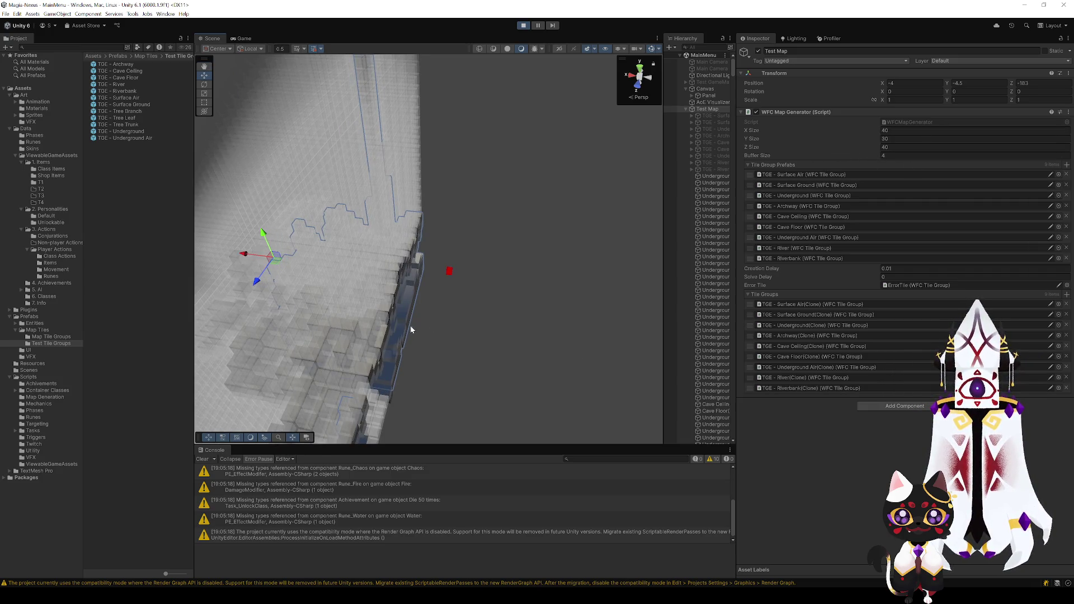
# - Swing the view around the voxel terrain until the water shows, then deselect Test Map
pyautogui.moveTo(411, 330)
pyautogui.mouseDown()
pyautogui.moveTo(480, 319)
pyautogui.moveTo(422, 307)
pyautogui.moveTo(278, 335)
pyautogui.moveTo(551, 278)
pyautogui.moveTo(336, 276)
pyautogui.moveTo(544, 285)
pyautogui.mouseUp()
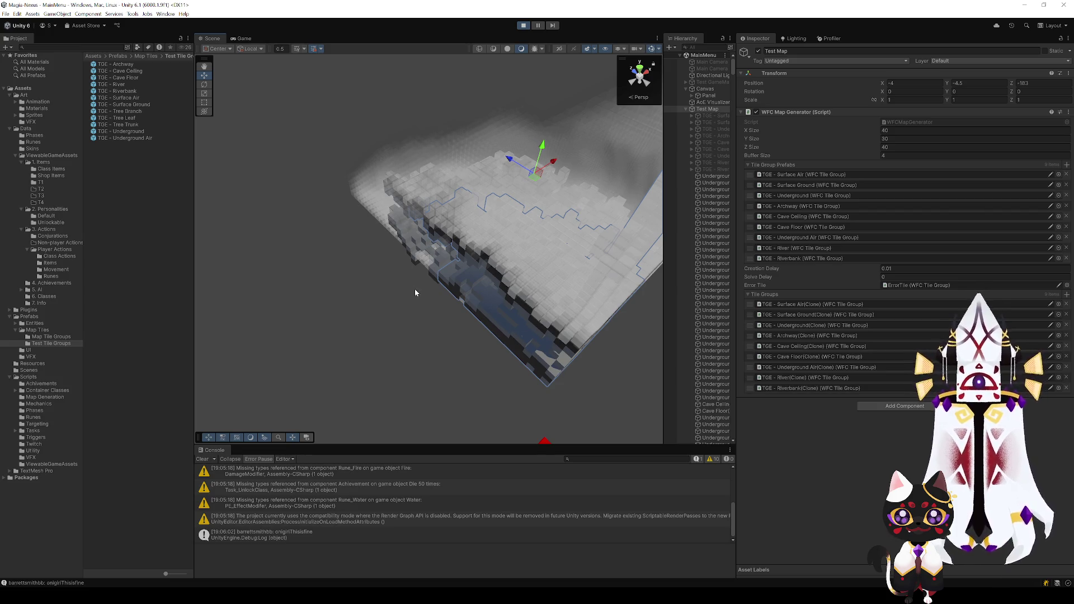
pyautogui.moveTo(415, 291)
pyautogui.mouseDown()
pyautogui.moveTo(578, 263)
pyautogui.moveTo(681, 264)
pyautogui.moveTo(477, 267)
pyautogui.mouseUp()
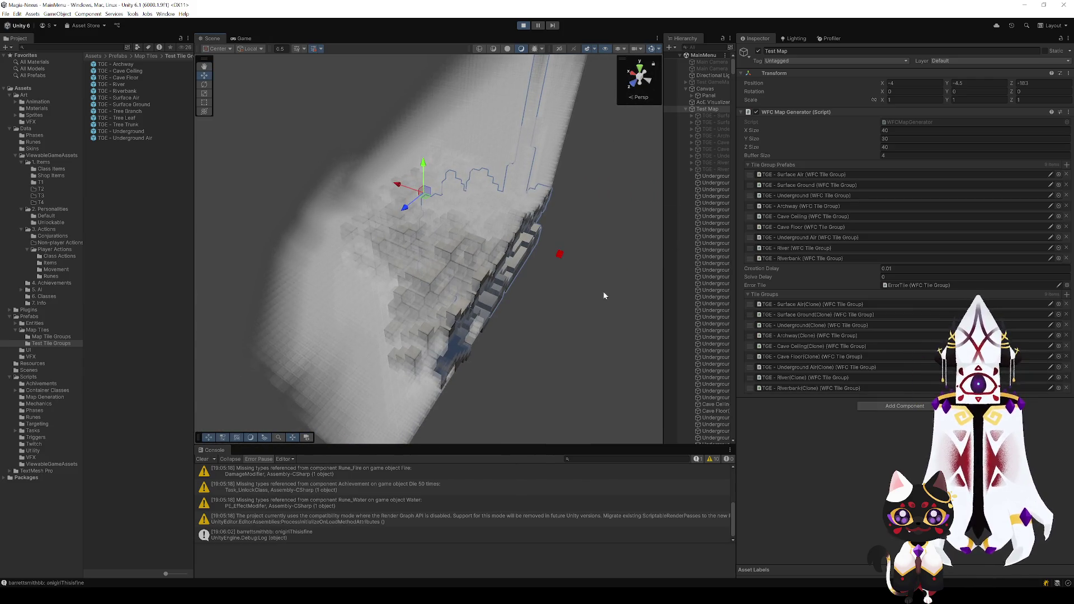
pyautogui.moveTo(512, 316)
pyautogui.mouseDown()
pyautogui.moveTo(545, 291)
pyautogui.moveTo(494, 307)
pyautogui.moveTo(395, 238)
pyautogui.mouseUp()
pyautogui.scroll(10, 395, 238)
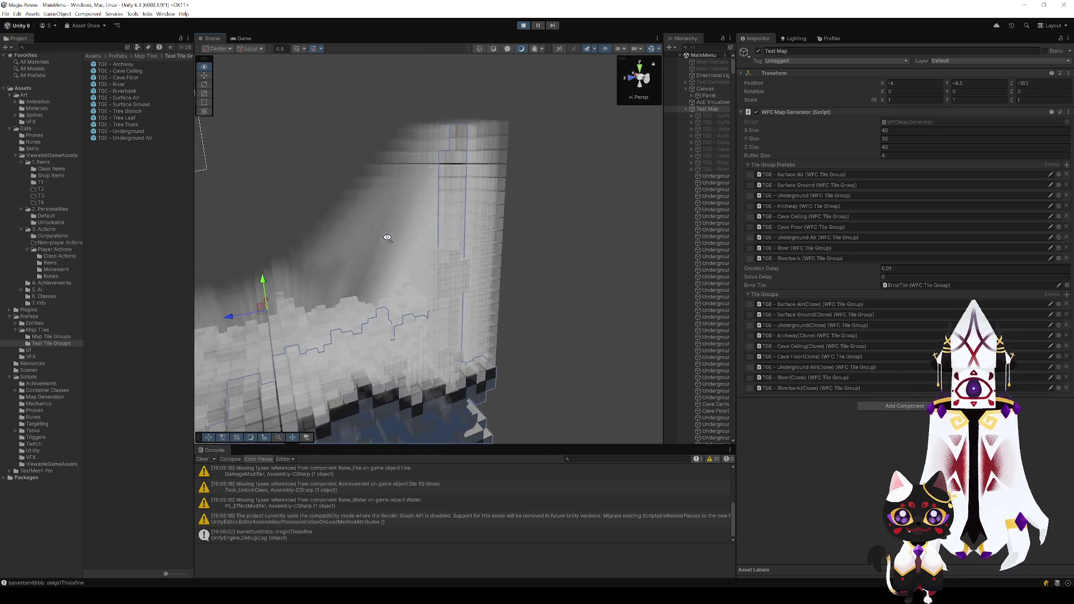
pyautogui.scroll(-10, 393, 210)
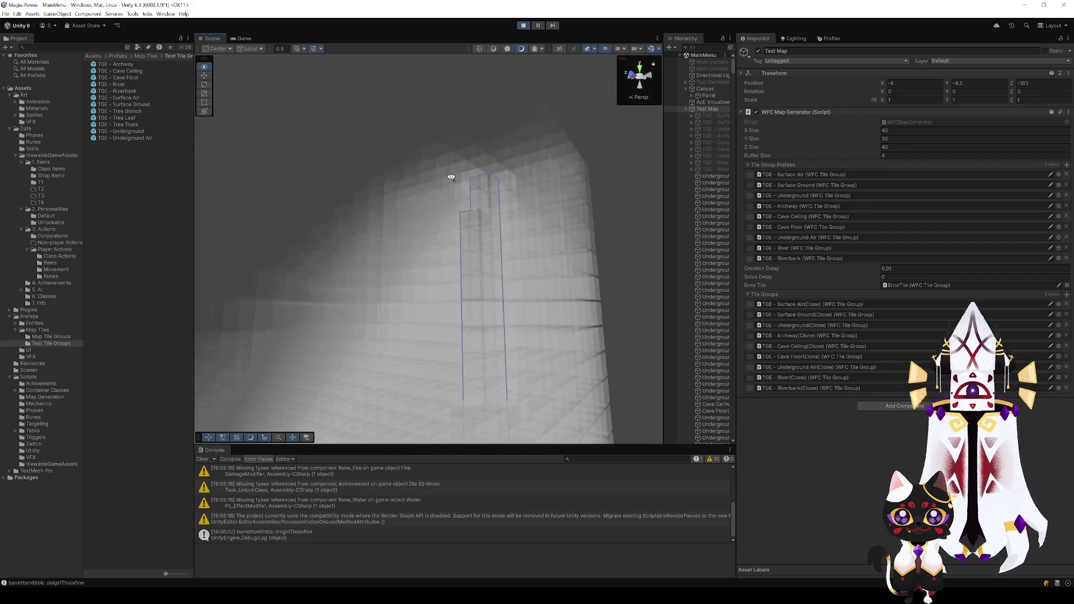
pyautogui.moveTo(401, 265)
pyautogui.mouseDown()
pyautogui.moveTo(376, 281)
pyautogui.moveTo(503, 268)
pyautogui.moveTo(503, 235)
pyautogui.moveTo(451, 389)
pyautogui.moveTo(422, 407)
pyautogui.moveTo(578, 410)
pyautogui.moveTo(482, 352)
pyautogui.moveTo(546, 341)
pyautogui.moveTo(596, 294)
pyautogui.moveTo(525, 251)
pyautogui.moveTo(275, 240)
pyautogui.moveTo(145, 270)
pyautogui.moveTo(854, 369)
pyautogui.moveTo(843, 364)
pyautogui.moveTo(840, 316)
pyautogui.moveTo(781, 390)
pyautogui.moveTo(556, 448)
pyautogui.moveTo(663, 403)
pyautogui.moveTo(887, 352)
pyautogui.moveTo(927, 357)
pyautogui.mouseUp()
pyautogui.click(516, 266)
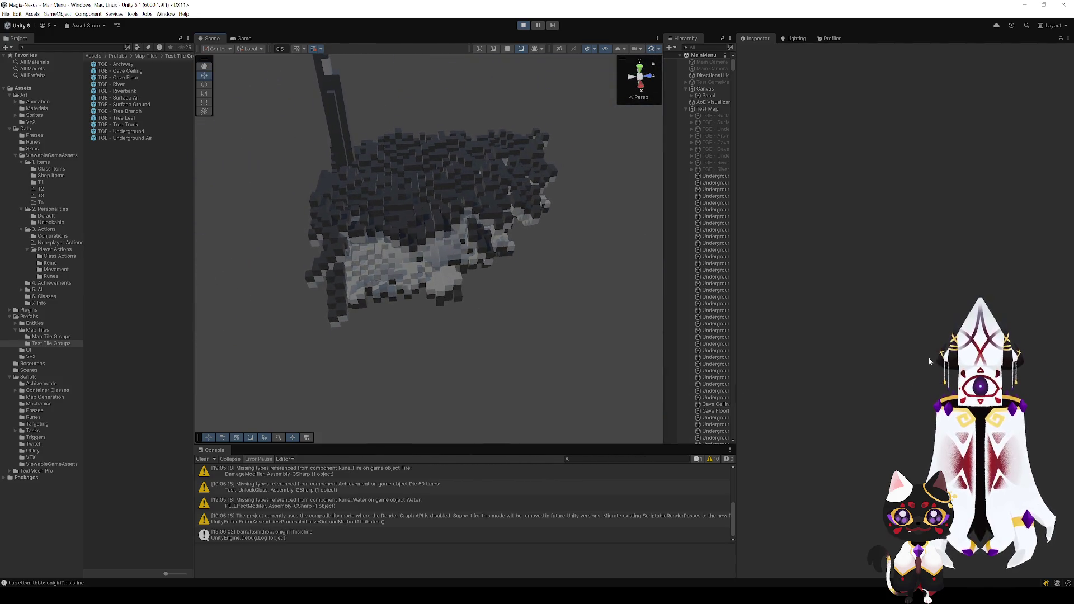
# - Orbit and zoom around the generated terrain from several angles, including the tall pillar
pyautogui.moveTo(588, 319)
pyautogui.mouseDown()
pyautogui.moveTo(455, 307)
pyautogui.moveTo(419, 329)
pyautogui.moveTo(485, 297)
pyautogui.moveTo(510, 295)
pyautogui.moveTo(516, 309)
pyautogui.moveTo(419, 304)
pyautogui.moveTo(552, 294)
pyautogui.mouseUp()
pyautogui.moveTo(453, 297)
pyautogui.mouseDown()
pyautogui.moveTo(560, 290)
pyautogui.moveTo(487, 292)
pyautogui.moveTo(509, 293)
pyautogui.moveTo(491, 302)
pyautogui.moveTo(348, 223)
pyautogui.moveTo(357, 201)
pyautogui.mouseUp()
pyautogui.scroll(10, 505, 292)
pyautogui.scroll(-10, 414, 256)
pyautogui.scroll(10, 381, 240)
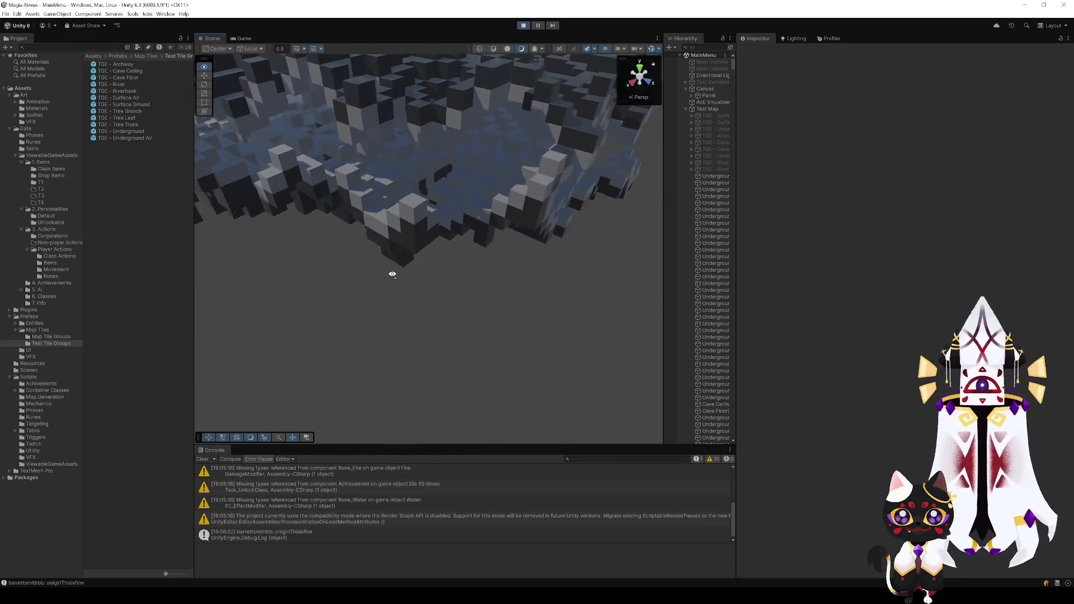
pyautogui.scroll(-5, 392, 275)
pyautogui.moveTo(392, 274)
pyautogui.mouseDown()
pyautogui.moveTo(442, 263)
pyautogui.moveTo(455, 199)
pyautogui.moveTo(455, 271)
pyautogui.moveTo(501, 296)
pyautogui.moveTo(481, 246)
pyautogui.moveTo(503, 240)
pyautogui.mouseUp()
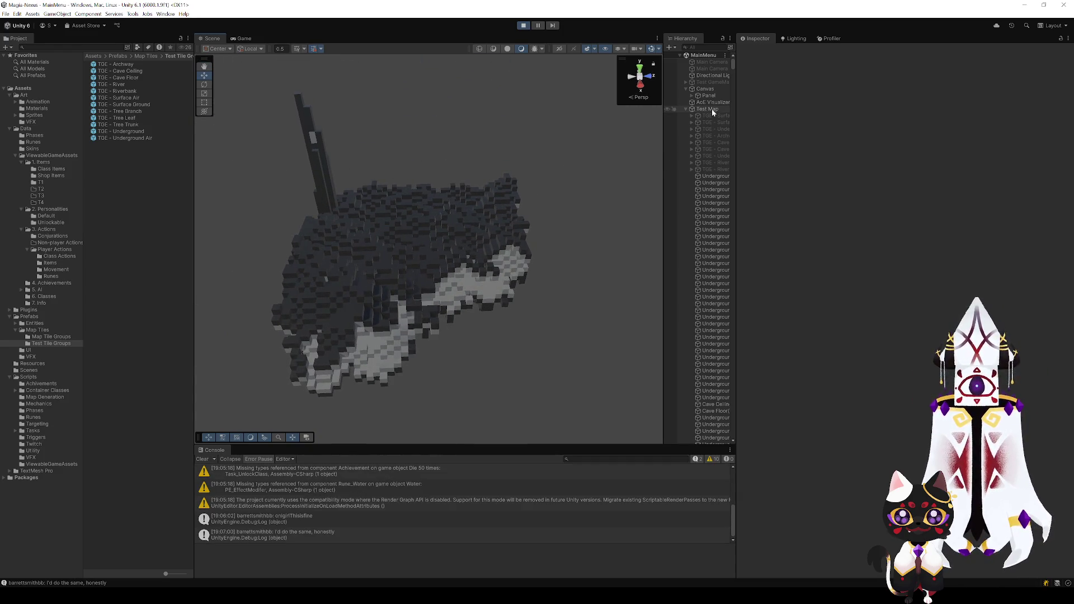
pyautogui.moveTo(516, 304)
pyautogui.mouseDown()
pyautogui.moveTo(473, 290)
pyautogui.moveTo(492, 292)
pyautogui.moveTo(488, 272)
pyautogui.mouseUp()
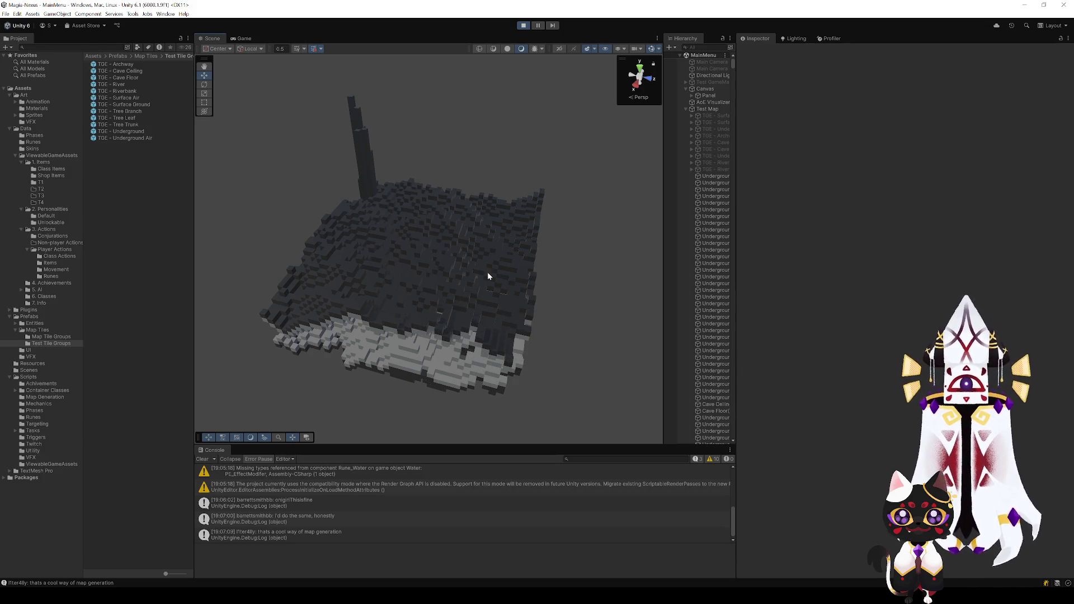
# - Fly into the terrain to view the green hillside with cyan river edges, then select Test Map
pyautogui.moveTo(623, 272)
pyautogui.mouseDown()
pyautogui.moveTo(575, 307)
pyautogui.moveTo(580, 347)
pyautogui.moveTo(424, 345)
pyautogui.moveTo(460, 332)
pyautogui.moveTo(472, 307)
pyautogui.moveTo(628, 287)
pyautogui.moveTo(427, 256)
pyautogui.moveTo(575, 256)
pyautogui.moveTo(496, 274)
pyautogui.moveTo(511, 209)
pyautogui.moveTo(489, 172)
pyautogui.moveTo(548, 259)
pyautogui.moveTo(592, 293)
pyautogui.moveTo(418, 255)
pyautogui.moveTo(477, 249)
pyautogui.moveTo(444, 242)
pyautogui.mouseUp()
pyautogui.moveTo(458, 252)
pyautogui.mouseDown()
pyautogui.moveTo(451, 246)
pyautogui.moveTo(458, 253)
pyautogui.mouseUp()
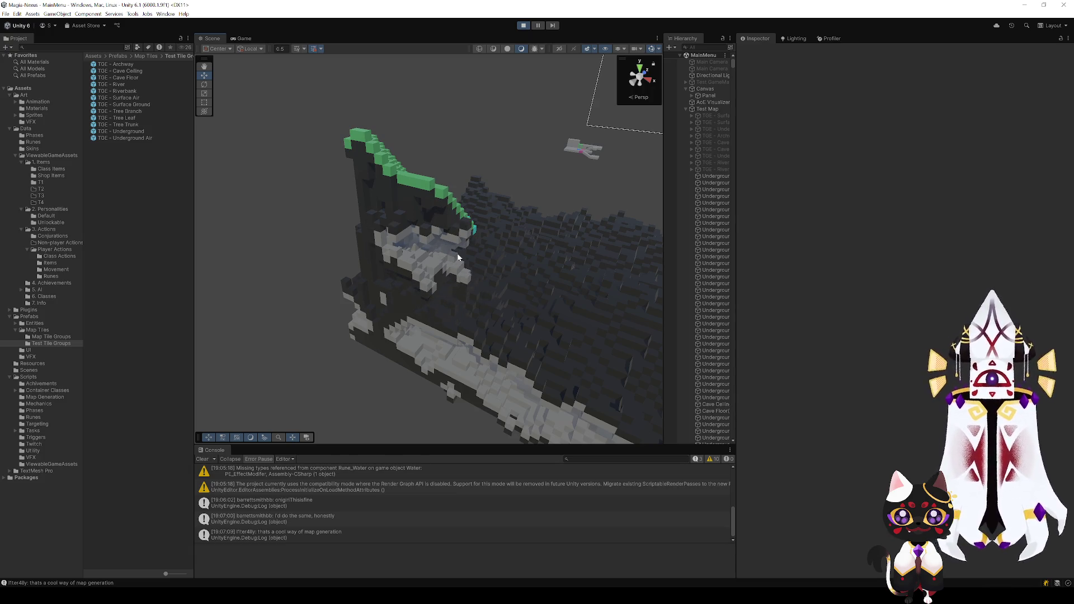
pyautogui.moveTo(458, 257)
pyautogui.mouseDown()
pyautogui.moveTo(333, 263)
pyautogui.moveTo(451, 299)
pyautogui.moveTo(431, 285)
pyautogui.moveTo(283, 288)
pyautogui.mouseUp()
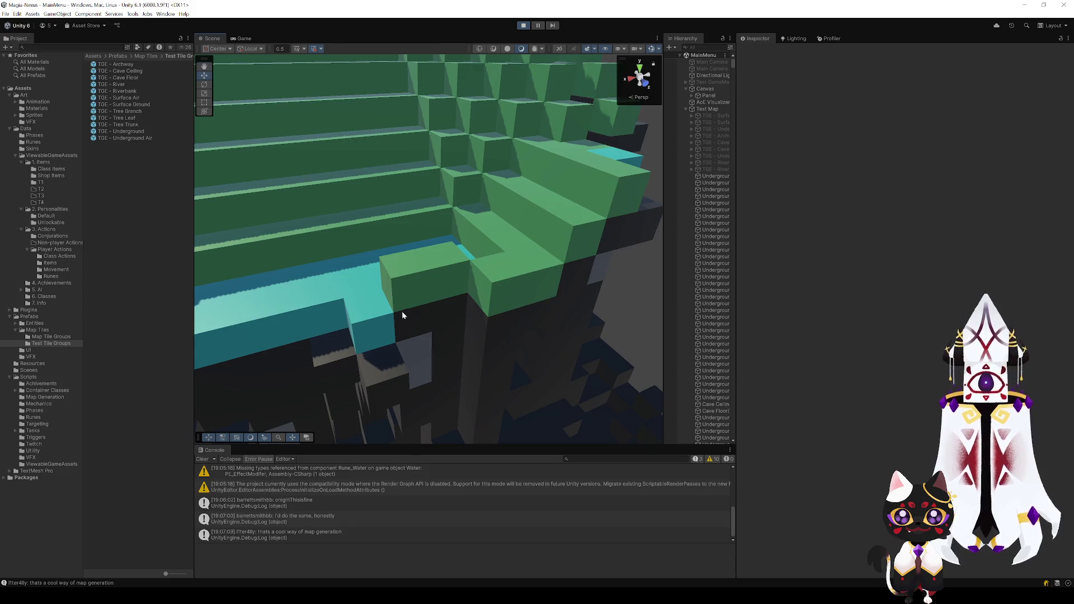
pyautogui.scroll(5, 401, 314)
pyautogui.scroll(-5, 447, 266)
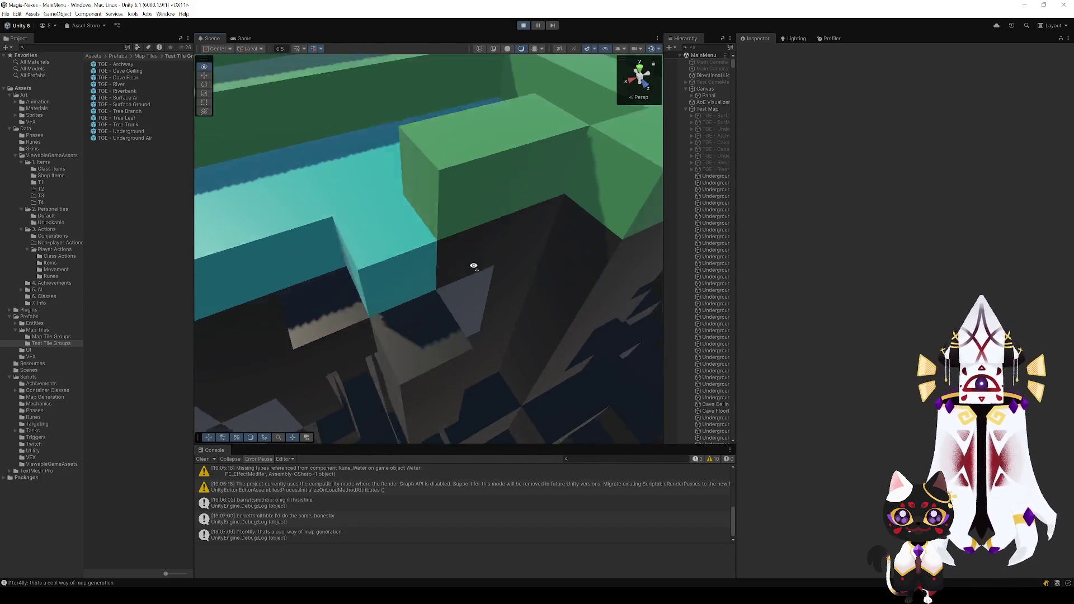
pyautogui.moveTo(472, 266)
pyautogui.mouseDown()
pyautogui.moveTo(491, 246)
pyautogui.moveTo(511, 254)
pyautogui.moveTo(425, 242)
pyautogui.moveTo(439, 238)
pyautogui.moveTo(395, 198)
pyautogui.moveTo(468, 251)
pyautogui.moveTo(396, 240)
pyautogui.moveTo(269, 270)
pyautogui.moveTo(359, 292)
pyautogui.moveTo(520, 287)
pyautogui.moveTo(520, 262)
pyautogui.moveTo(240, 271)
pyautogui.moveTo(549, 289)
pyautogui.moveTo(665, 281)
pyautogui.moveTo(503, 282)
pyautogui.moveTo(512, 309)
pyautogui.moveTo(542, 311)
pyautogui.moveTo(455, 307)
pyautogui.moveTo(678, 304)
pyautogui.moveTo(812, 285)
pyautogui.moveTo(668, 235)
pyautogui.moveTo(347, 256)
pyautogui.moveTo(314, 247)
pyautogui.moveTo(337, 254)
pyautogui.mouseUp()
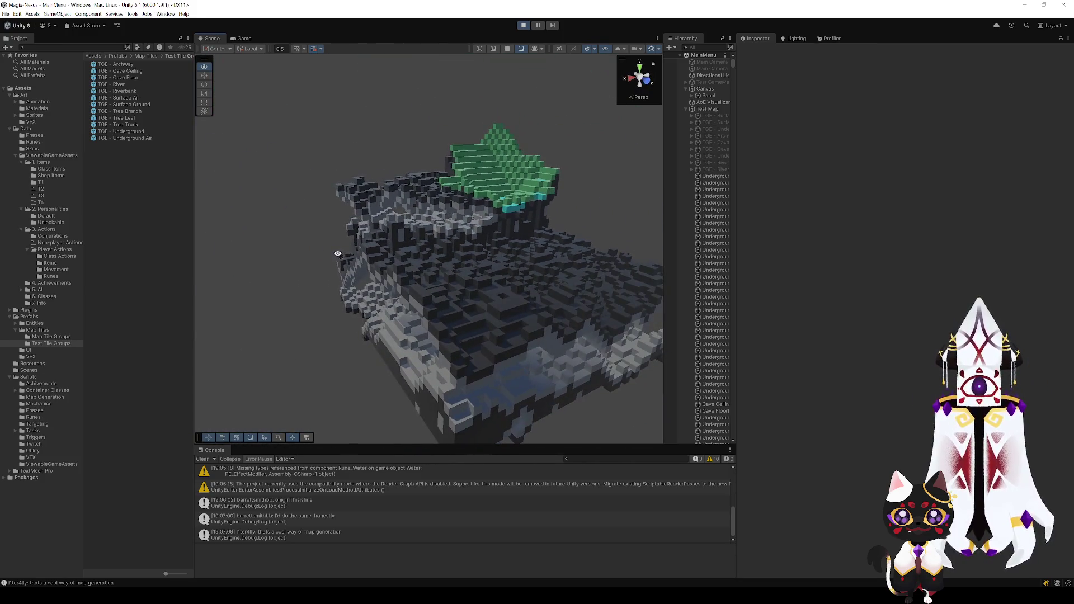
pyautogui.moveTo(518, 244)
pyautogui.mouseDown()
pyautogui.moveTo(437, 281)
pyautogui.moveTo(505, 297)
pyautogui.moveTo(451, 319)
pyautogui.moveTo(450, 271)
pyautogui.moveTo(547, 268)
pyautogui.moveTo(504, 257)
pyautogui.mouseUp()
pyautogui.click(710, 109)
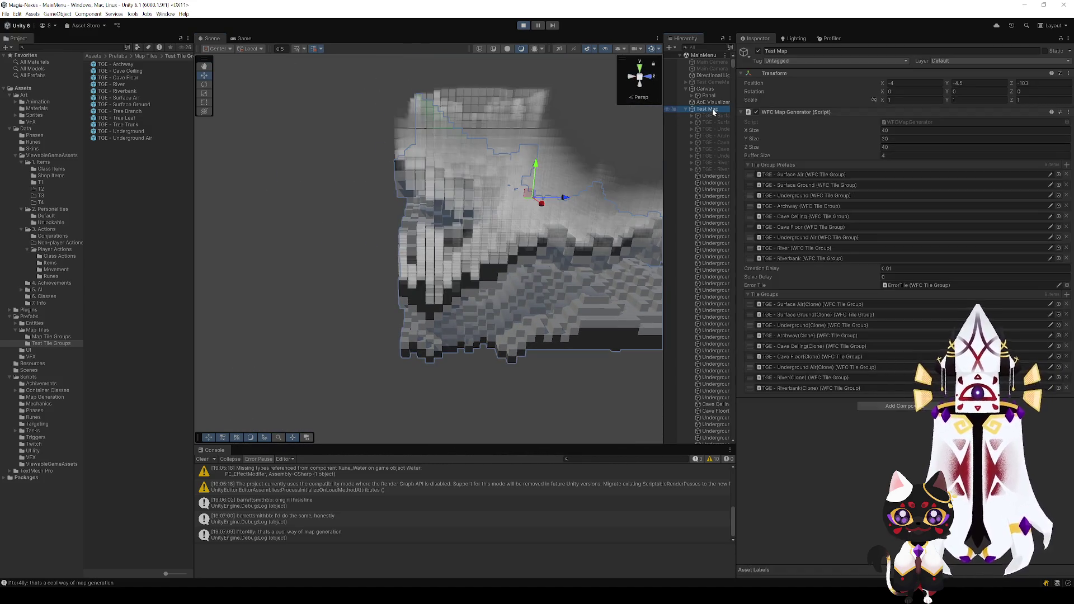
# - View the map from above, deselect Test Map, exit Play mode with Ctrl+P, and open TGE - River
pyautogui.moveTo(475, 304)
pyautogui.mouseDown()
pyautogui.moveTo(439, 297)
pyautogui.moveTo(388, 250)
pyautogui.moveTo(335, 270)
pyautogui.moveTo(261, 362)
pyautogui.moveTo(372, 302)
pyautogui.mouseUp()
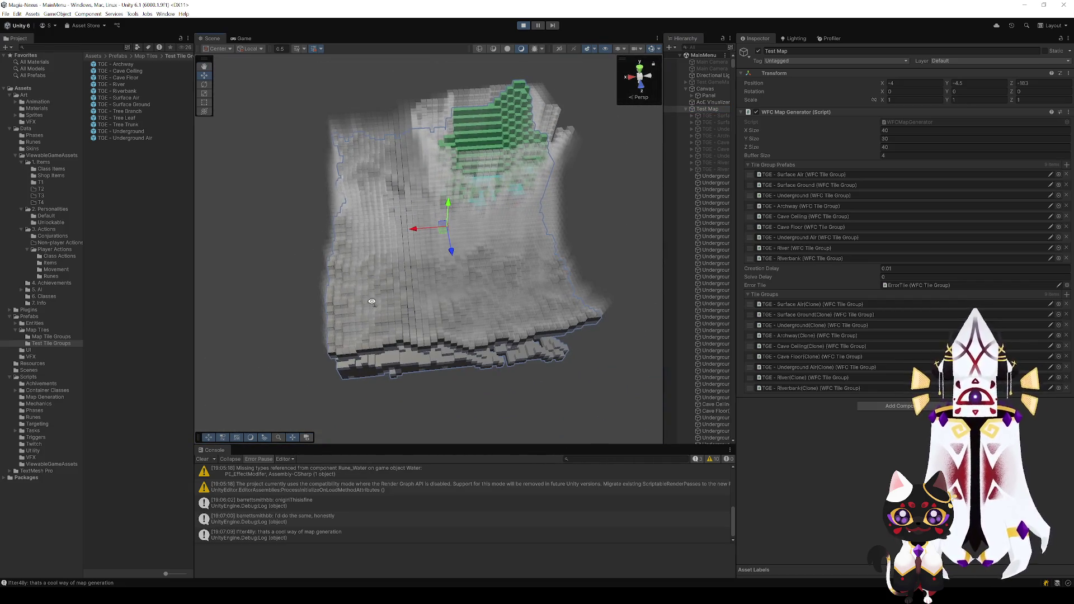
pyautogui.moveTo(505, 277); pyautogui.dragTo(536, 263)
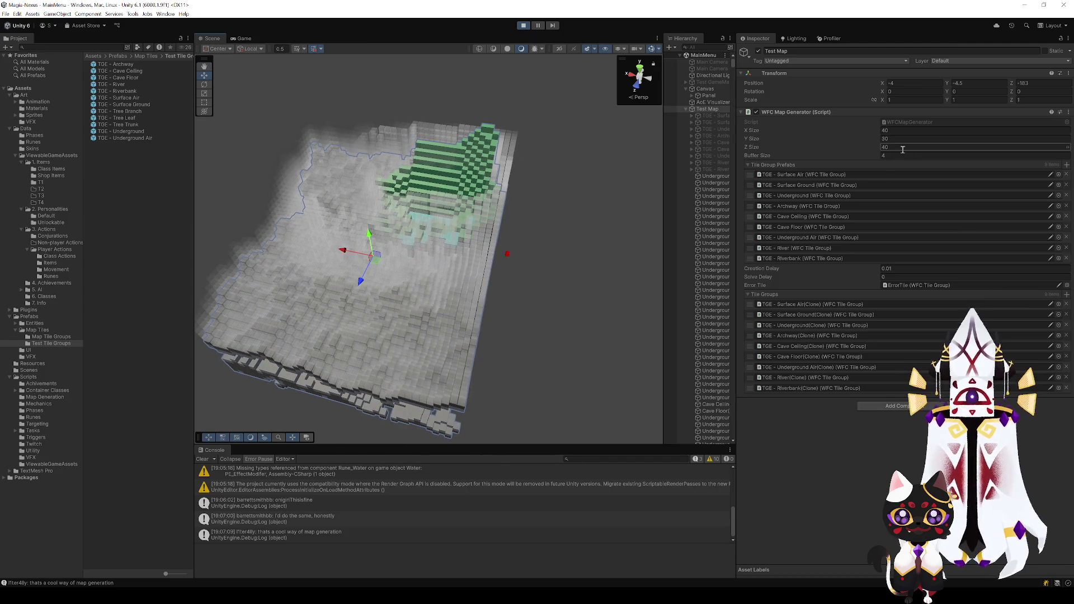
pyautogui.click(890, 269)
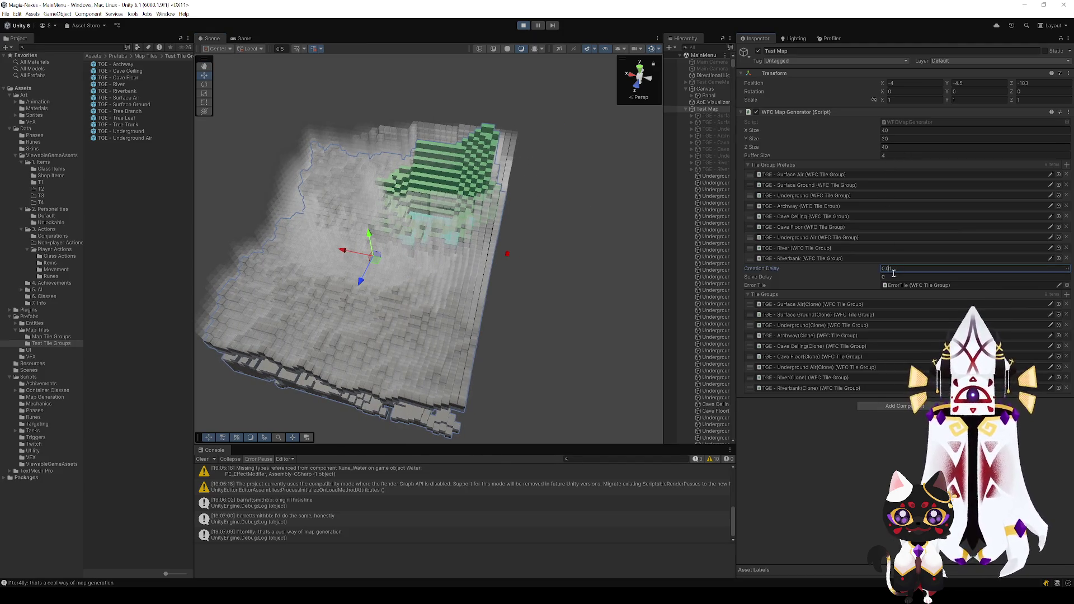
pyautogui.click(559, 300)
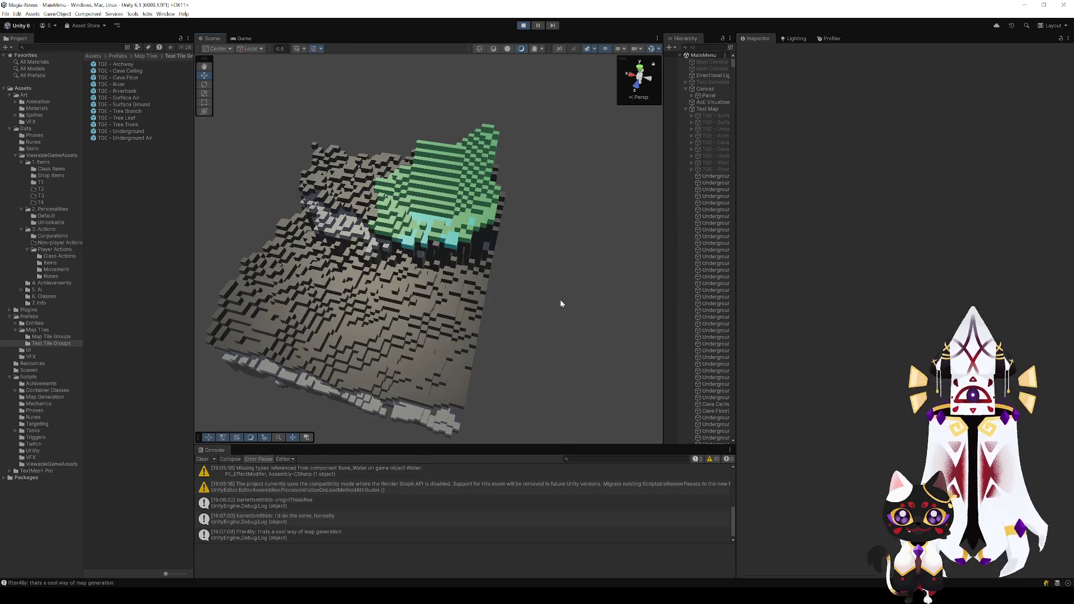
pyautogui.moveTo(459, 307)
pyautogui.mouseDown()
pyautogui.moveTo(537, 304)
pyautogui.moveTo(257, 314)
pyautogui.moveTo(489, 367)
pyautogui.moveTo(570, 364)
pyautogui.mouseUp()
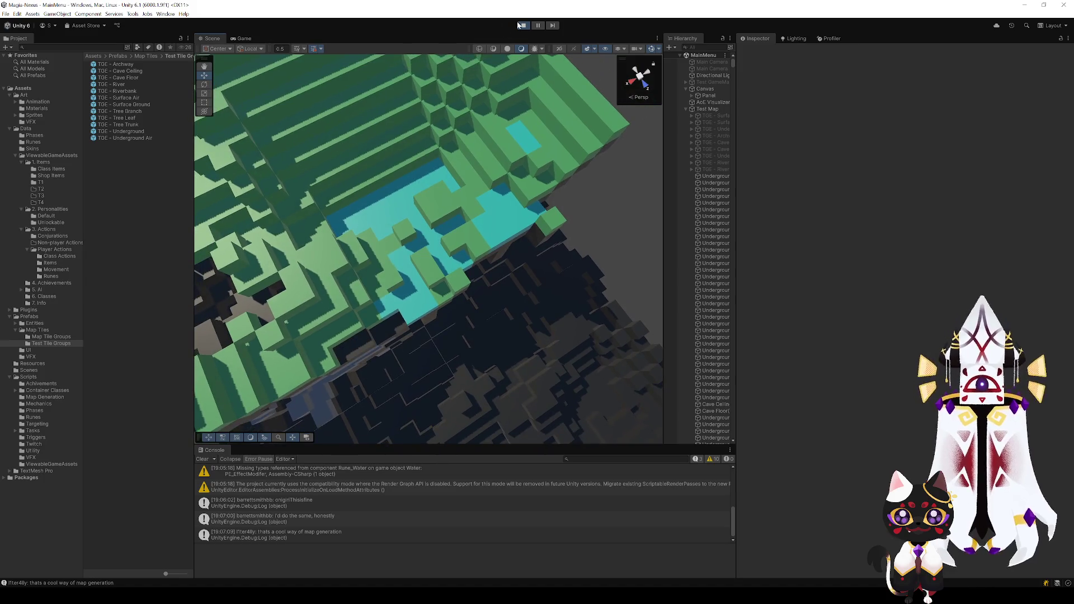
pyautogui.hotkey('ctrl', 'p')
pyautogui.doubleClick(126, 85)
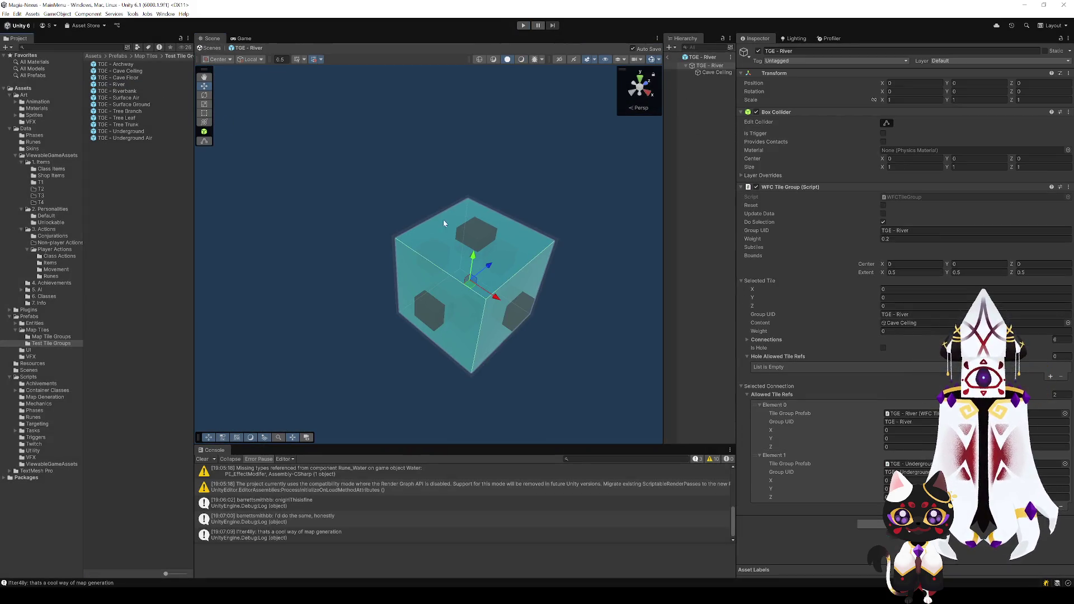
# - On the River tile's top connection, remove Surface Air from the allowed tiles, then undo the removal
pyautogui.click(484, 237)
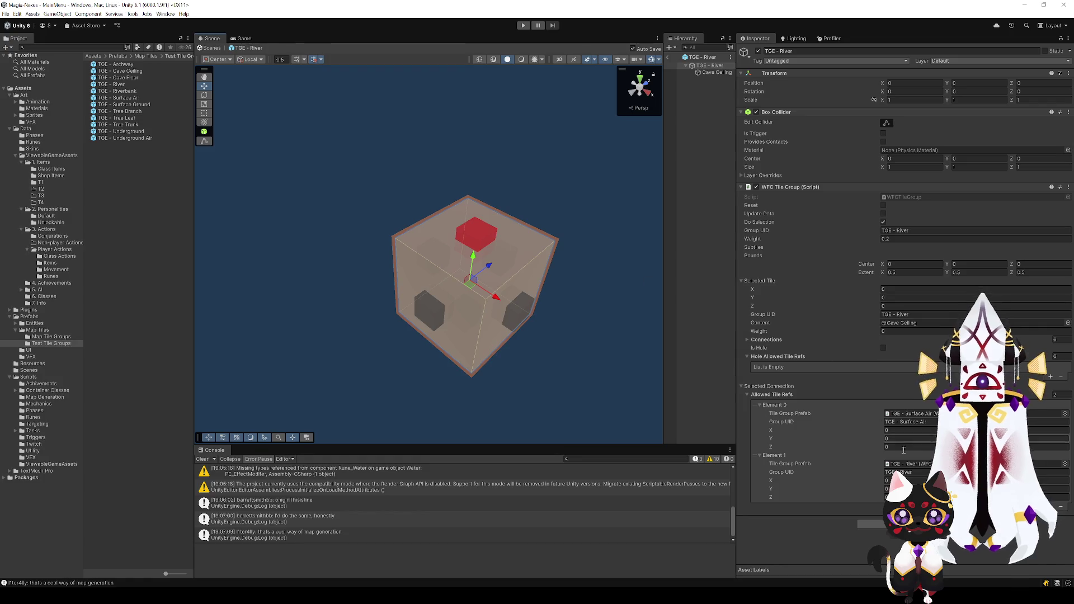
pyautogui.click(774, 404)
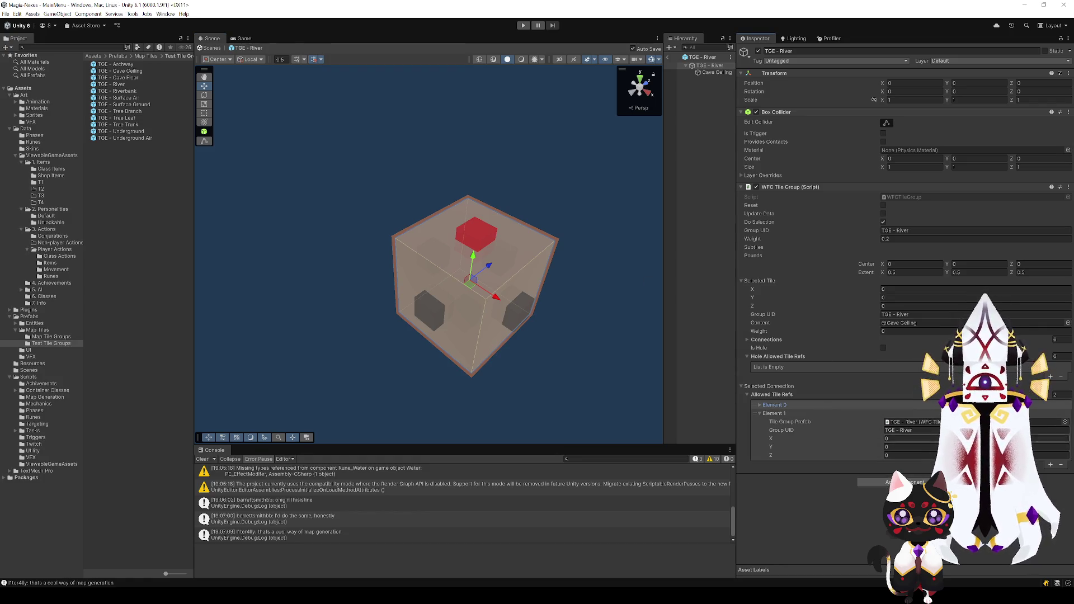
pyautogui.click(1064, 464)
pyautogui.click(761, 406)
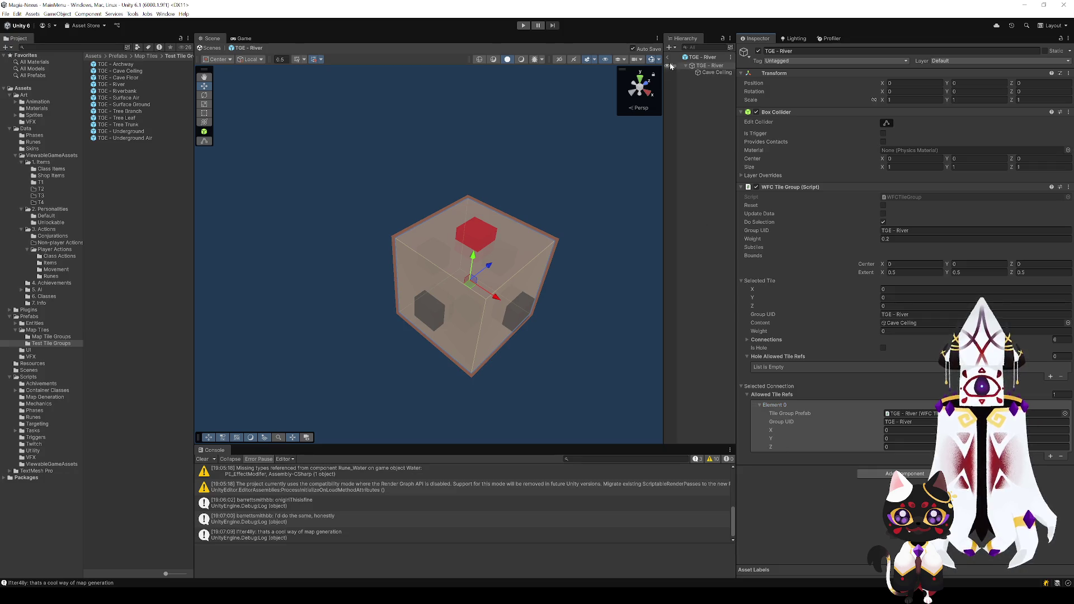
pyautogui.hotkey('ctrl', 'z')
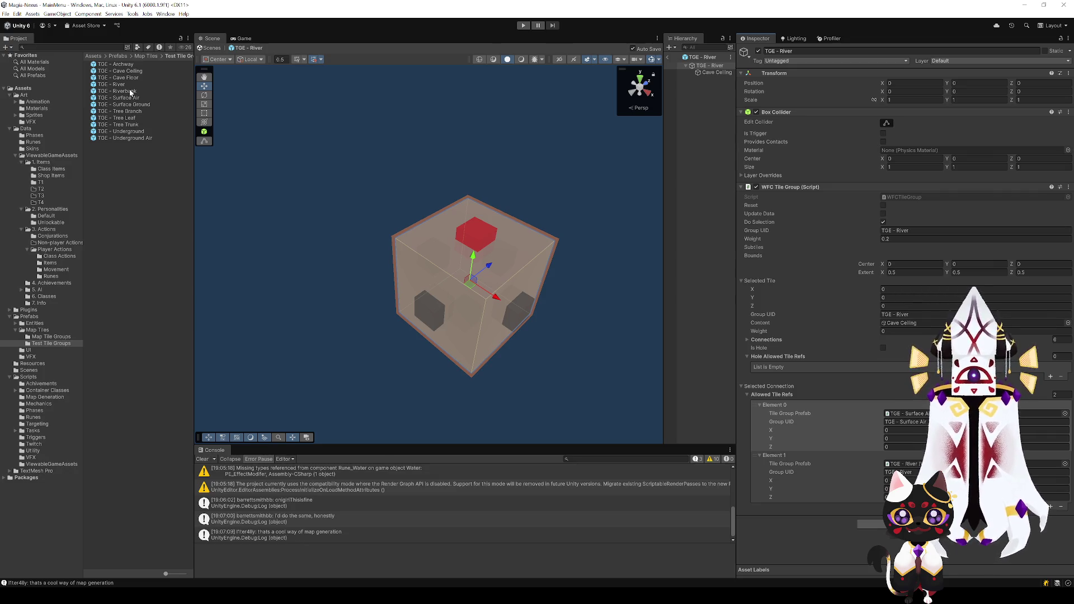
pyautogui.click(131, 85)
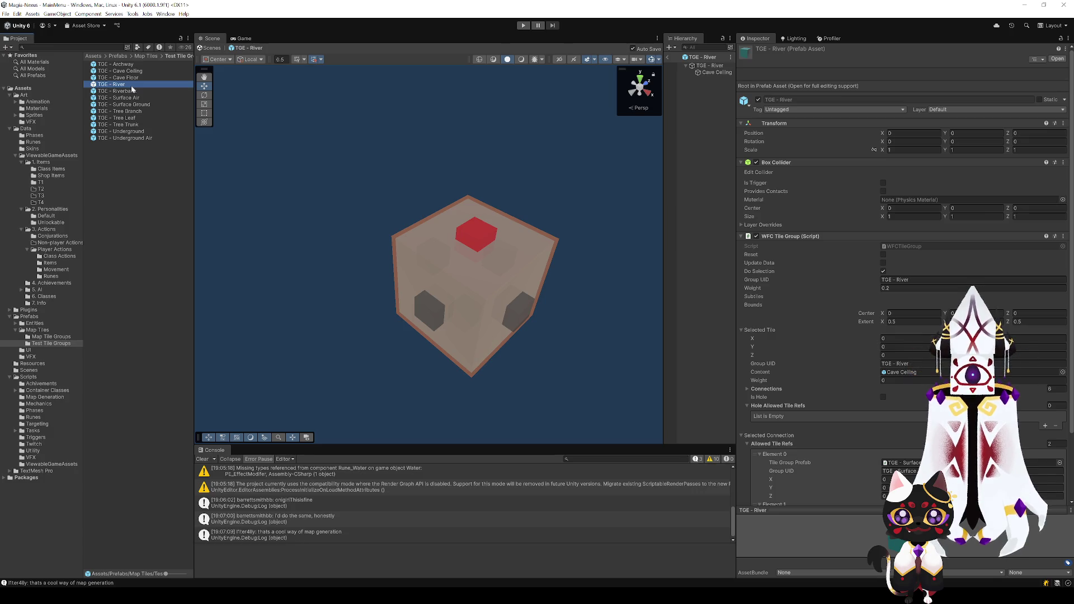
# - Duplicate the TGE - River prefab and rename the copy to TGE - River Surface
pyautogui.hotkey('ctrl', 'd')
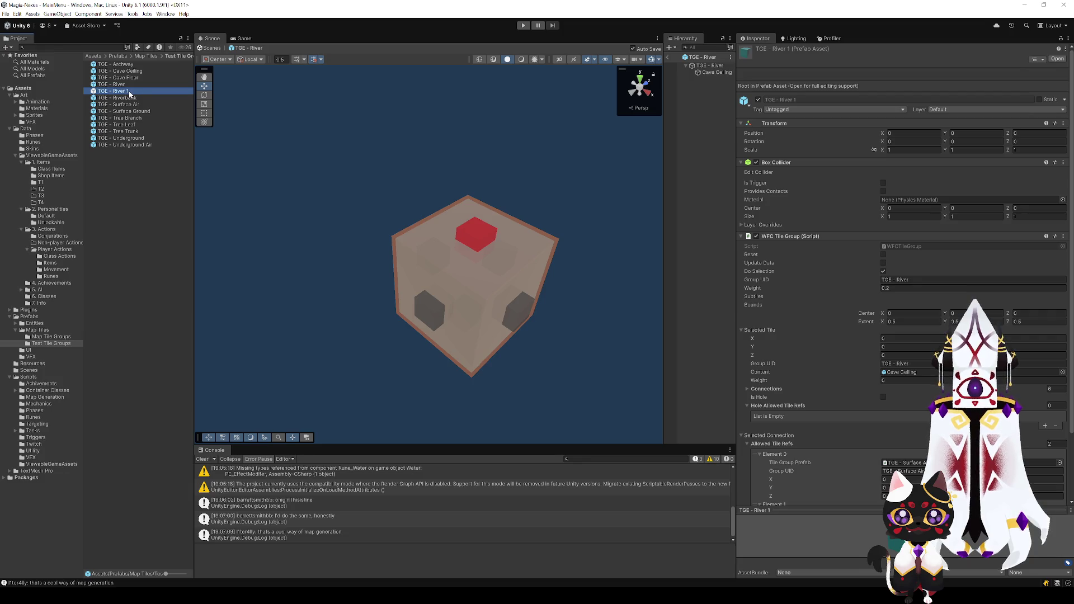
pyautogui.click(128, 92)
pyautogui.write('Surface')
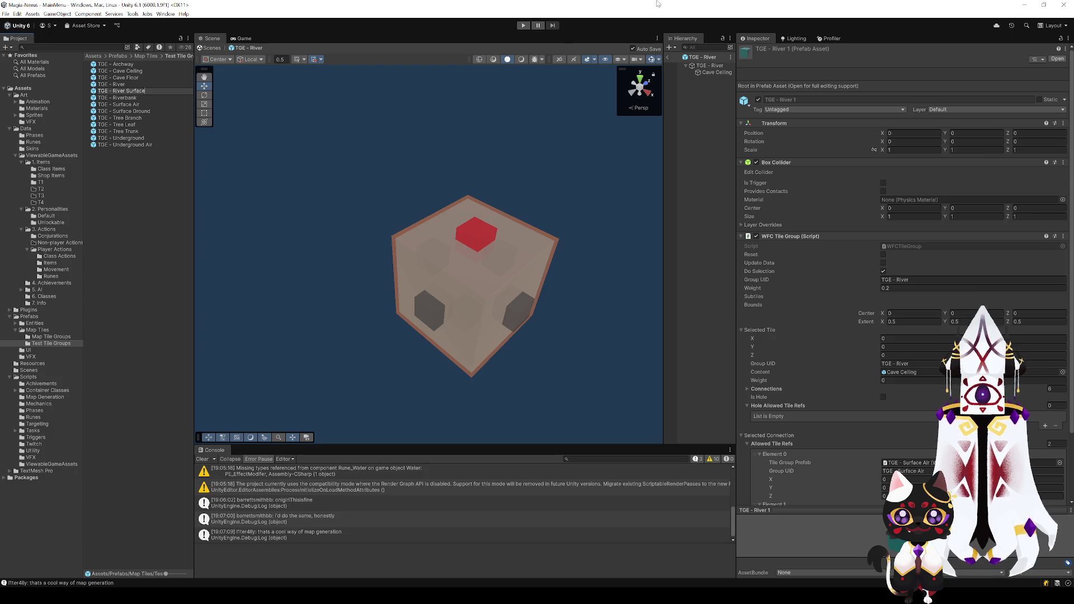
pyautogui.press('Return')
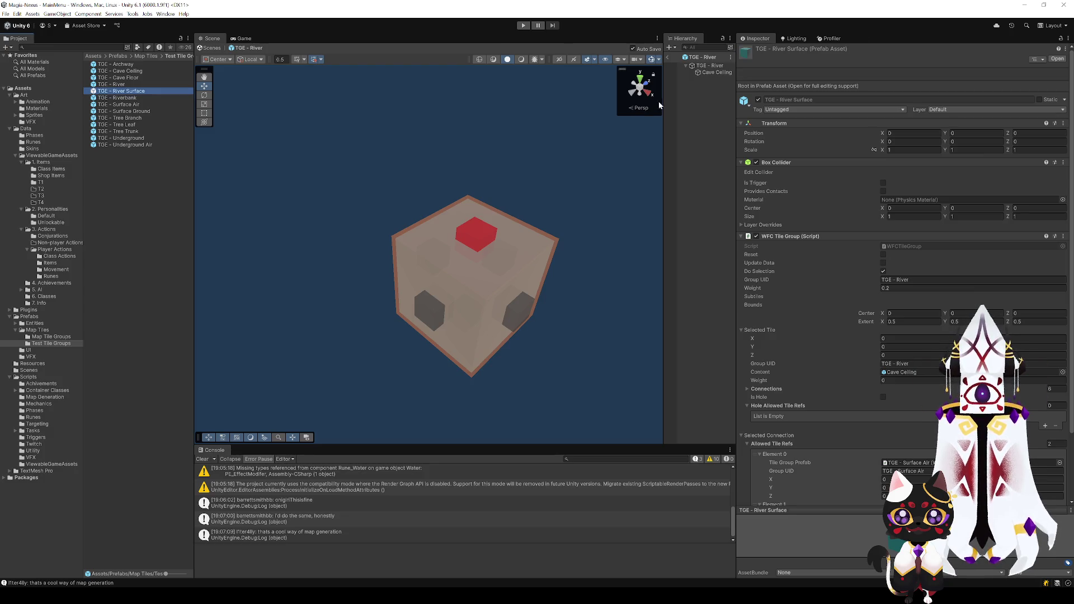
pyautogui.click(709, 66)
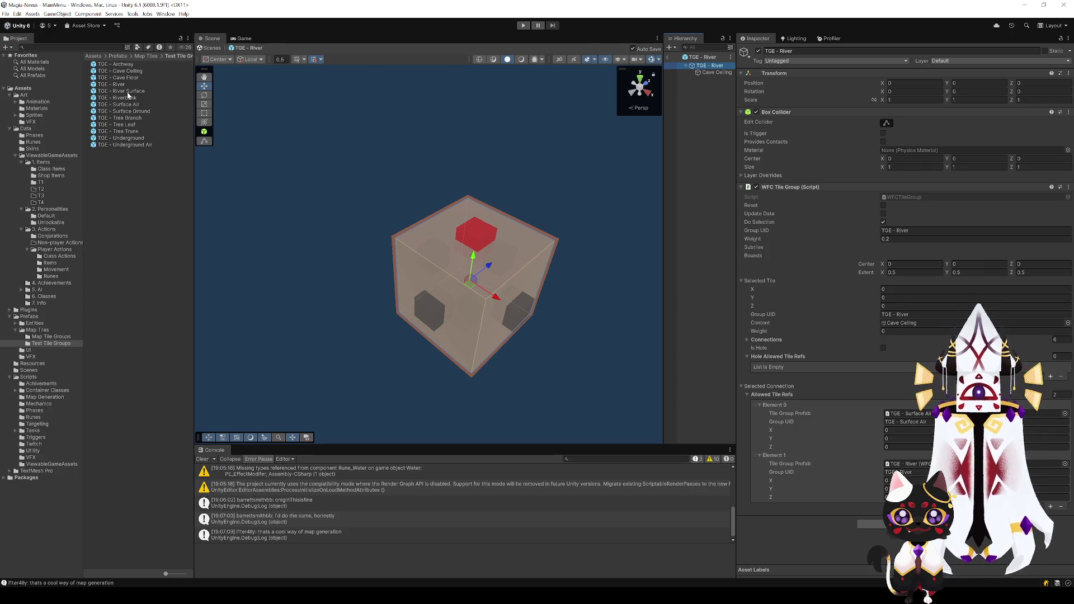
# - Open the TGE - River Surface prefab and rename its Group UID to TGE - River Surface
pyautogui.doubleClick(128, 91)
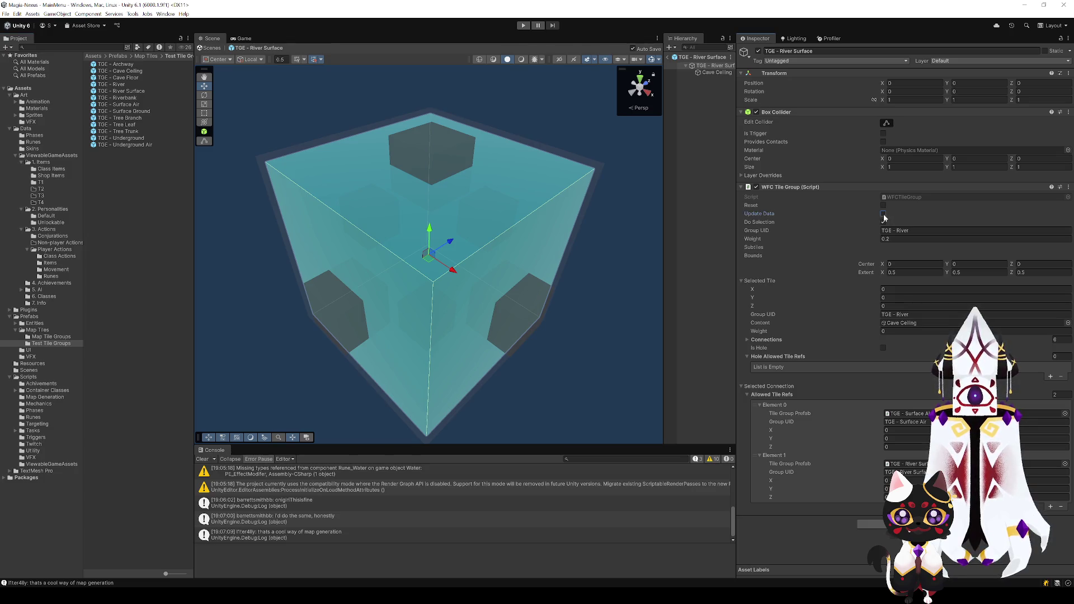
pyautogui.click(883, 222)
pyautogui.click(895, 231)
pyautogui.write('Surface')
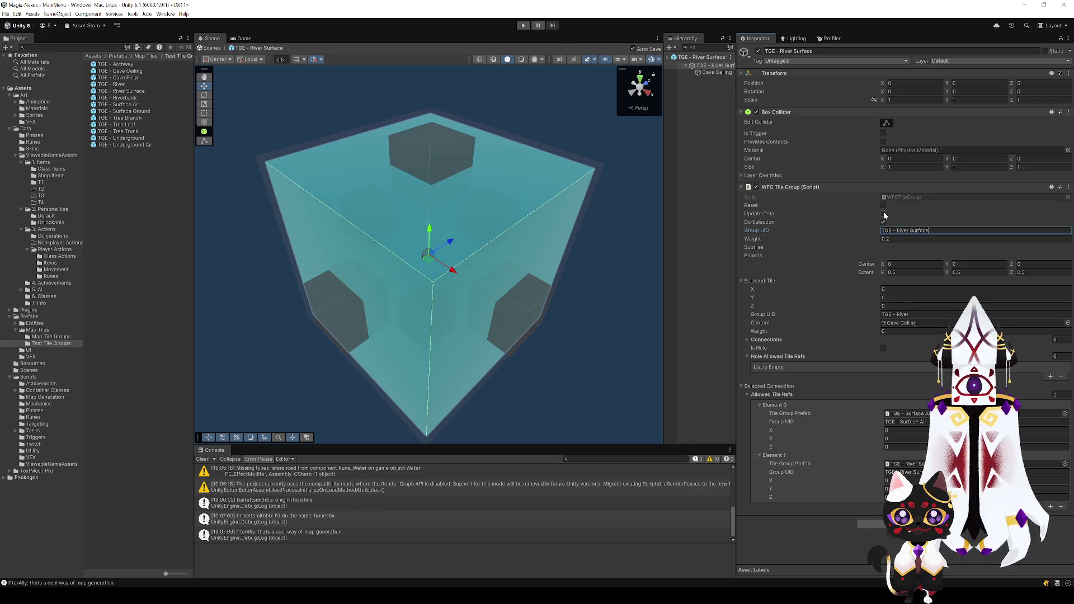
pyautogui.click(884, 214)
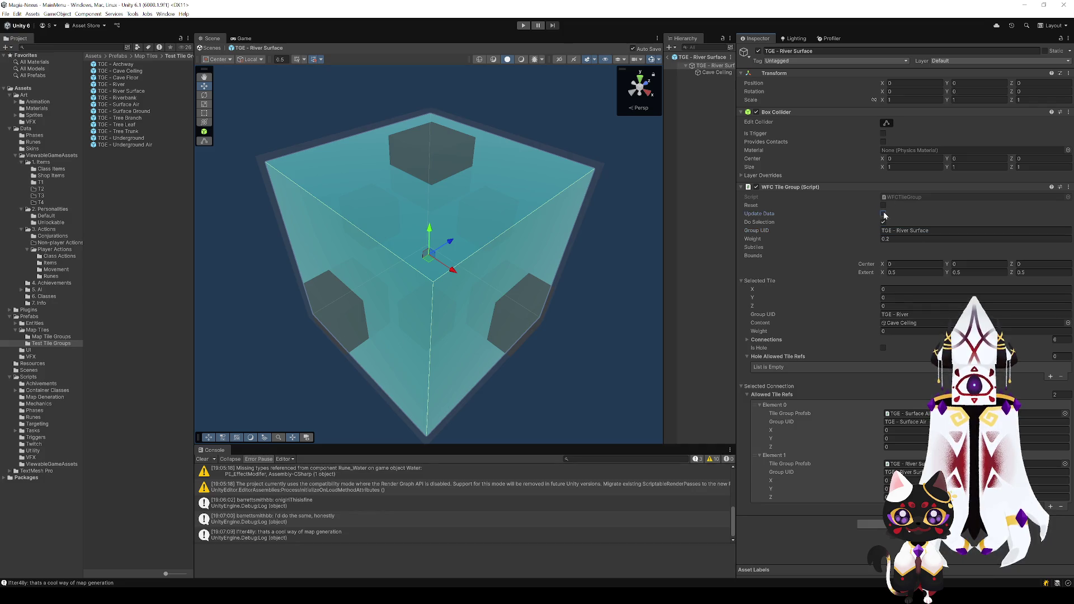
# - Remove Underground from the allowed tiles of two of the cube's side connections
pyautogui.scroll(-5, 612, 246)
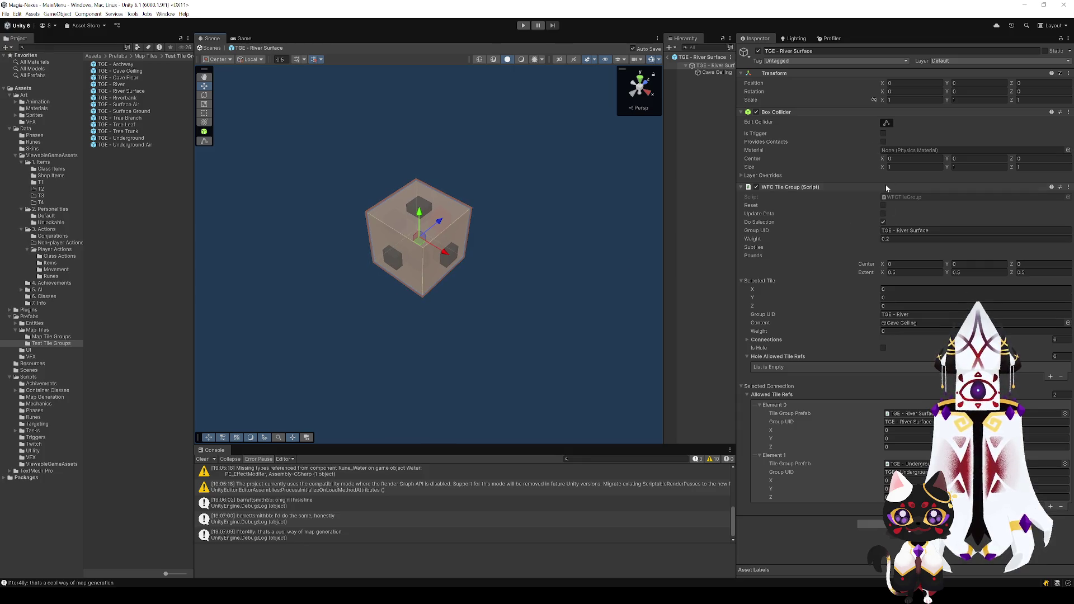
pyautogui.click(883, 221)
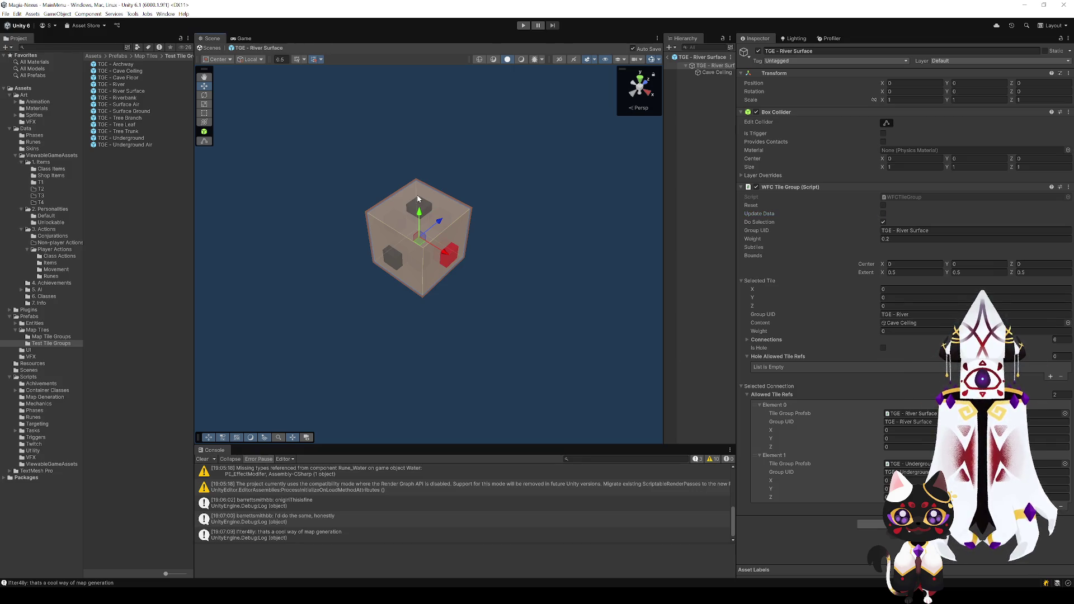
pyautogui.moveTo(703, 307)
pyautogui.mouseDown()
pyautogui.moveTo(556, 242)
pyautogui.moveTo(576, 235)
pyautogui.moveTo(559, 260)
pyautogui.mouseUp()
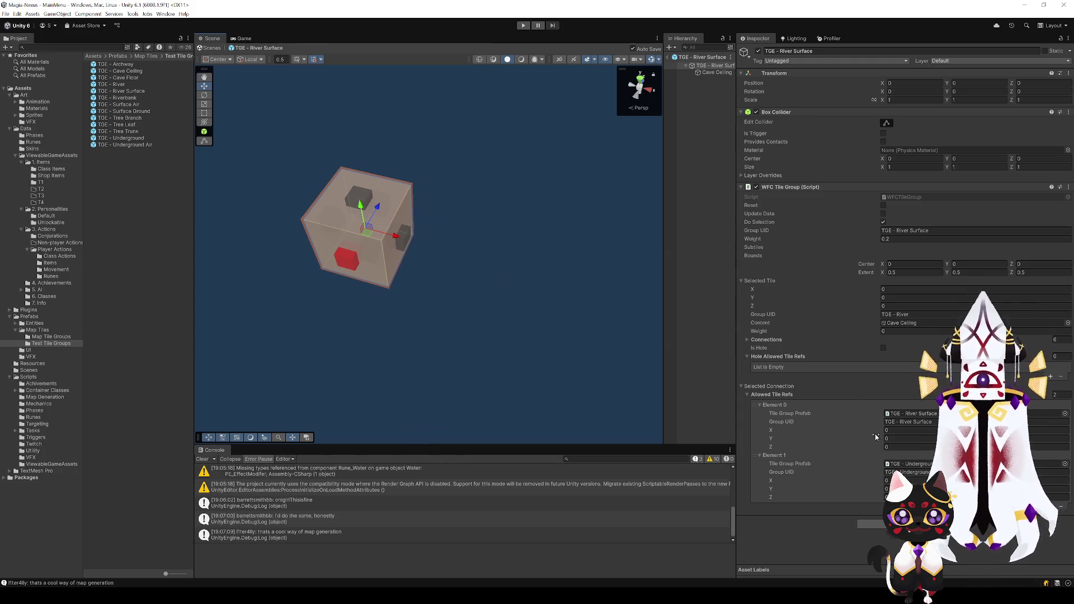
pyautogui.click(1060, 509)
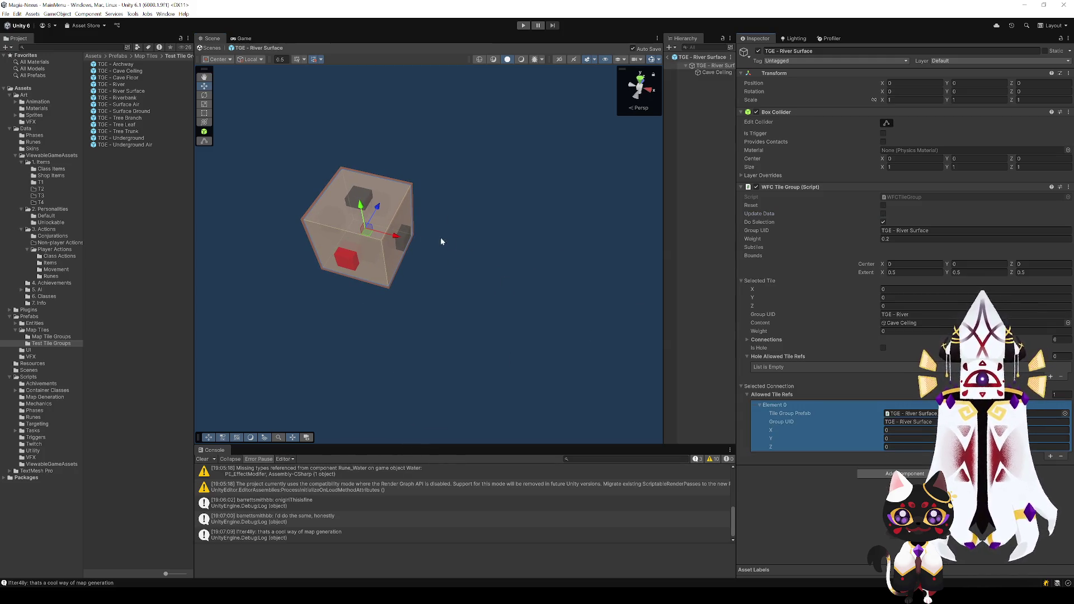
pyautogui.click(407, 245)
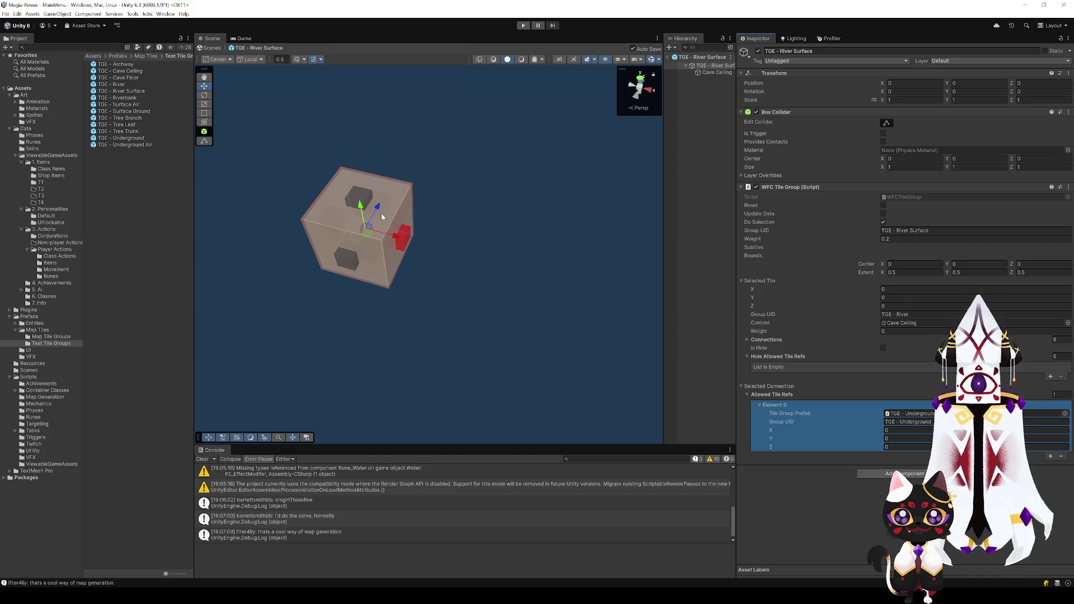
pyautogui.click(387, 206)
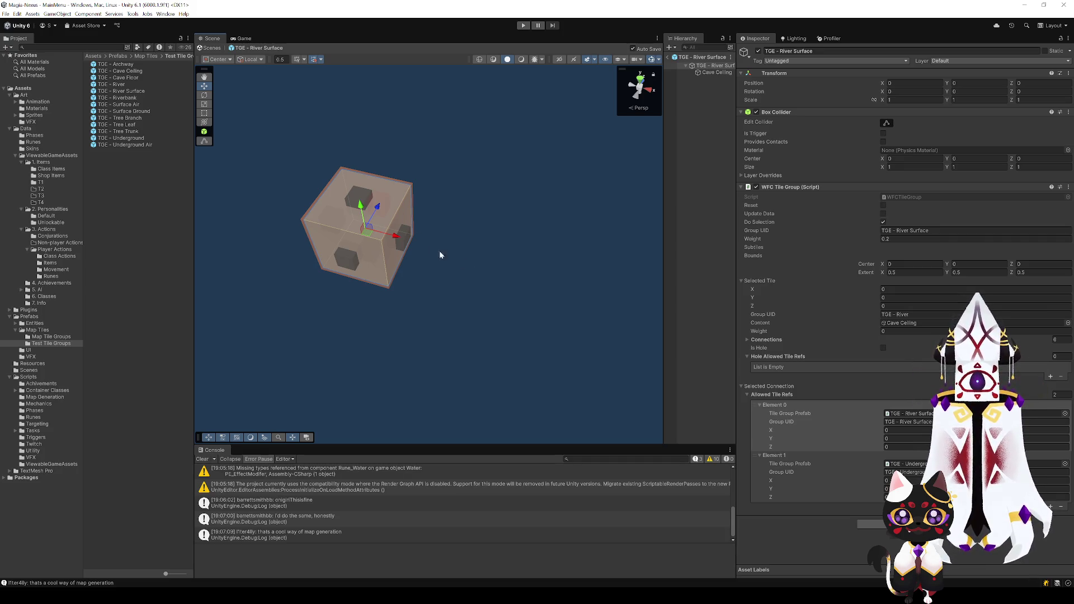
pyautogui.click(820, 455)
pyautogui.click(1060, 465)
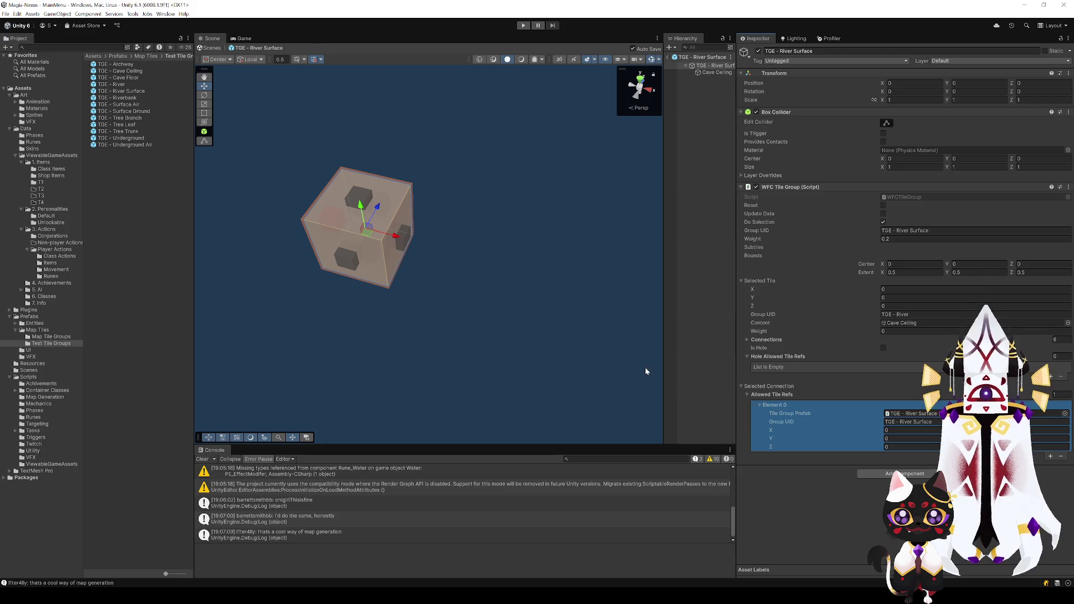
# - Remove River Surface from the top connection so it allows only Surface Air
pyautogui.click(358, 204)
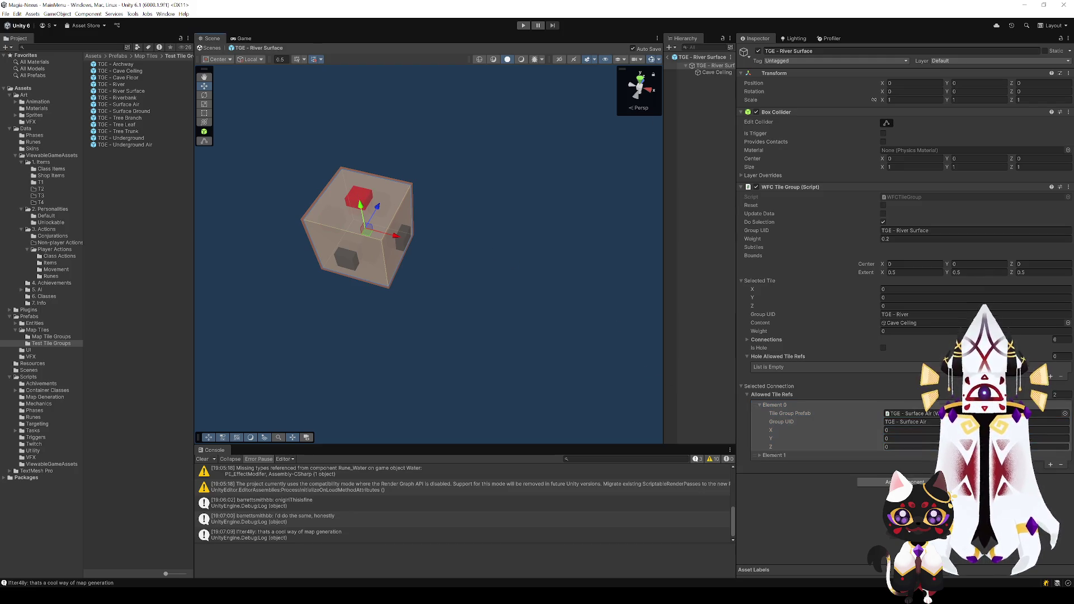
pyautogui.click(766, 455)
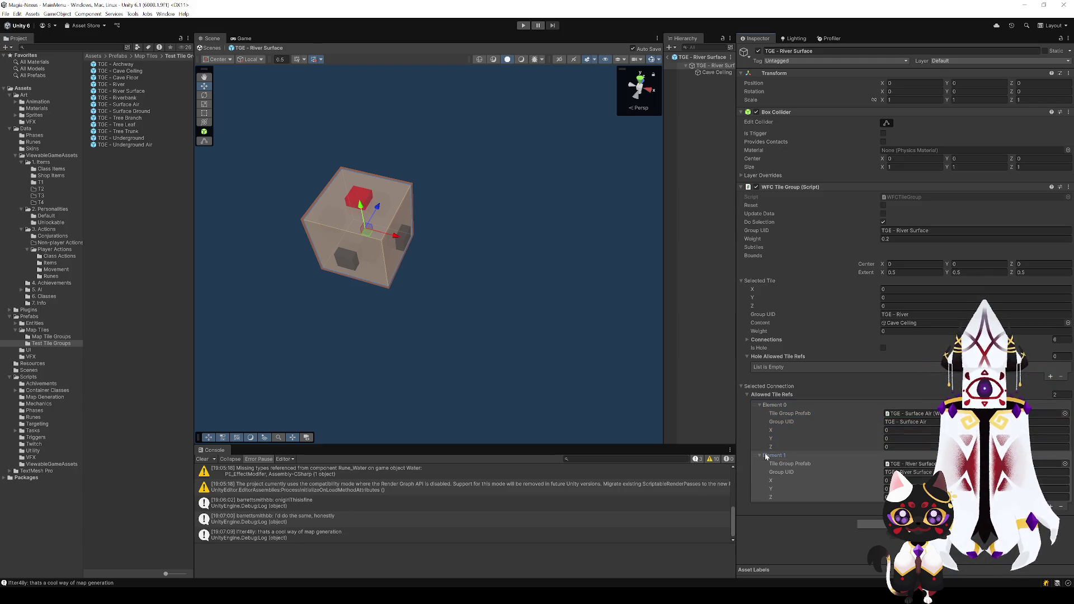
pyautogui.click(863, 454)
pyautogui.click(1061, 466)
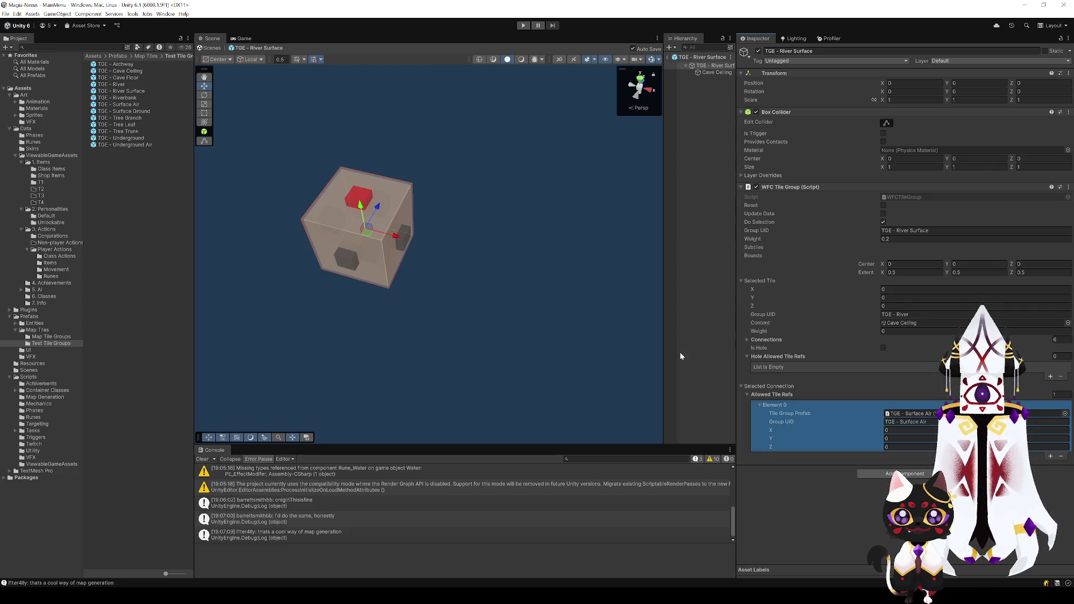
# - Replace Underground with TGE - Riverbank on another connection, then open the Riverbank prefab
pyautogui.click(366, 252)
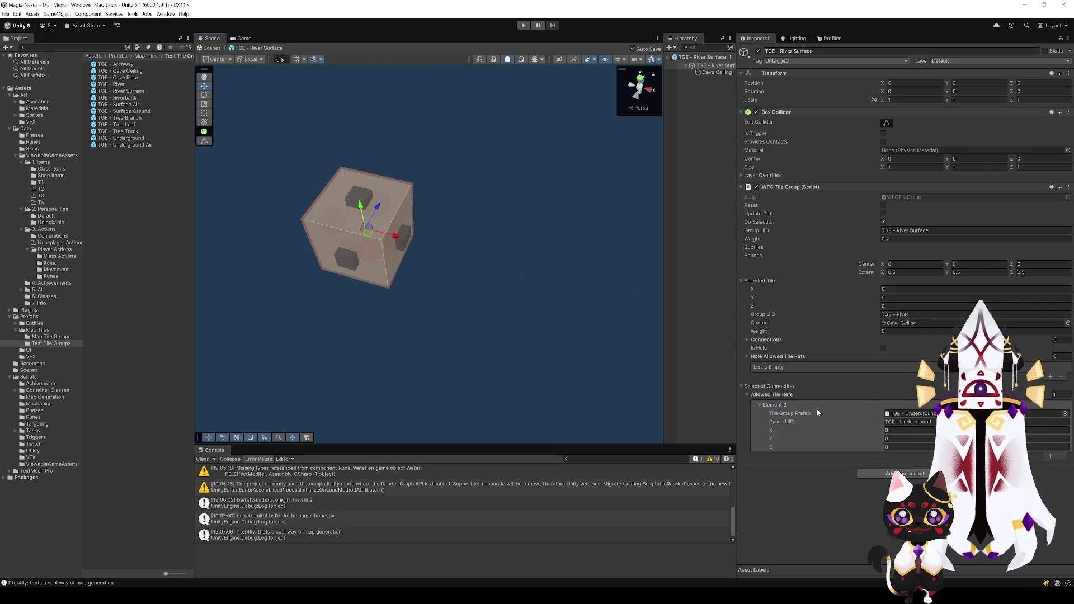
pyautogui.click(773, 404)
pyautogui.click(1061, 415)
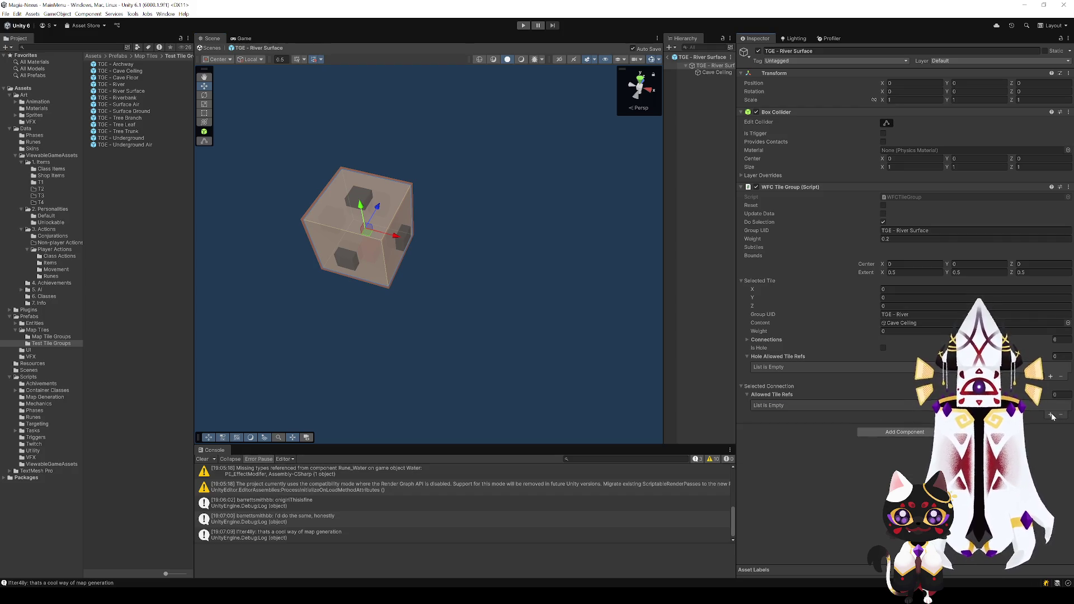
pyautogui.click(1050, 415)
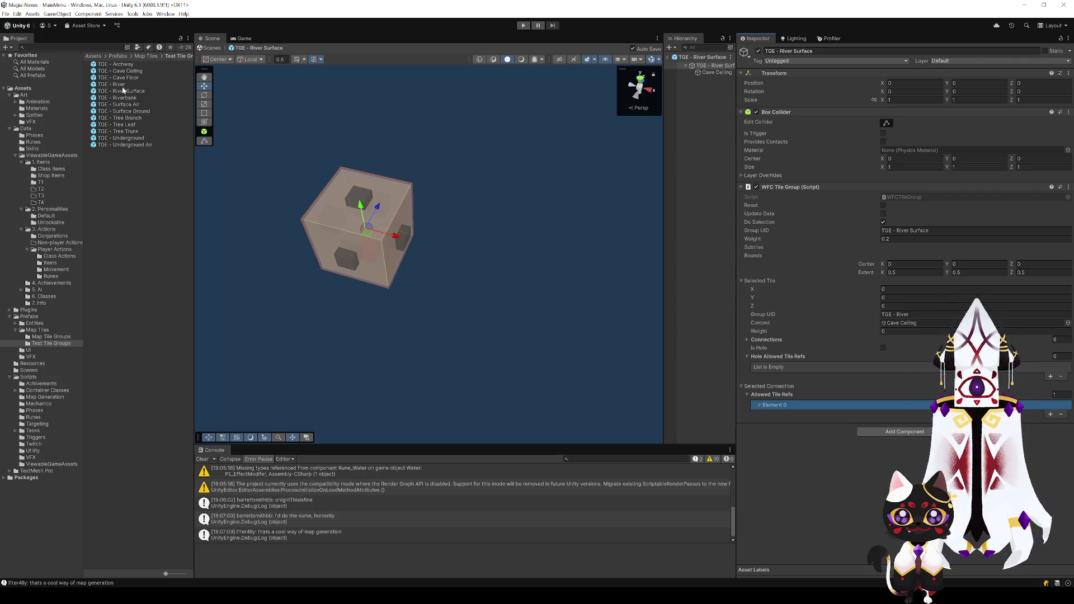
pyautogui.moveTo(124, 93)
pyautogui.mouseDown()
pyautogui.moveTo(673, 254)
pyautogui.moveTo(850, 358)
pyautogui.moveTo(755, 405)
pyautogui.moveTo(901, 415)
pyautogui.mouseUp()
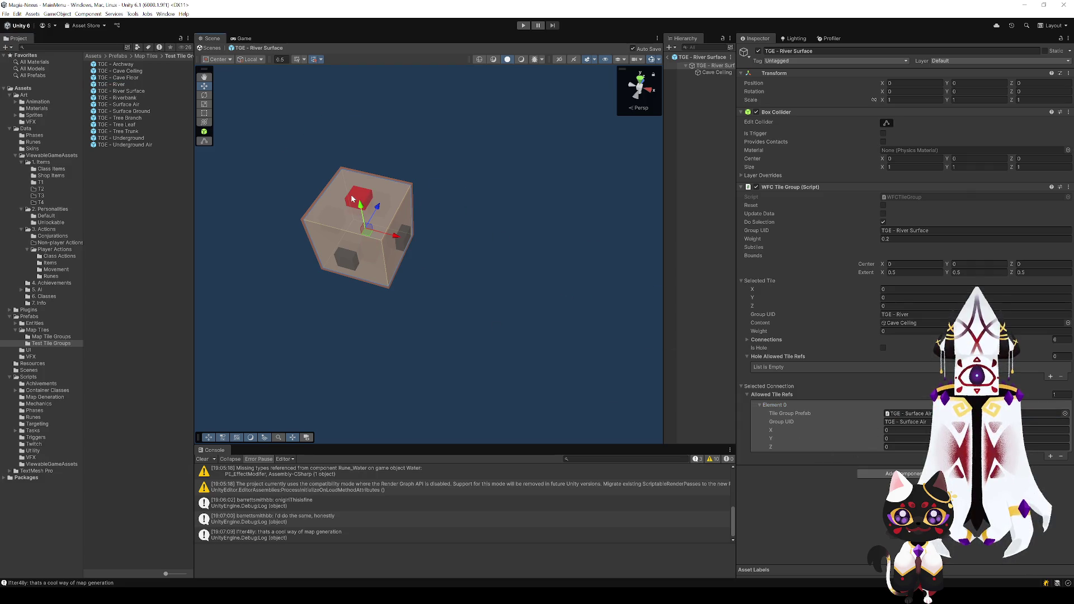
pyautogui.click(124, 97)
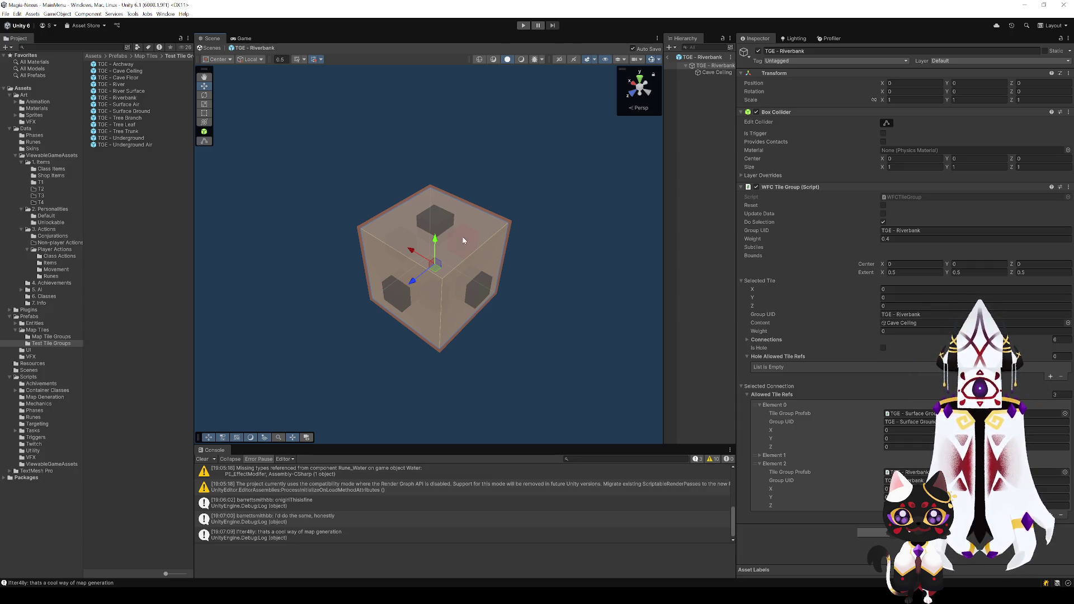
# - On Riverbank's right-side connection, replace TGE - River with TGE - River Surface in Element 1
pyautogui.click(431, 221)
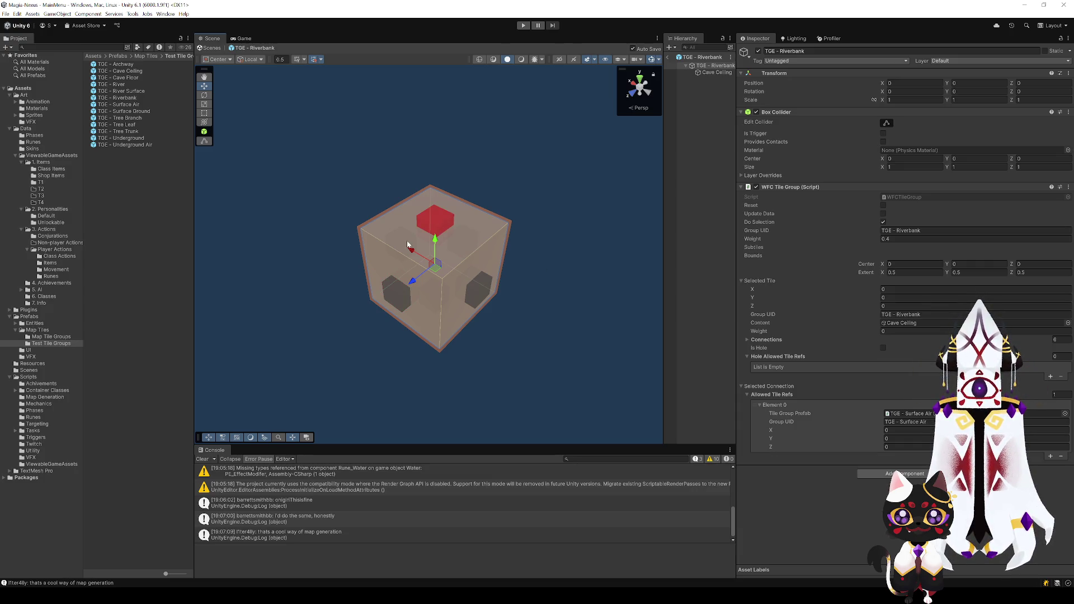
pyautogui.click(457, 243)
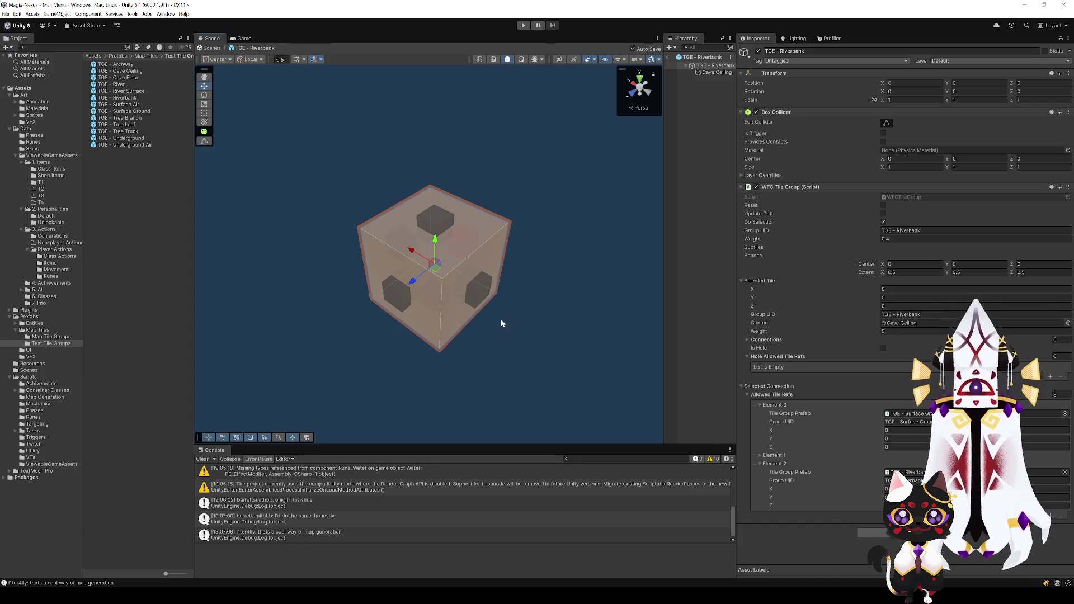
pyautogui.click(475, 294)
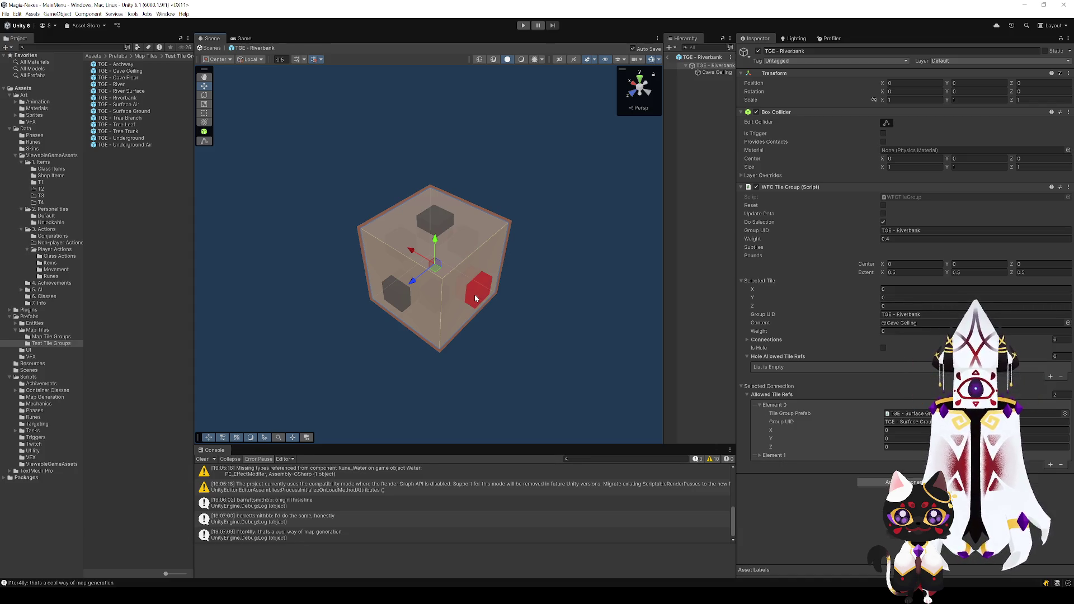
pyautogui.click(759, 455)
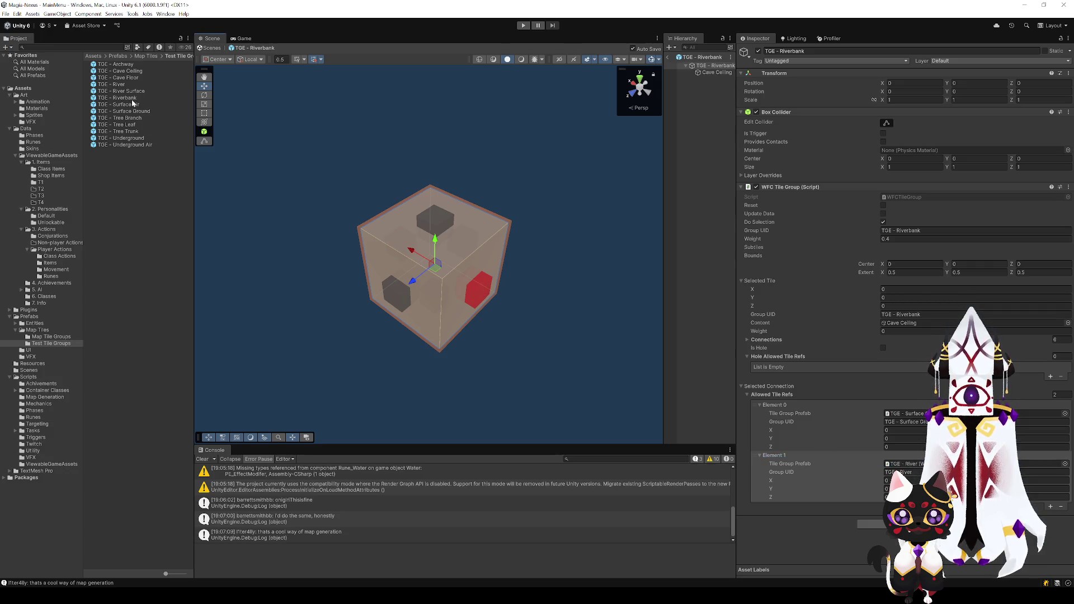
pyautogui.moveTo(136, 108); pyautogui.dragTo(917, 464)
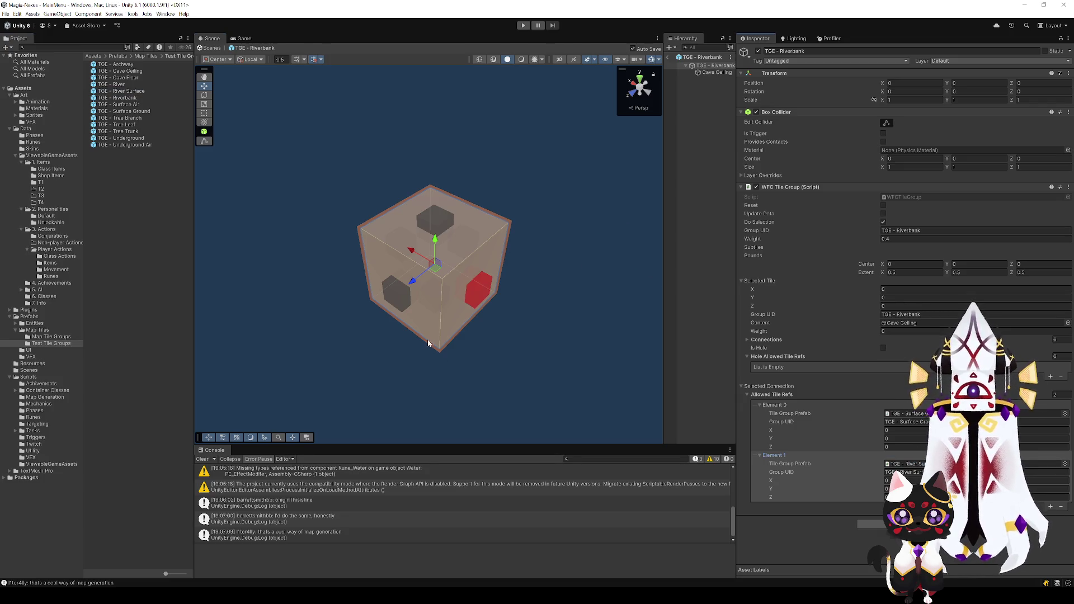
# - Check the lower-left, front-bottom and top connections, then open the TGE - River prefab
pyautogui.click(394, 301)
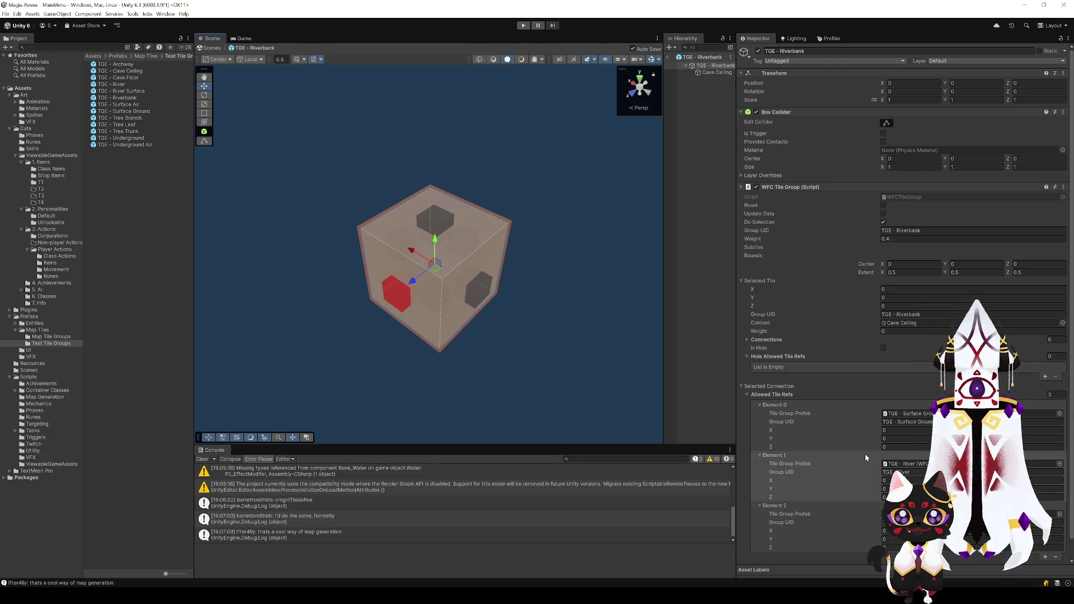
pyautogui.click(475, 290)
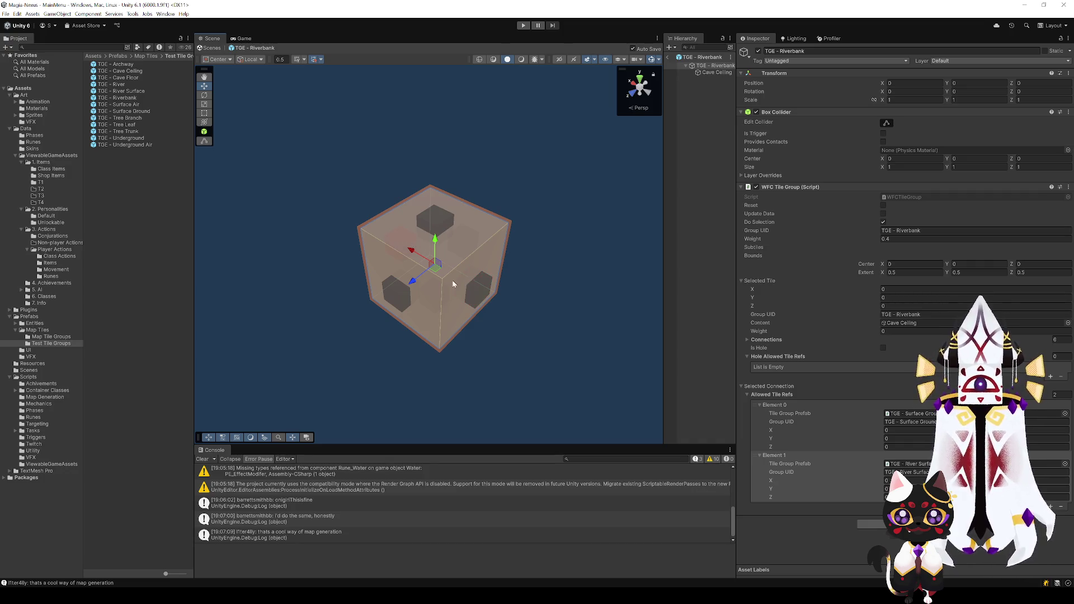
pyautogui.click(432, 296)
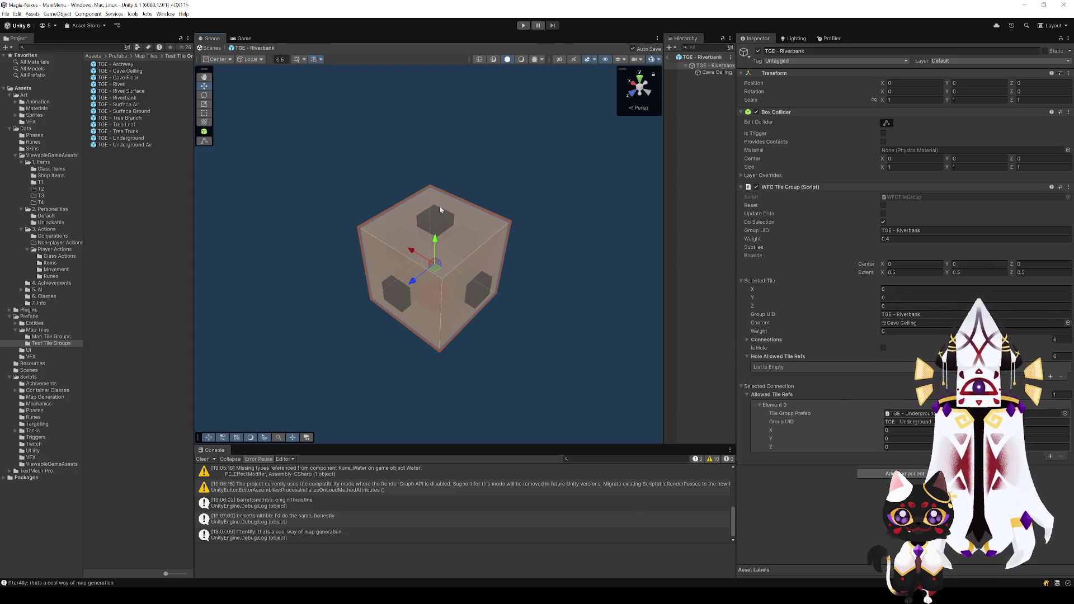
pyautogui.click(435, 220)
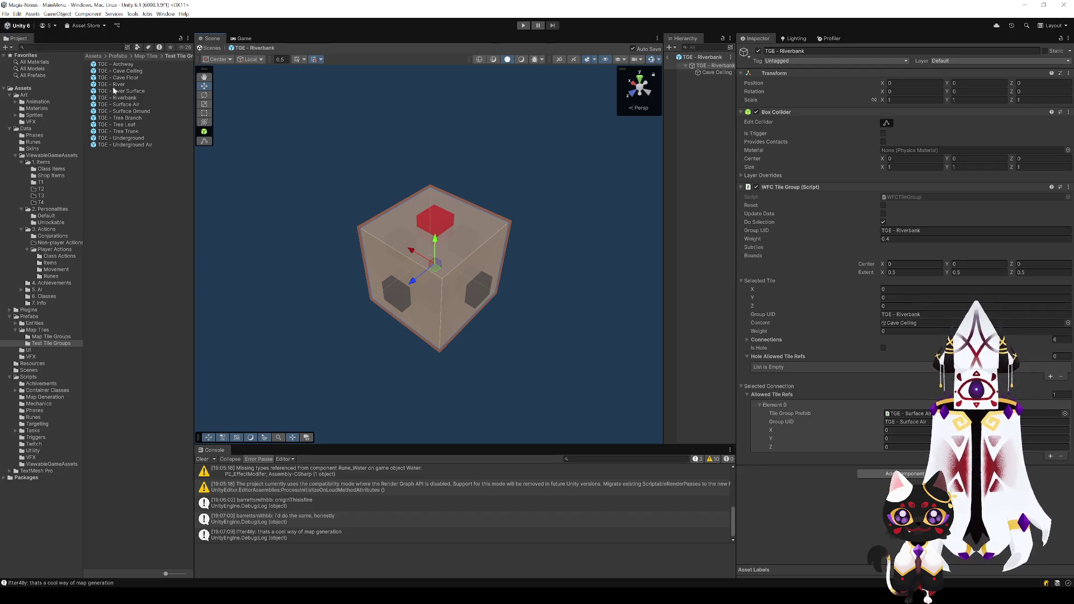
pyautogui.doubleClick(112, 84)
# - Make the River tile's connection allow TGE - River alongside TGE - Underground
pyautogui.click(469, 241)
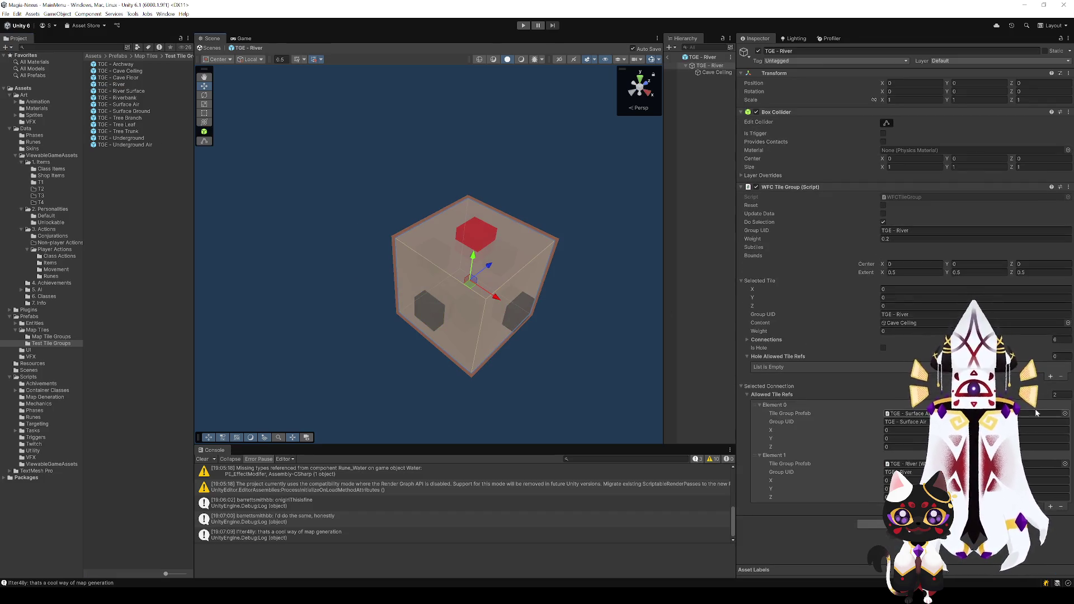
pyautogui.click(835, 403)
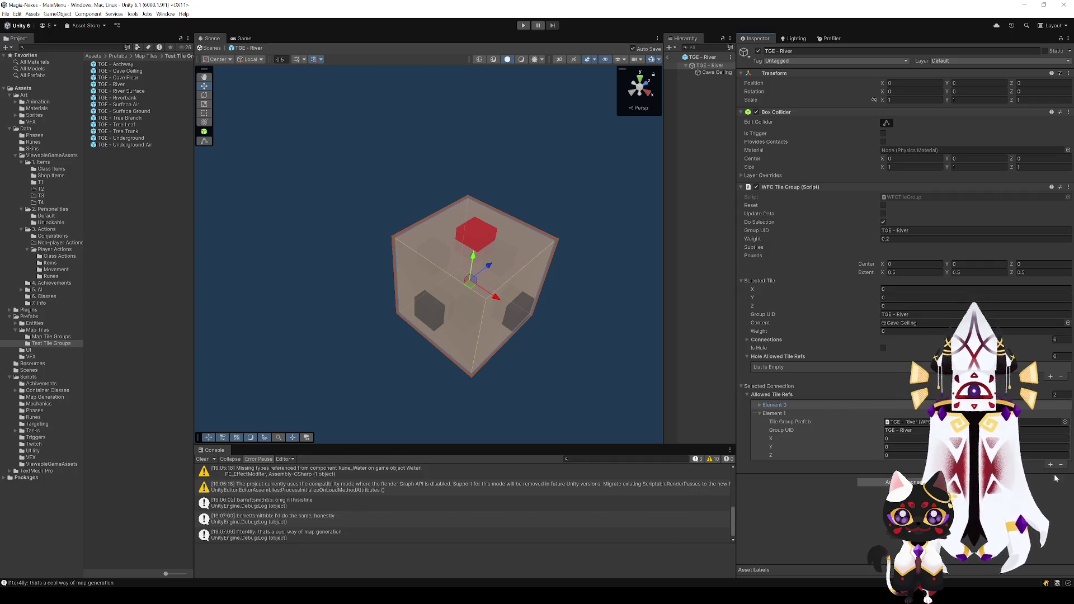
pyautogui.press('Delete')
pyautogui.click(759, 406)
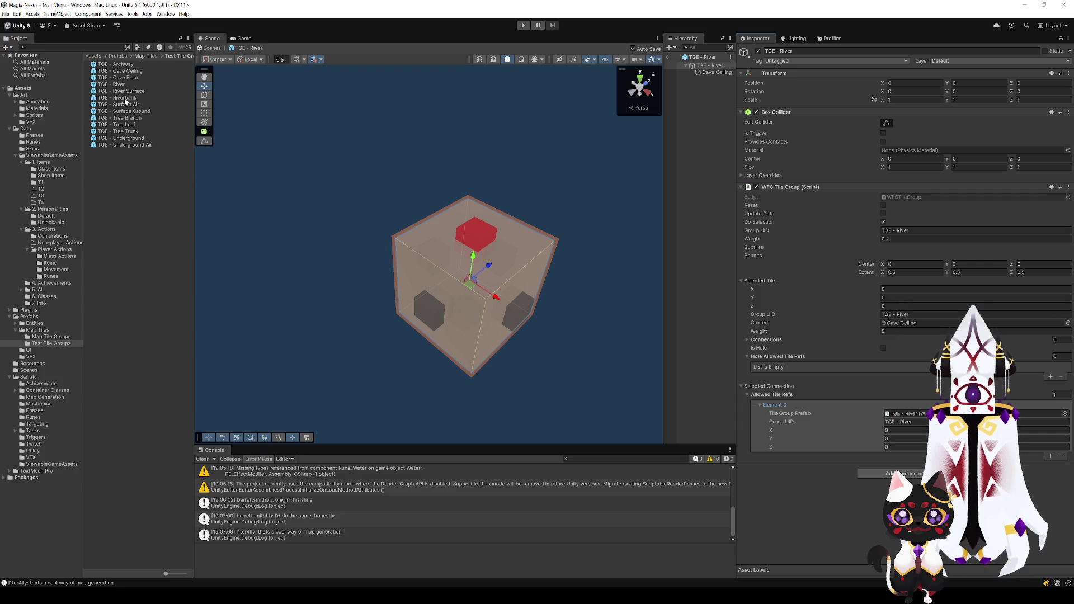
pyautogui.moveTo(120, 91)
pyautogui.mouseDown()
pyautogui.moveTo(839, 362)
pyautogui.moveTo(902, 415)
pyautogui.mouseUp()
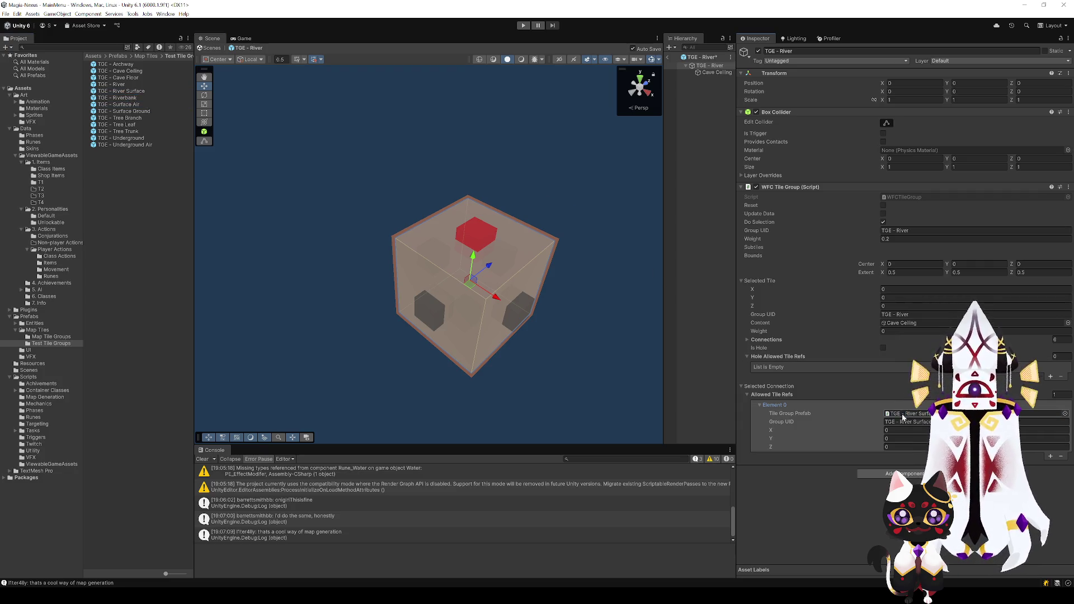
pyautogui.hotkey('ctrl', 'z')
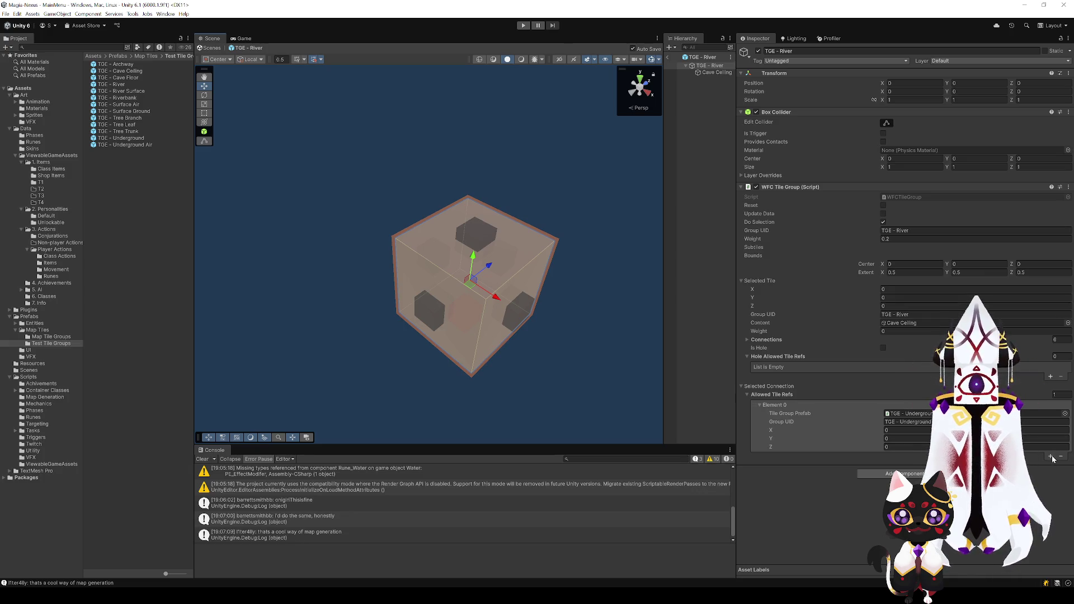
pyautogui.click(1050, 456)
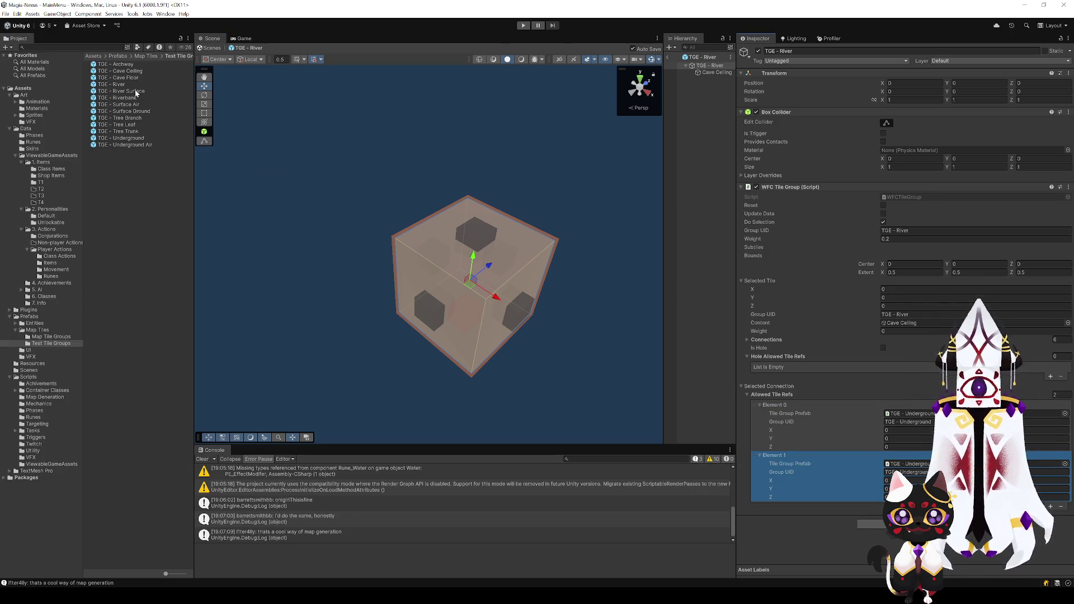
pyautogui.moveTo(123, 91); pyautogui.dragTo(914, 460)
# - Set the River tile's weight to 0.05, then inspect River Surface's top connection
pyautogui.click(908, 238)
pyautogui.write('0.05')
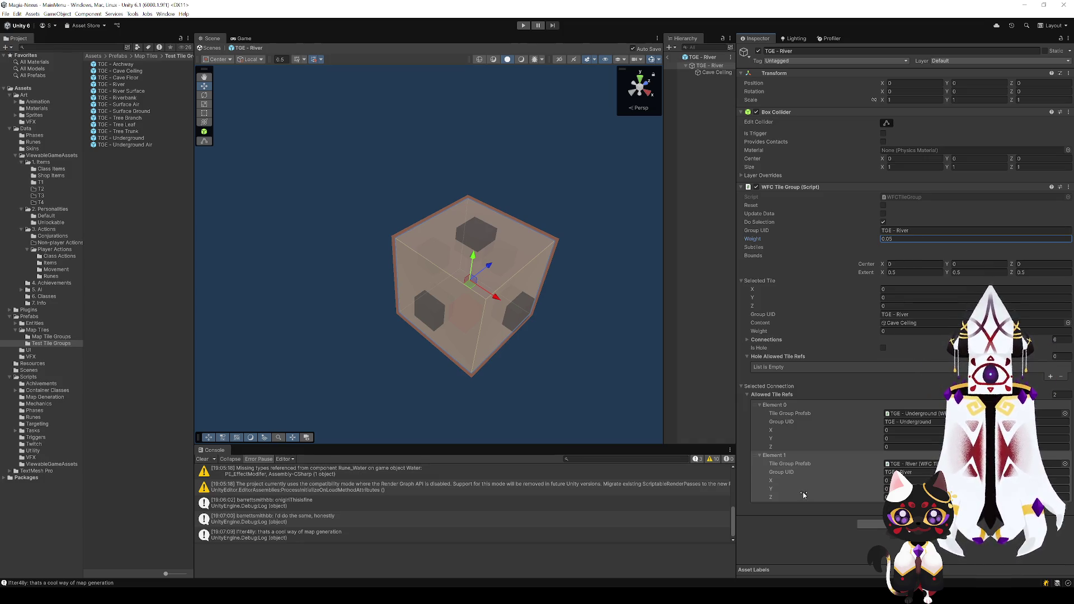
pyautogui.click(803, 525)
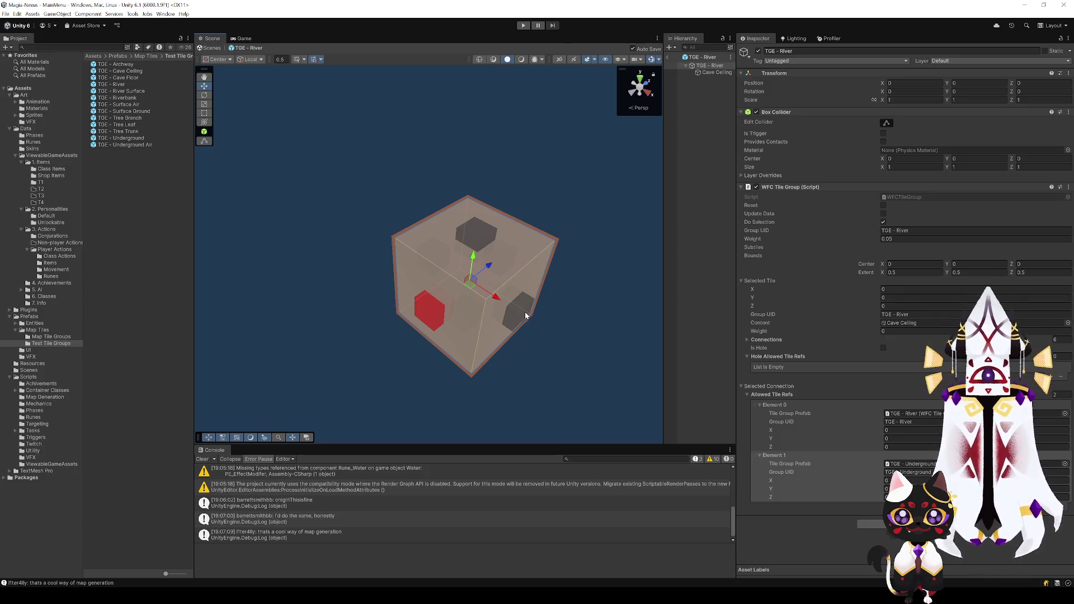
pyautogui.doubleClick(135, 91)
pyautogui.click(364, 192)
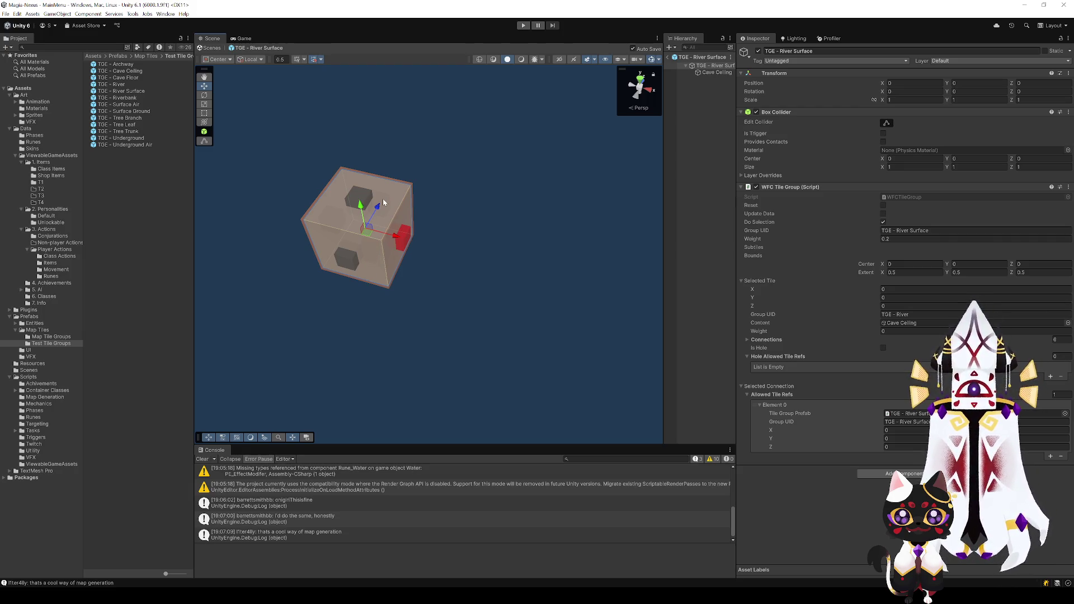
# - Check River Surface's lower-left connection, exit Prefab Mode, and select the River Surface asset
pyautogui.click(346, 257)
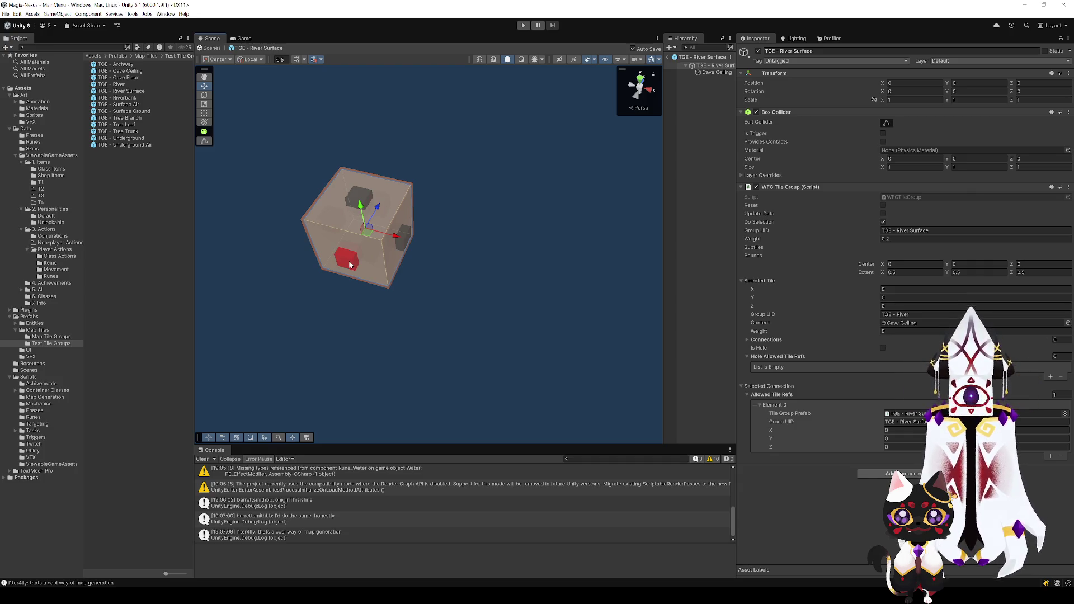
pyautogui.click(666, 57)
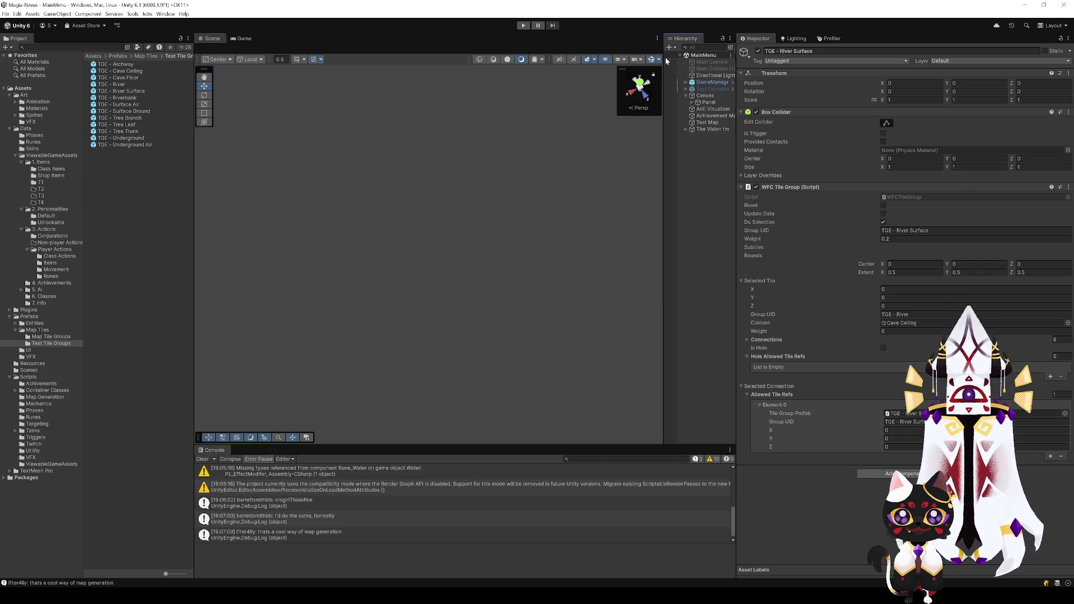
pyautogui.click(116, 92)
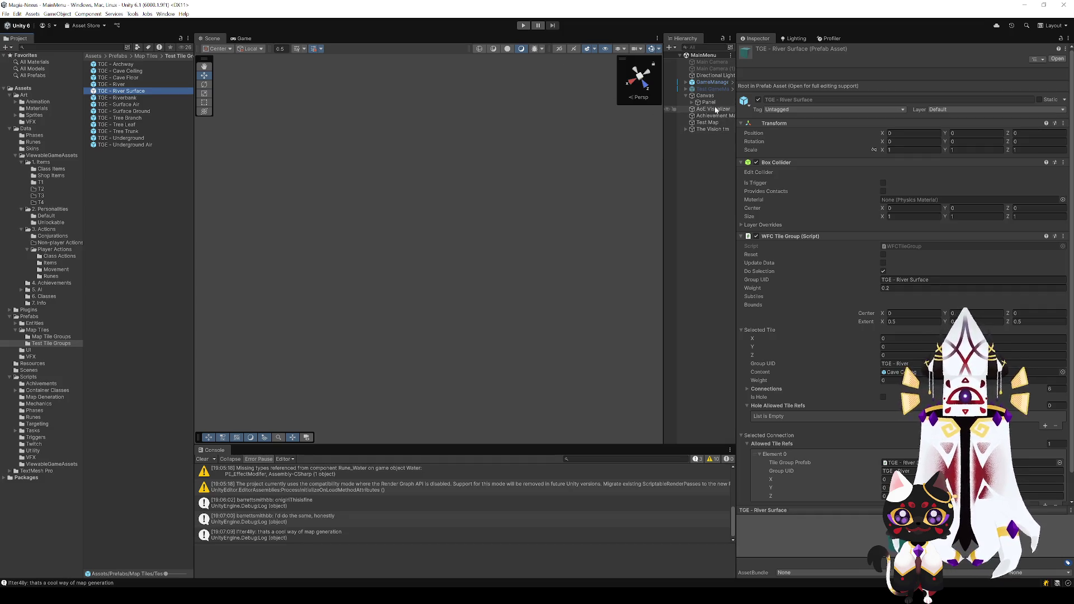
# - Set Test Map's Creation Delay to 0 and enter Play mode to generate the map
pyautogui.click(707, 123)
pyautogui.click(894, 269)
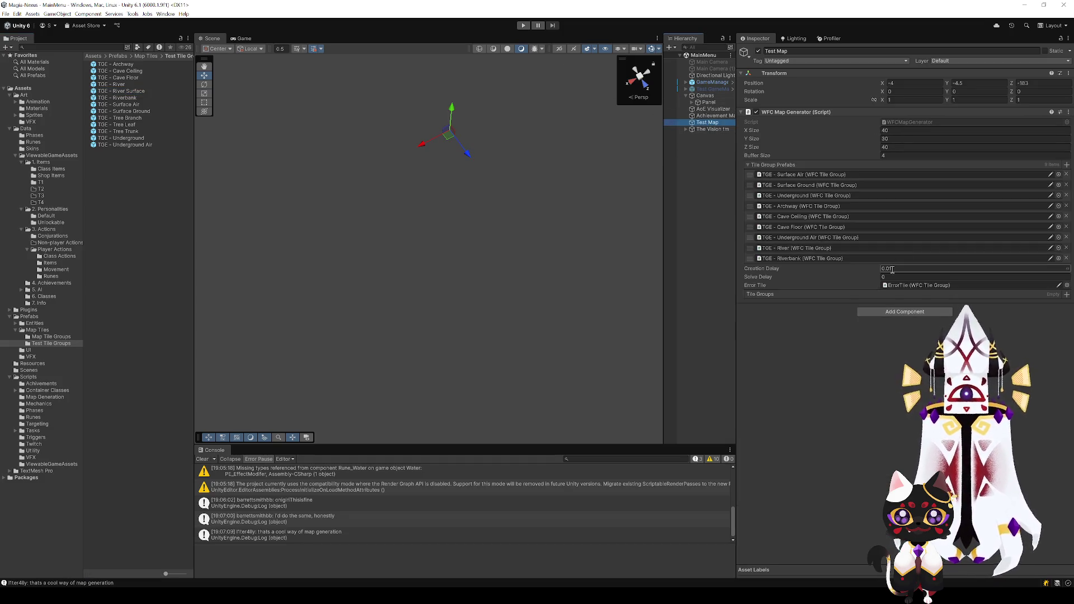
pyautogui.write('0')
pyautogui.press('Return')
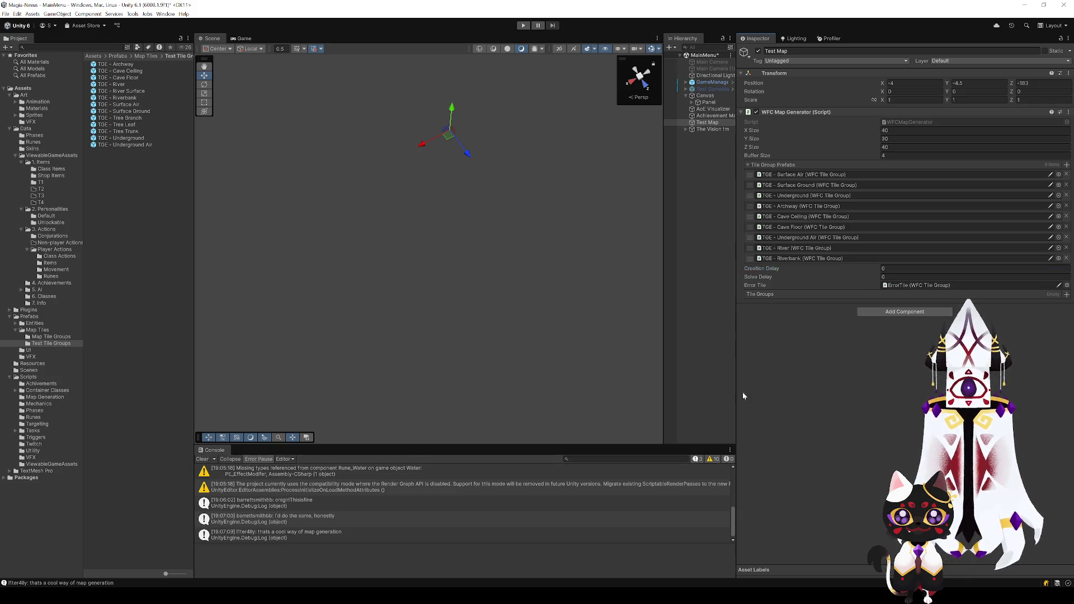
pyautogui.click(522, 25)
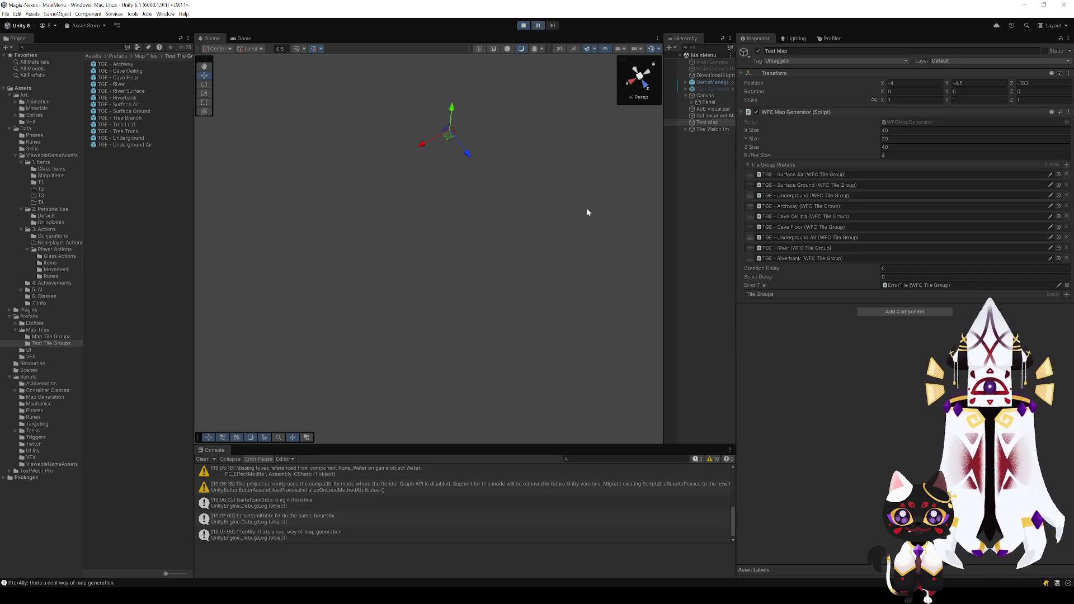
pyautogui.moveTo(512, 181)
pyautogui.mouseDown()
pyautogui.moveTo(438, 106)
pyautogui.moveTo(438, 153)
pyautogui.moveTo(457, 133)
pyautogui.moveTo(364, 263)
pyautogui.moveTo(486, 312)
pyautogui.moveTo(554, 314)
pyautogui.moveTo(555, 294)
pyautogui.moveTo(313, 294)
pyautogui.moveTo(508, 288)
pyautogui.moveTo(602, 268)
pyautogui.moveTo(491, 291)
pyautogui.moveTo(628, 256)
pyautogui.moveTo(628, 280)
pyautogui.mouseUp()
# - Zoom and orbit around the generated map, selecting a cyan pillar block
pyautogui.click(352, 271)
pyautogui.scroll(6, 471, 277)
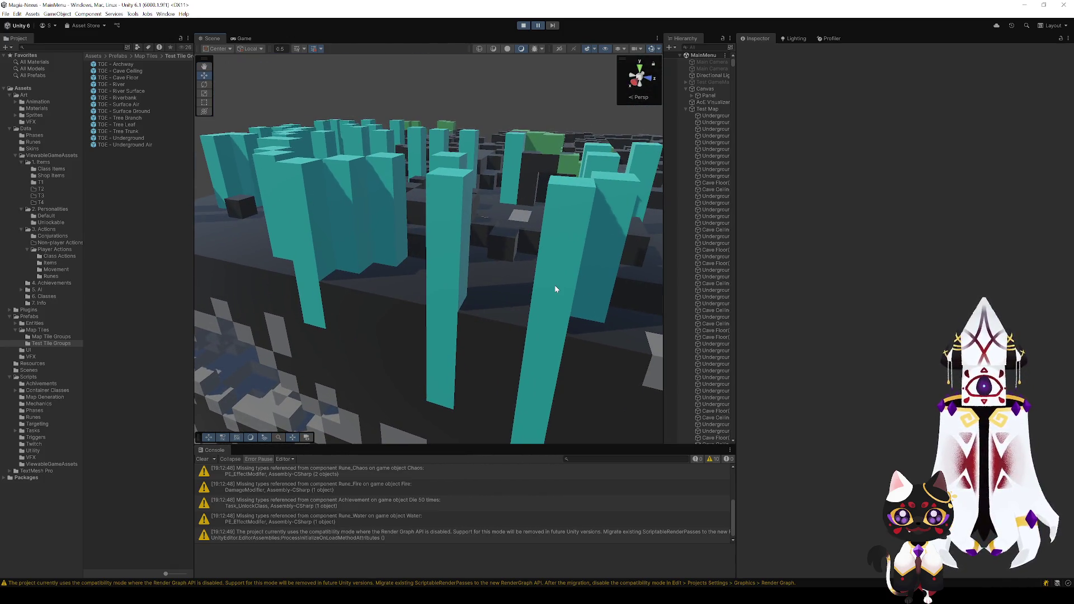
pyautogui.click(555, 284)
pyautogui.moveTo(444, 303); pyautogui.dragTo(520, 365)
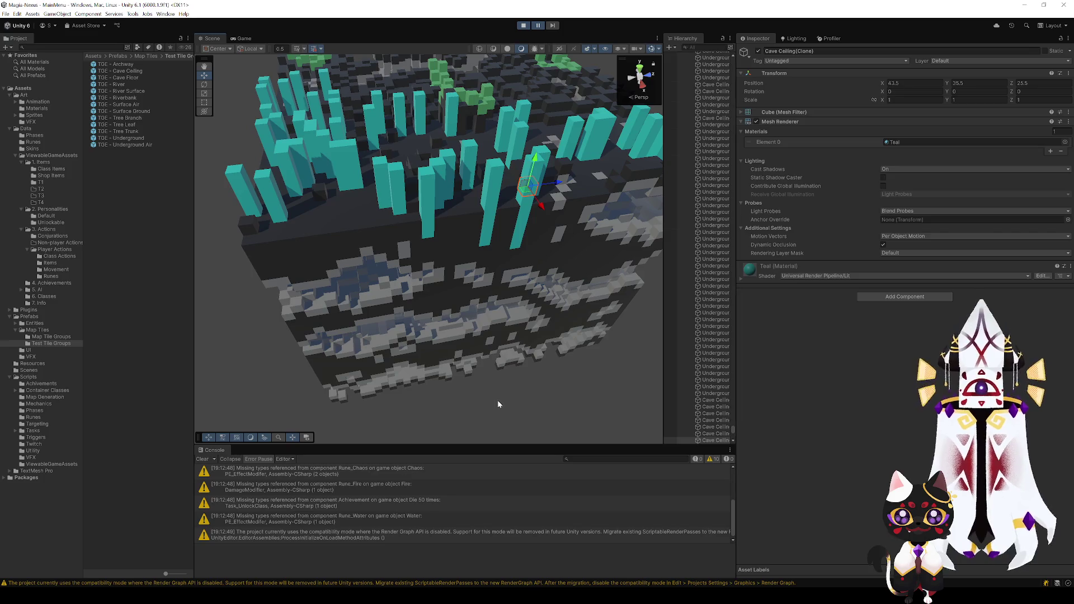
pyautogui.click(498, 400)
pyautogui.moveTo(498, 401)
pyautogui.mouseDown()
pyautogui.moveTo(470, 281)
pyautogui.moveTo(315, 261)
pyautogui.moveTo(374, 229)
pyautogui.mouseUp()
# - Move a Cave Ceiling block down its pillar, then restart Play mode for a new map
pyautogui.click(502, 209)
pyautogui.moveTo(502, 209)
pyautogui.mouseDown()
pyautogui.moveTo(502, 265)
pyautogui.moveTo(562, 240)
pyautogui.moveTo(492, 266)
pyautogui.moveTo(353, 285)
pyautogui.moveTo(486, 291)
pyautogui.moveTo(491, 264)
pyautogui.mouseUp()
pyautogui.click(561, 240)
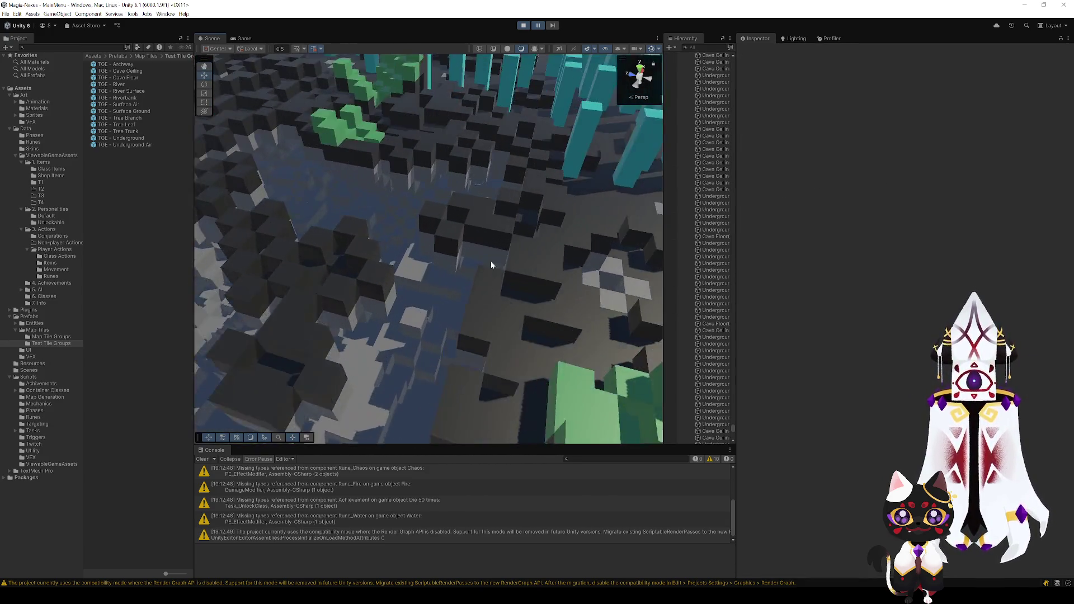
pyautogui.click(523, 25)
pyautogui.click(523, 25)
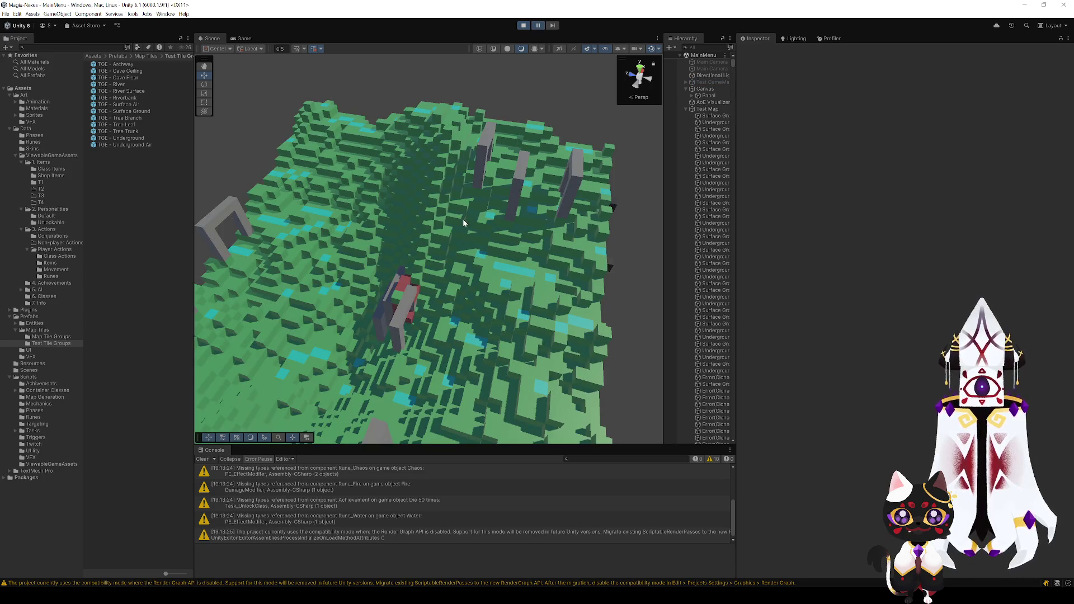
# - Inspect cyan river and Cave Ceiling tiles from above, then stop Play mode
pyautogui.moveTo(462, 223)
pyautogui.mouseDown()
pyautogui.moveTo(489, 321)
pyautogui.moveTo(454, 263)
pyautogui.moveTo(318, 252)
pyautogui.moveTo(395, 247)
pyautogui.moveTo(400, 175)
pyautogui.moveTo(461, 144)
pyautogui.moveTo(434, 96)
pyautogui.moveTo(678, 210)
pyautogui.moveTo(859, 207)
pyautogui.moveTo(412, 206)
pyautogui.moveTo(408, 221)
pyautogui.moveTo(343, 111)
pyautogui.moveTo(350, 96)
pyautogui.moveTo(424, 134)
pyautogui.moveTo(447, 219)
pyautogui.mouseUp()
pyautogui.click(455, 263)
pyautogui.click(447, 218)
pyautogui.scroll(-10, 487, 274)
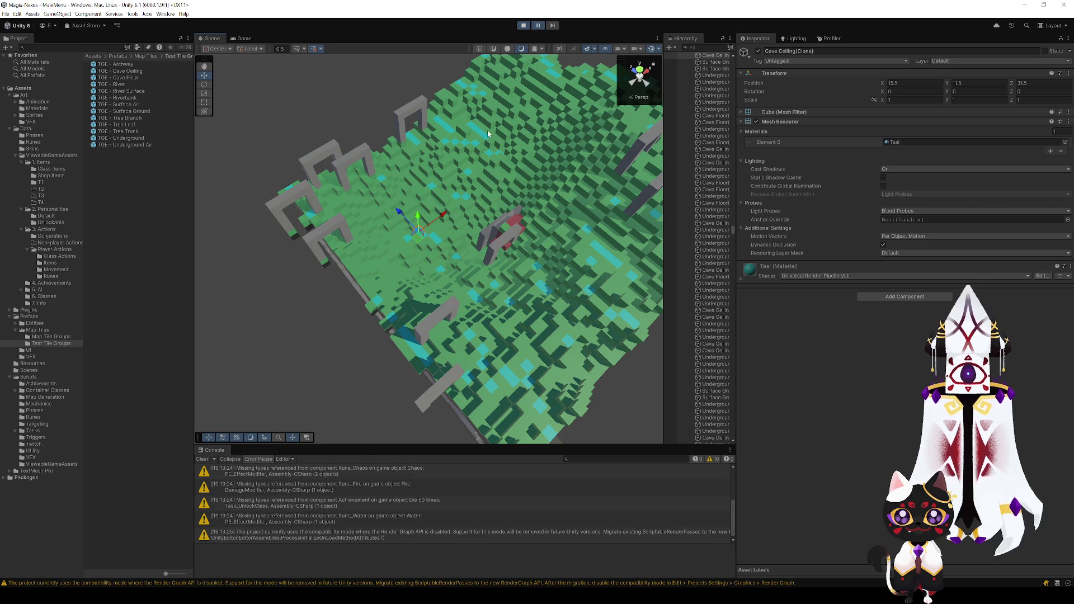
pyautogui.click(484, 135)
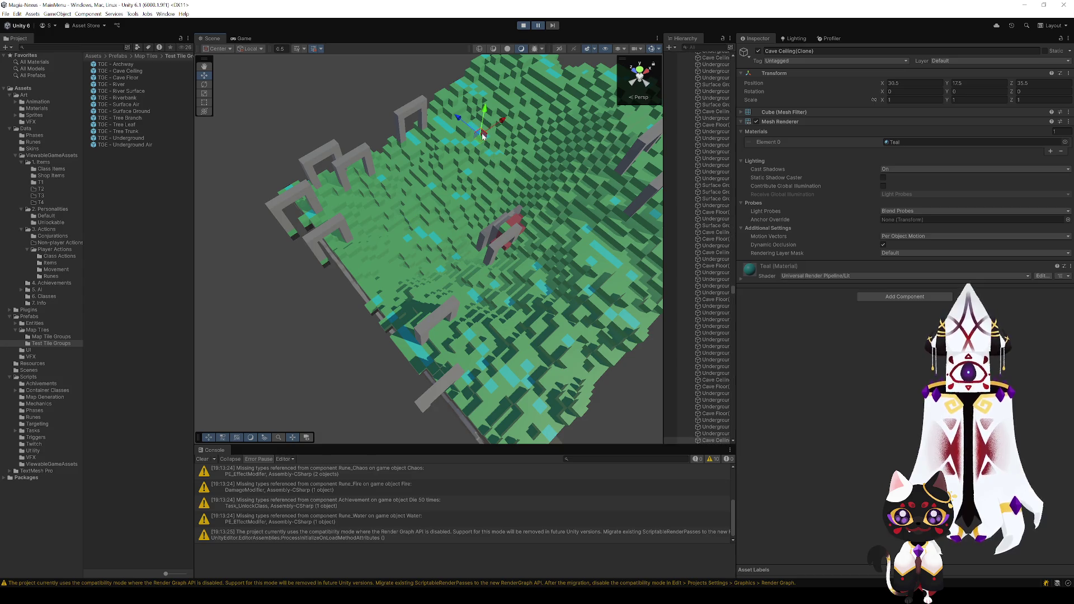
pyautogui.click(359, 111)
pyautogui.click(522, 26)
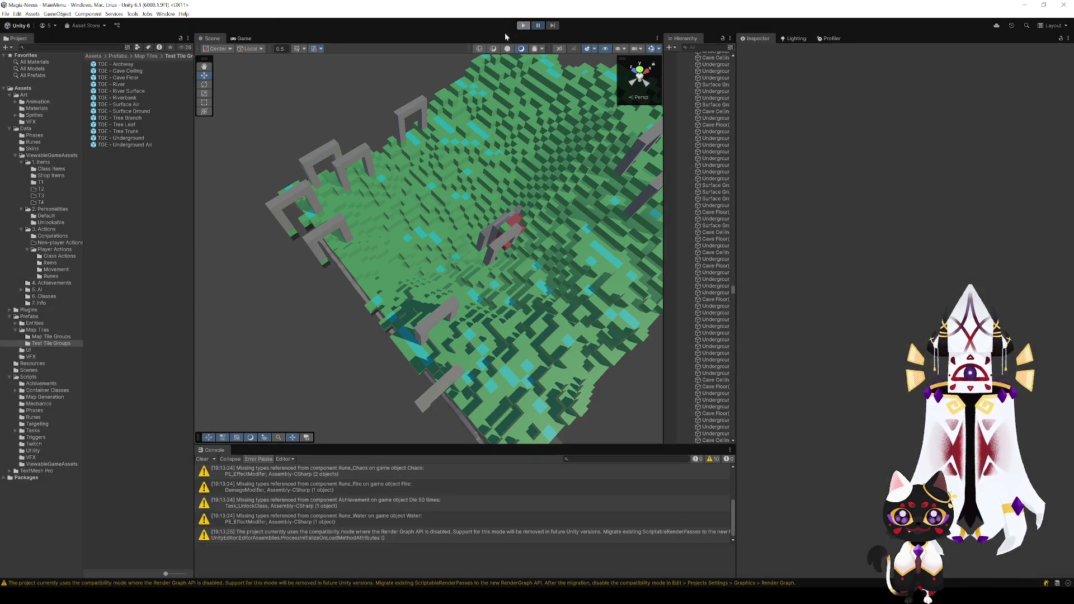
# - Open TGE - River Surface, then TGE - Riverbank, and type 10.6 into the Weight field
pyautogui.doubleClick(124, 91)
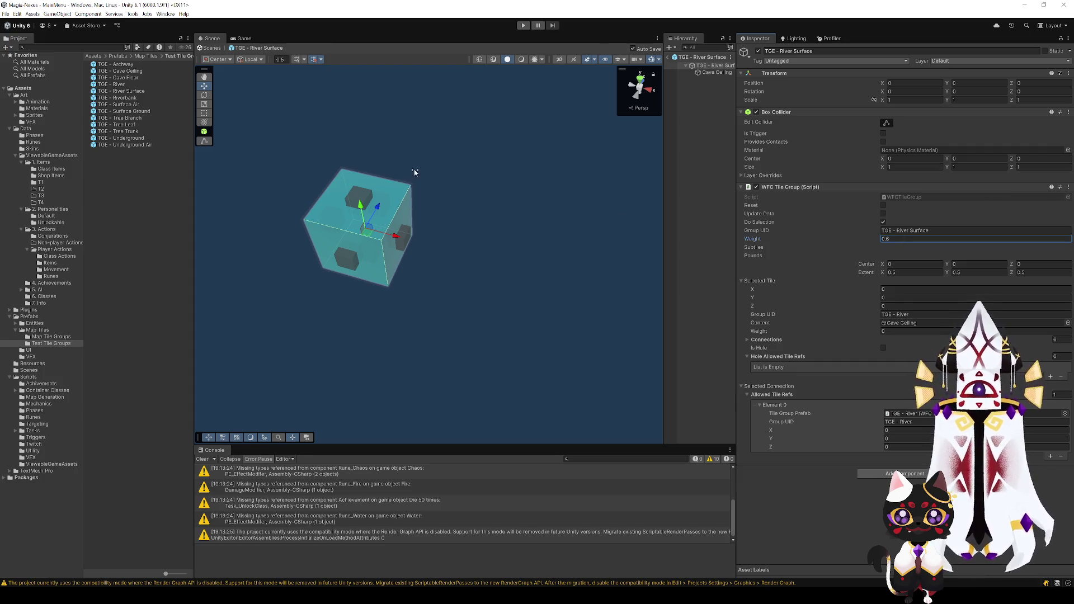
pyautogui.doubleClick(138, 97)
pyautogui.doubleClick(894, 238)
pyautogui.write('1')
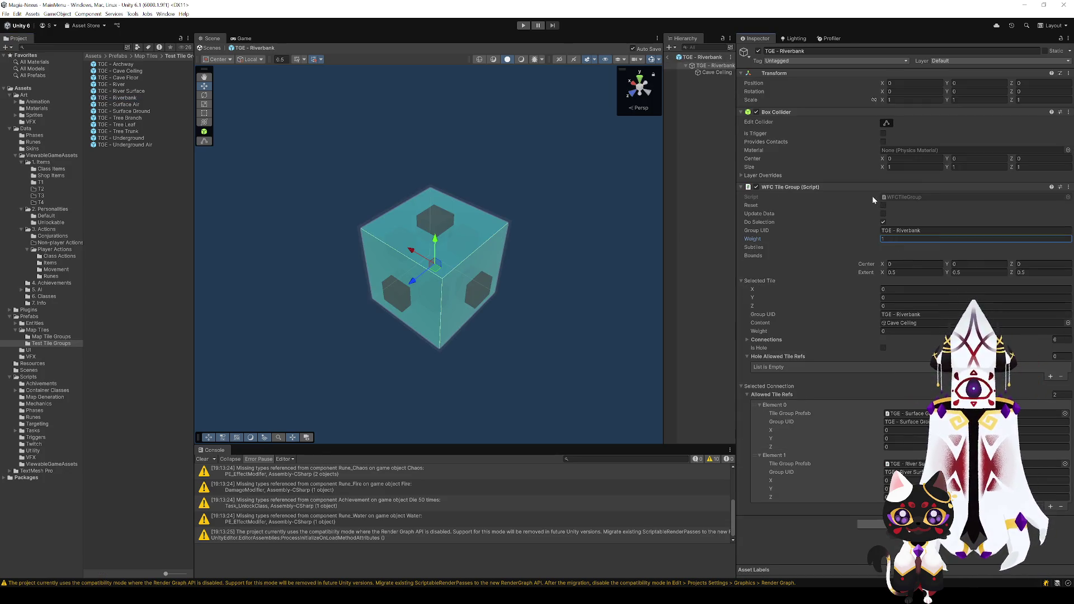
pyautogui.write('0.6')
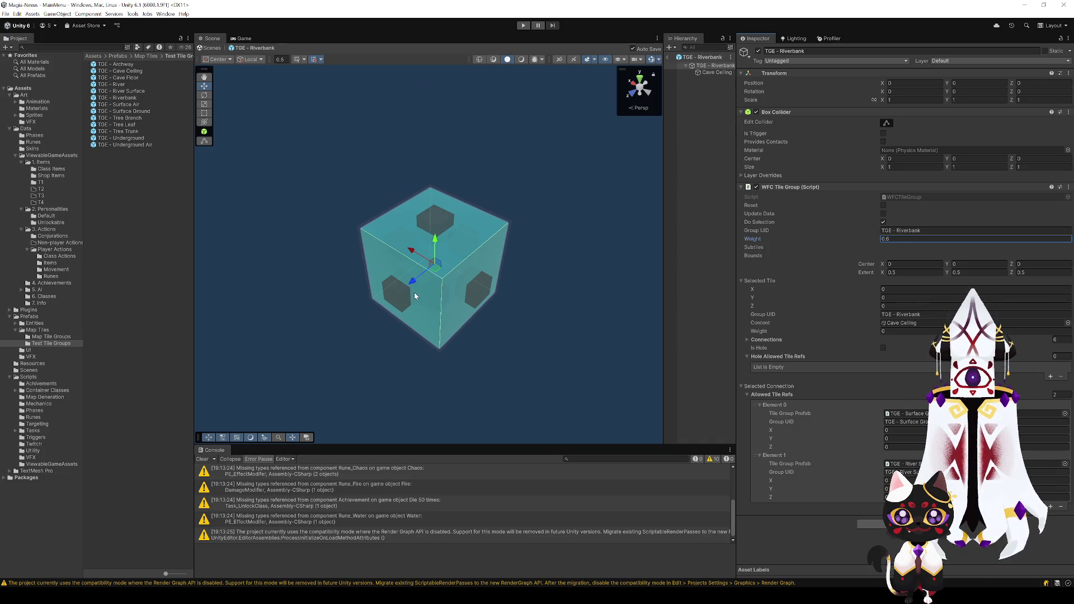
# - Remove Surface Ground from the allowed neighbours of Riverbank's left connection
pyautogui.click(395, 290)
pyautogui.scroll(-1, 866, 467)
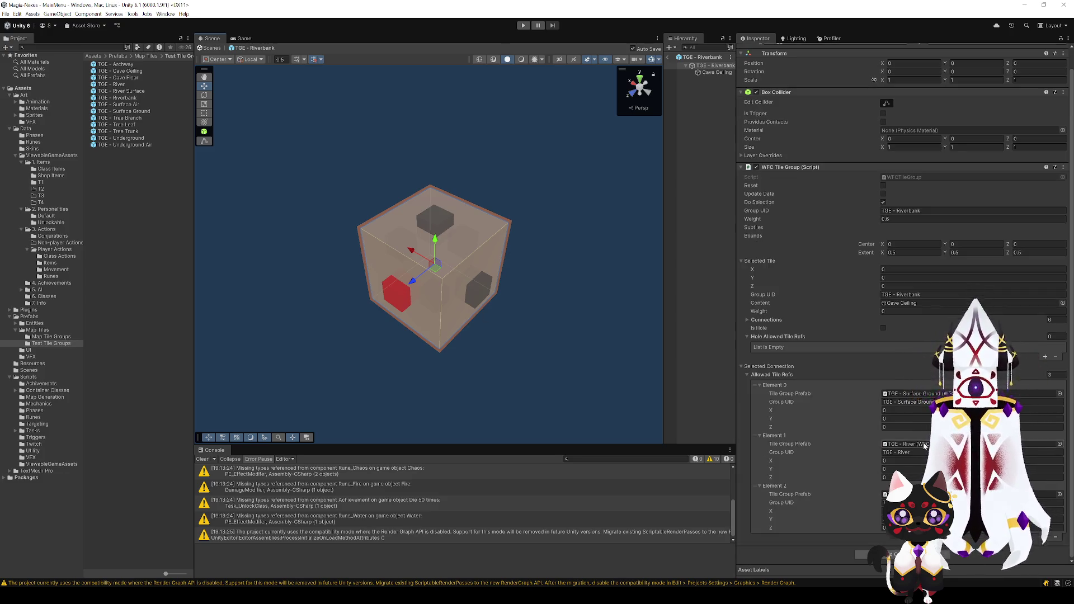
pyautogui.click(838, 385)
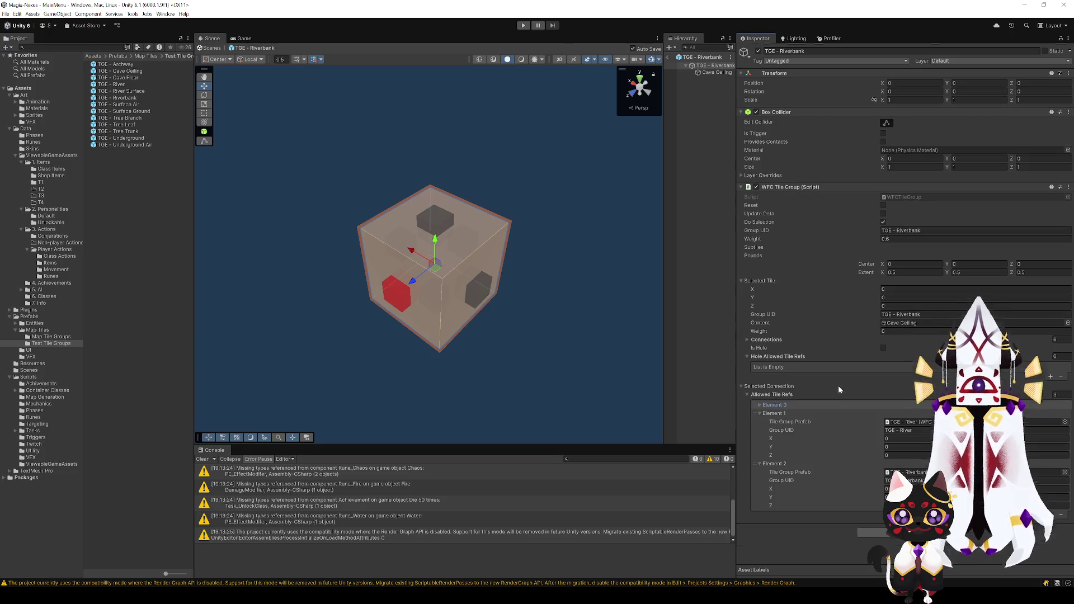
pyautogui.click(1060, 515)
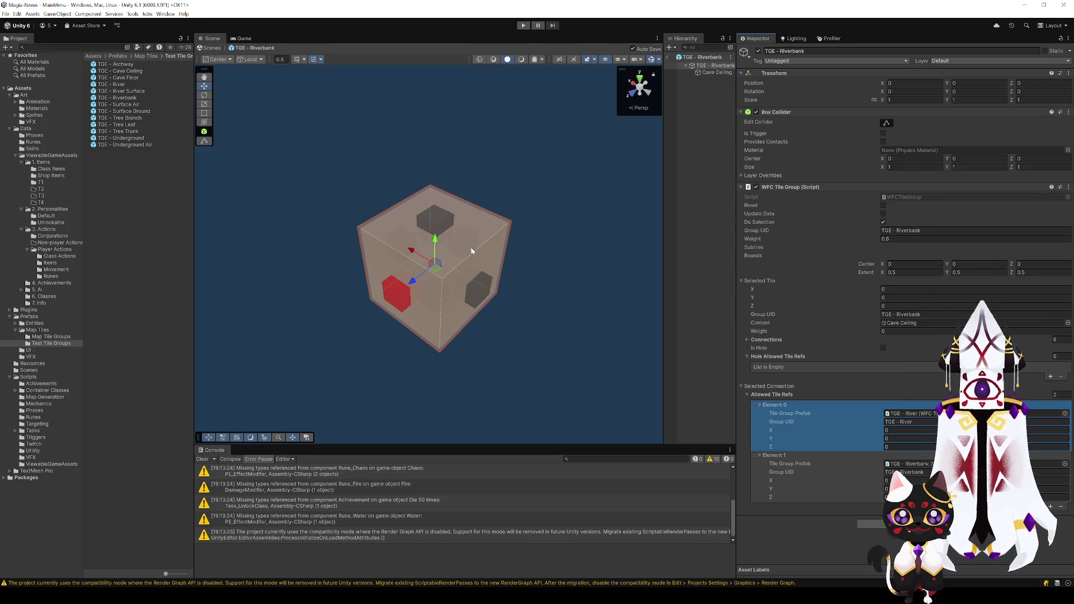
pyautogui.hotkey('ctrl', 'z')
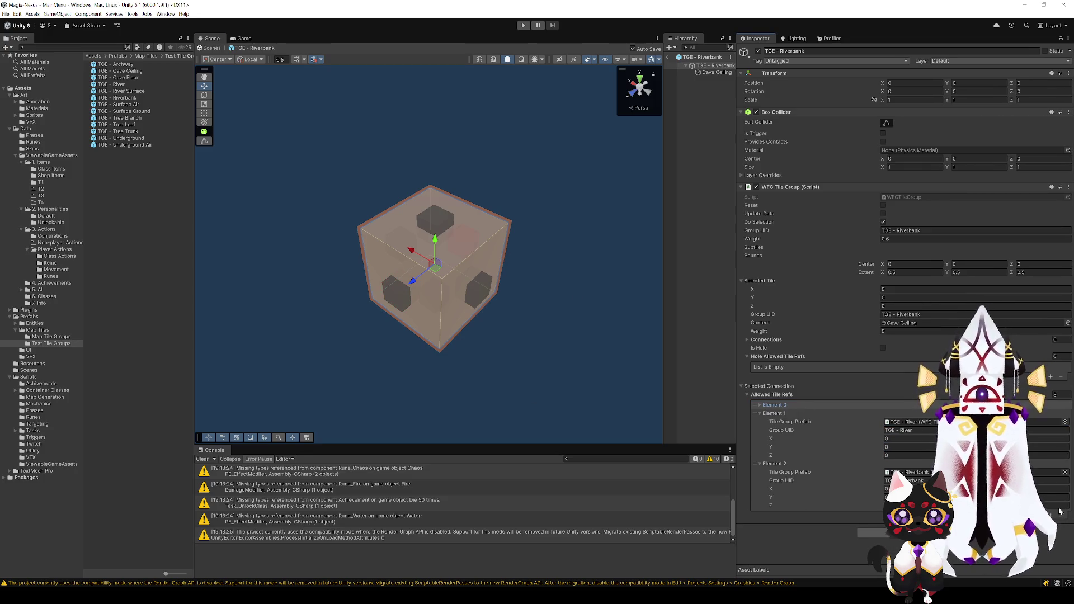
pyautogui.click(1062, 516)
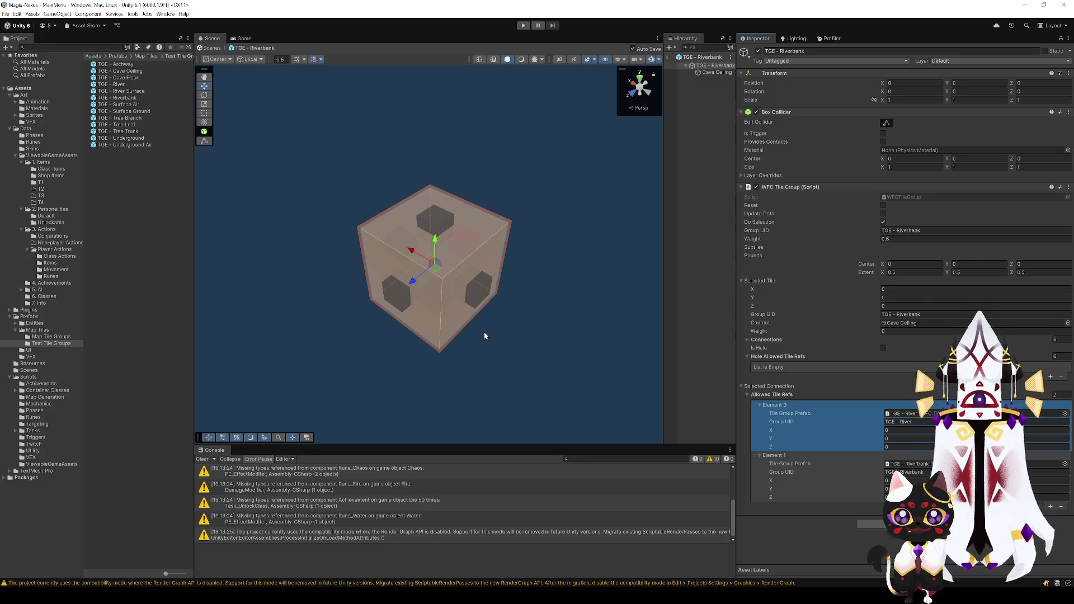
# - Make TGE - River Surface the first allowed tile on a Riverbank connection, then start Play mode
pyautogui.click(484, 296)
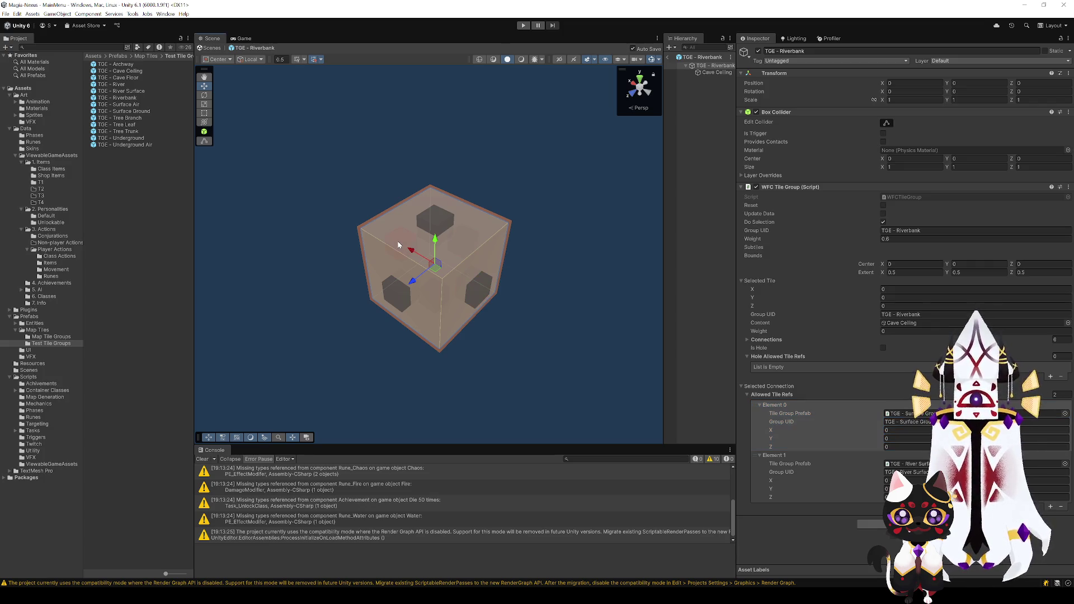
pyautogui.click(399, 295)
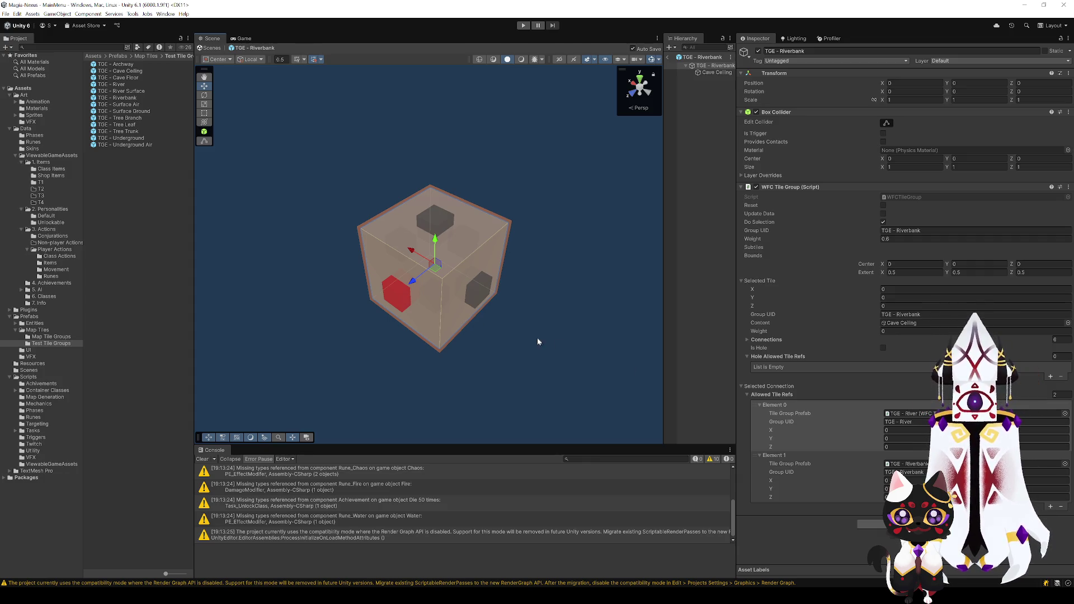
pyautogui.moveTo(909, 413); pyautogui.dragTo(898, 386)
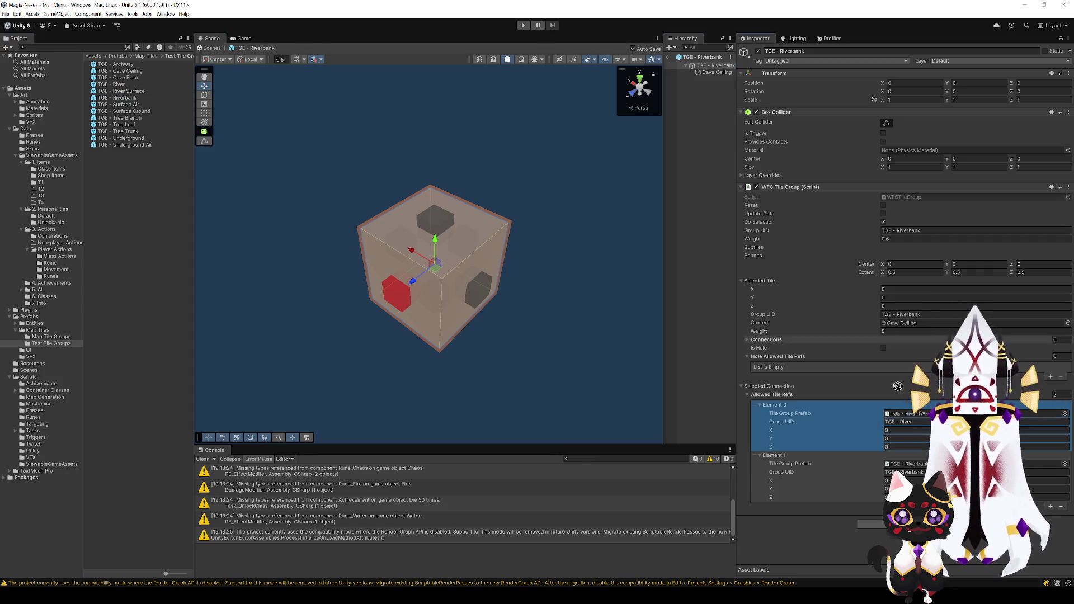
pyautogui.click(461, 241)
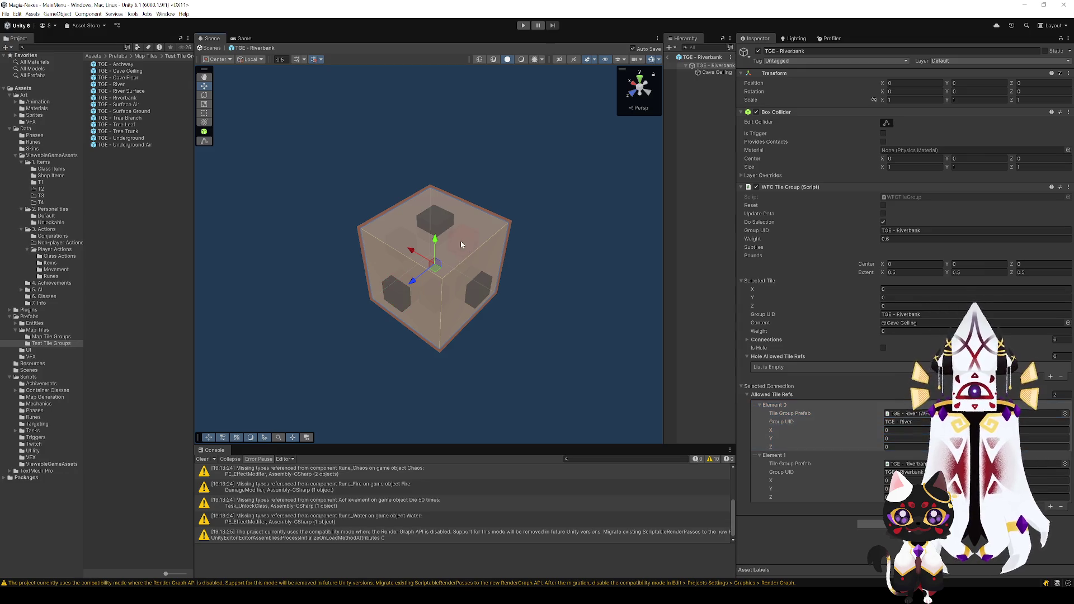
pyautogui.click(919, 406)
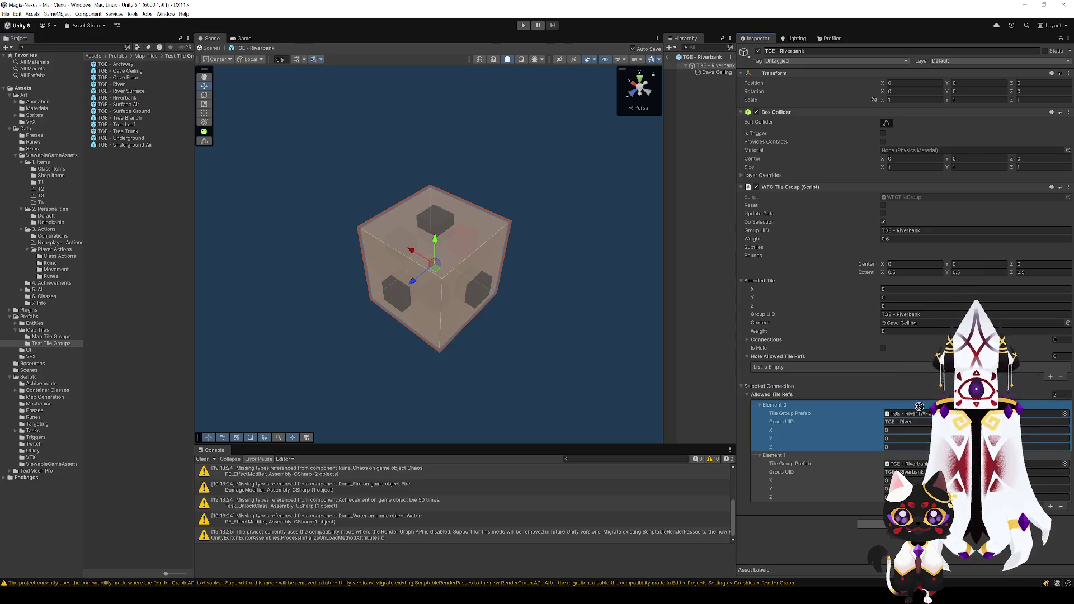
pyautogui.moveTo(918, 407); pyautogui.dragTo(912, 413)
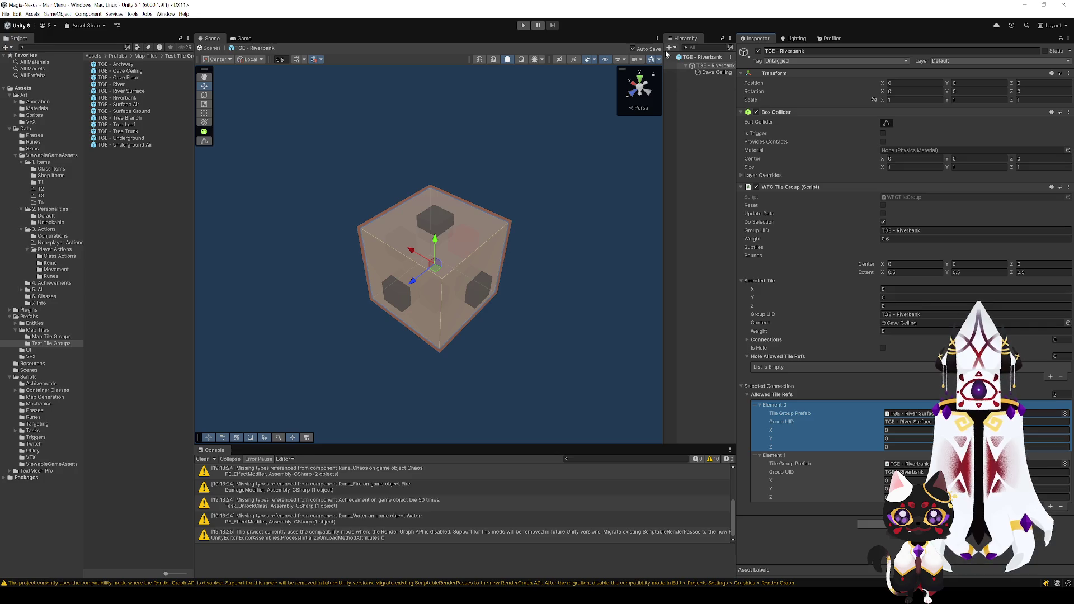
pyautogui.hotkey('ctrl', 'p')
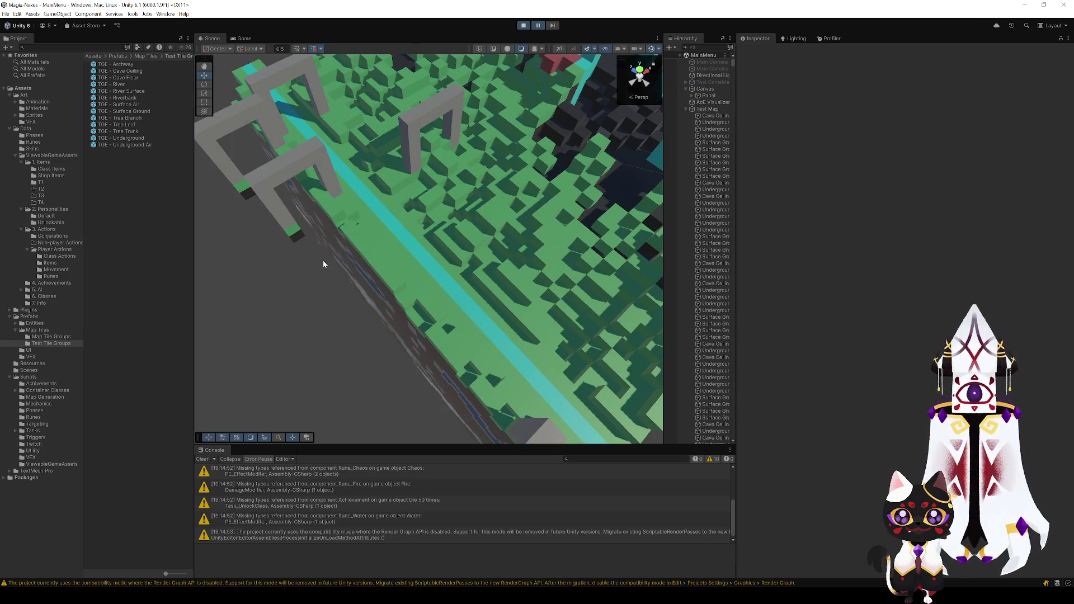
# - Orbit and pan the Scene view to inspect the cyan river channel and grey archways
pyautogui.moveTo(323, 264)
pyautogui.mouseDown()
pyautogui.moveTo(503, 246)
pyautogui.moveTo(669, 203)
pyautogui.moveTo(767, 200)
pyautogui.moveTo(773, 186)
pyautogui.moveTo(740, 176)
pyautogui.moveTo(425, 178)
pyautogui.moveTo(343, 202)
pyautogui.moveTo(283, 175)
pyautogui.moveTo(319, 124)
pyautogui.moveTo(425, 302)
pyautogui.moveTo(417, 211)
pyautogui.moveTo(412, 247)
pyautogui.moveTo(475, 442)
pyautogui.mouseUp()
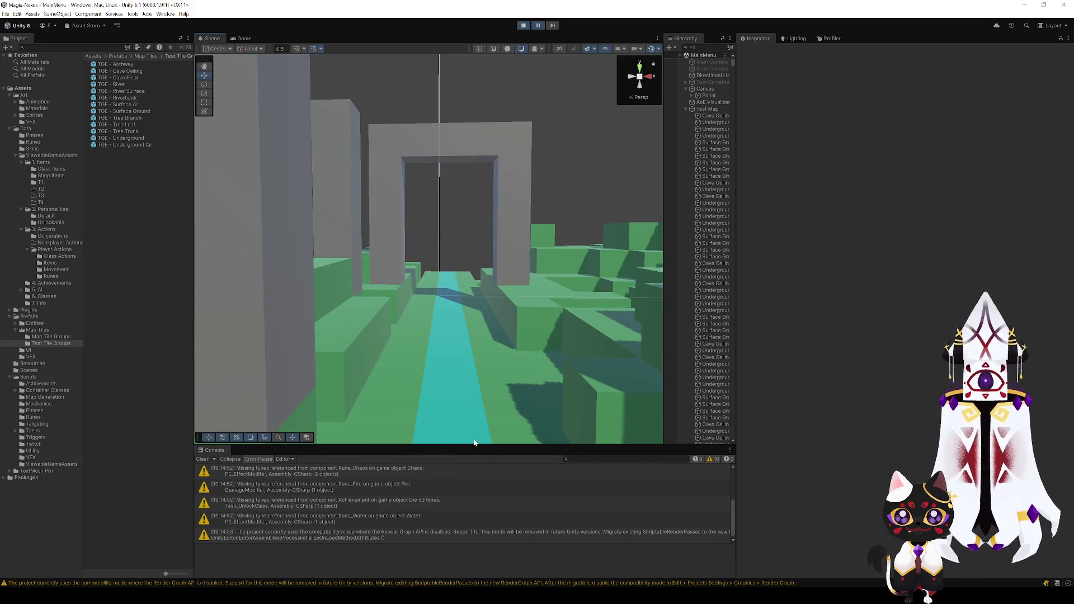
pyautogui.moveTo(494, 163)
pyautogui.mouseDown()
pyautogui.moveTo(473, 318)
pyautogui.moveTo(475, 288)
pyautogui.moveTo(540, 324)
pyautogui.moveTo(491, 353)
pyautogui.mouseUp()
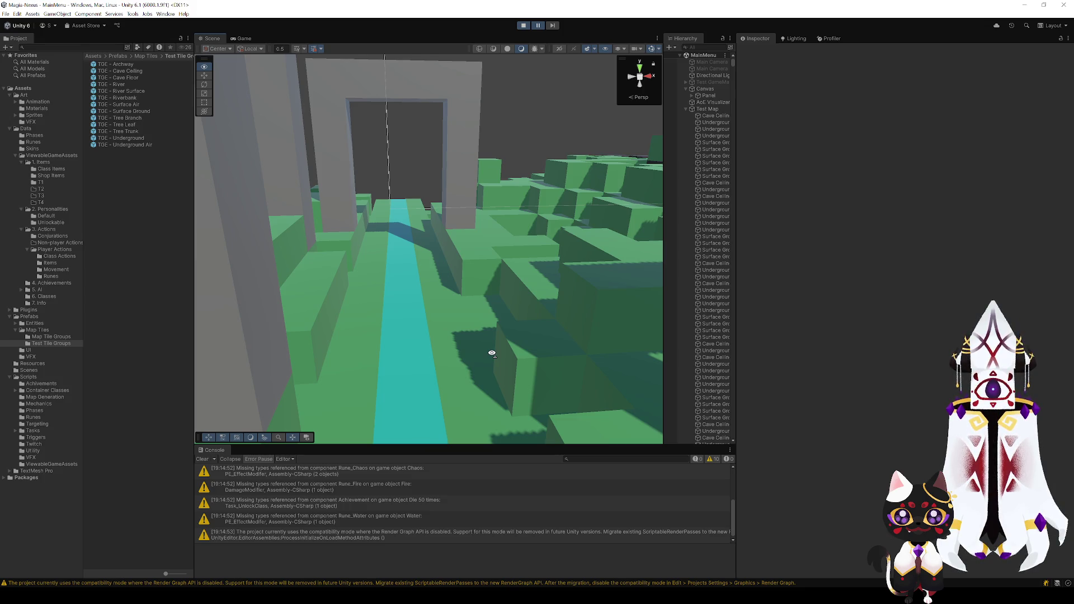
pyautogui.moveTo(491, 353)
pyautogui.mouseDown()
pyautogui.moveTo(480, 376)
pyautogui.moveTo(488, 438)
pyautogui.moveTo(474, 445)
pyautogui.moveTo(523, 331)
pyautogui.moveTo(631, 278)
pyautogui.moveTo(514, 291)
pyautogui.moveTo(360, 285)
pyautogui.moveTo(421, 307)
pyautogui.moveTo(462, 371)
pyautogui.moveTo(478, 344)
pyautogui.moveTo(487, 349)
pyautogui.moveTo(481, 396)
pyautogui.moveTo(439, 431)
pyautogui.moveTo(377, 398)
pyautogui.moveTo(472, 278)
pyautogui.moveTo(472, 351)
pyautogui.moveTo(468, 375)
pyautogui.moveTo(453, 380)
pyautogui.mouseUp()
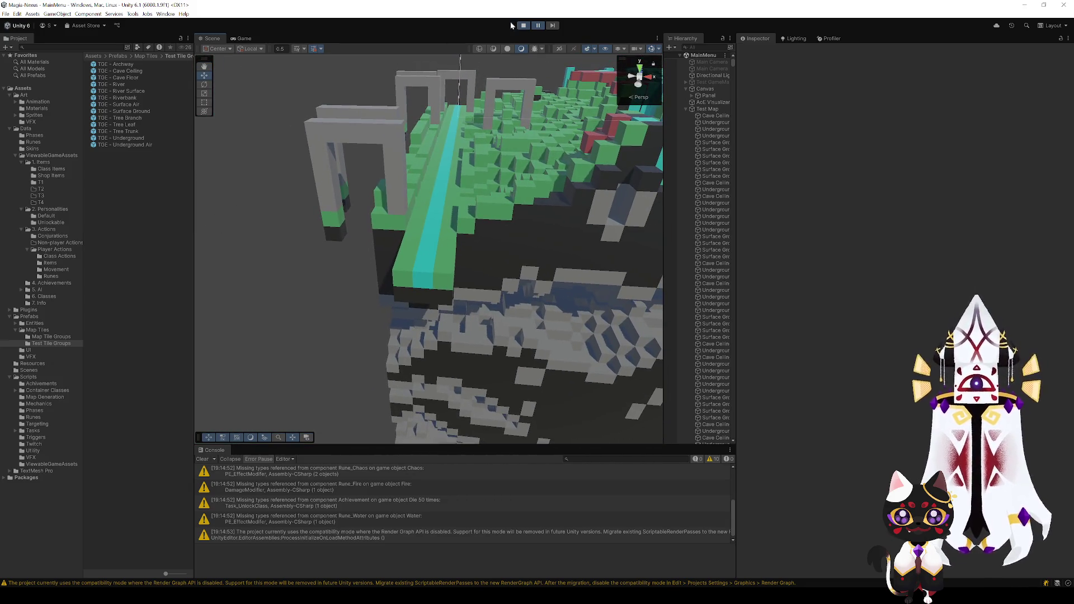
# - Stop the game and select the Blue material in Assets/Art/Materials
pyautogui.click(522, 25)
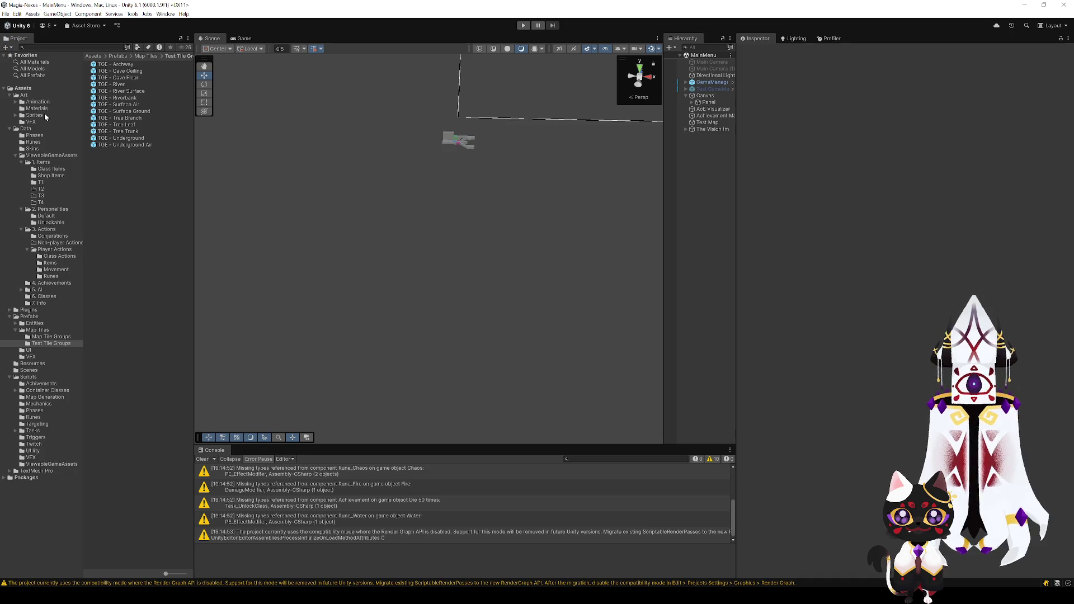
pyautogui.click(39, 147)
pyautogui.click(39, 108)
pyautogui.click(40, 103)
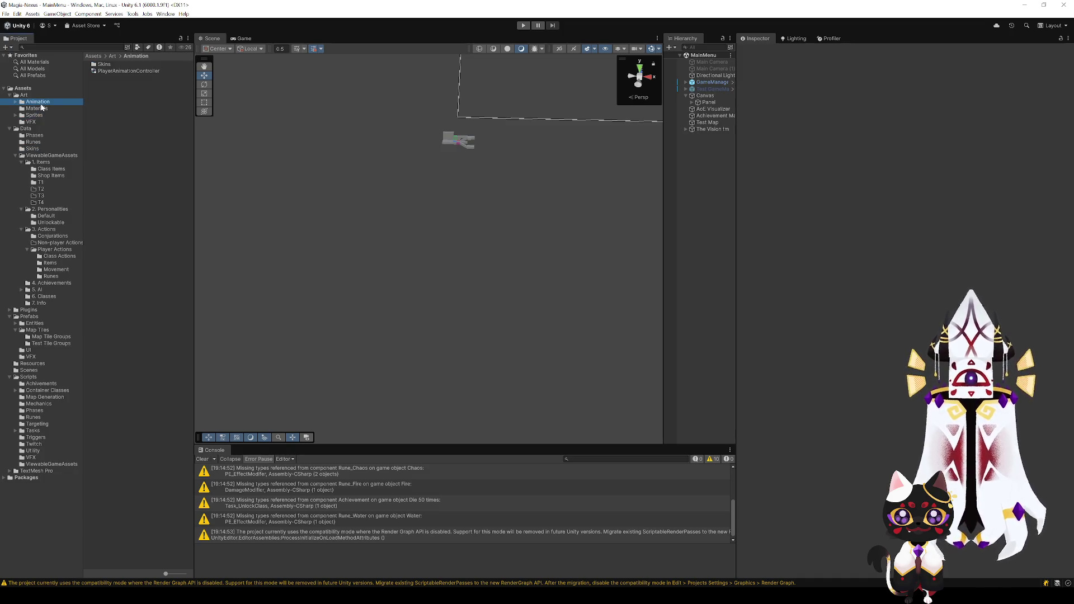
pyautogui.click(37, 108)
pyautogui.click(103, 71)
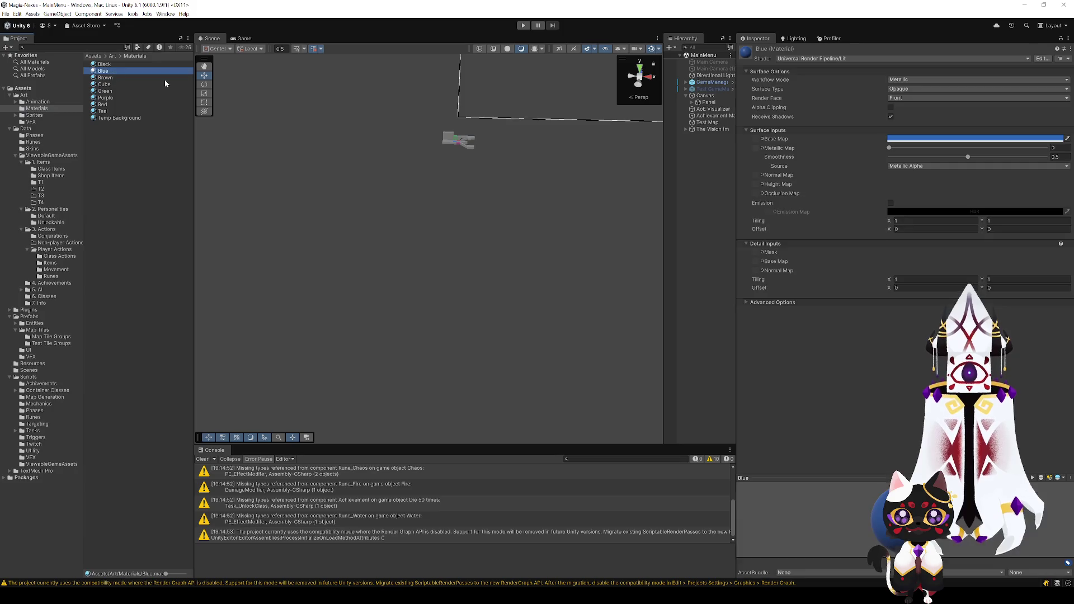
# - Set the Blue material's Surface Type to Transparent
pyautogui.click(907, 78)
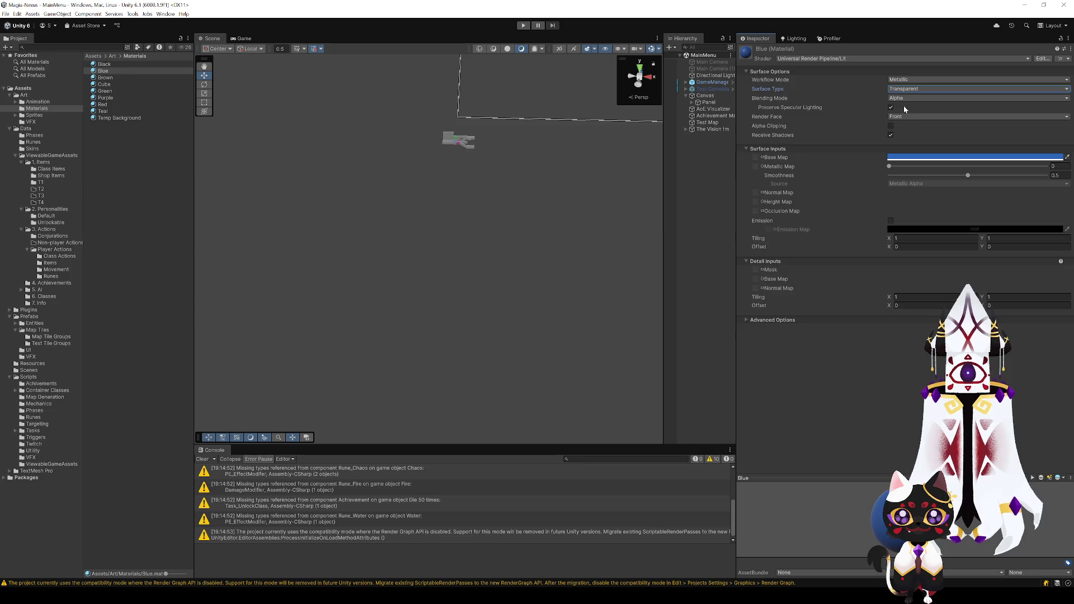
pyautogui.click(892, 158)
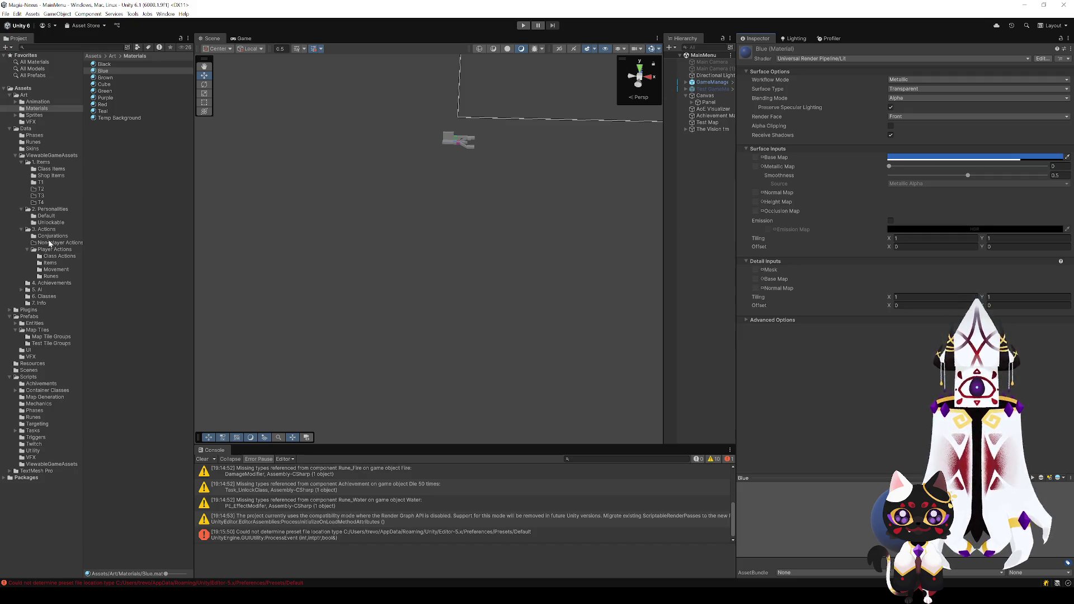
pyautogui.click(53, 156)
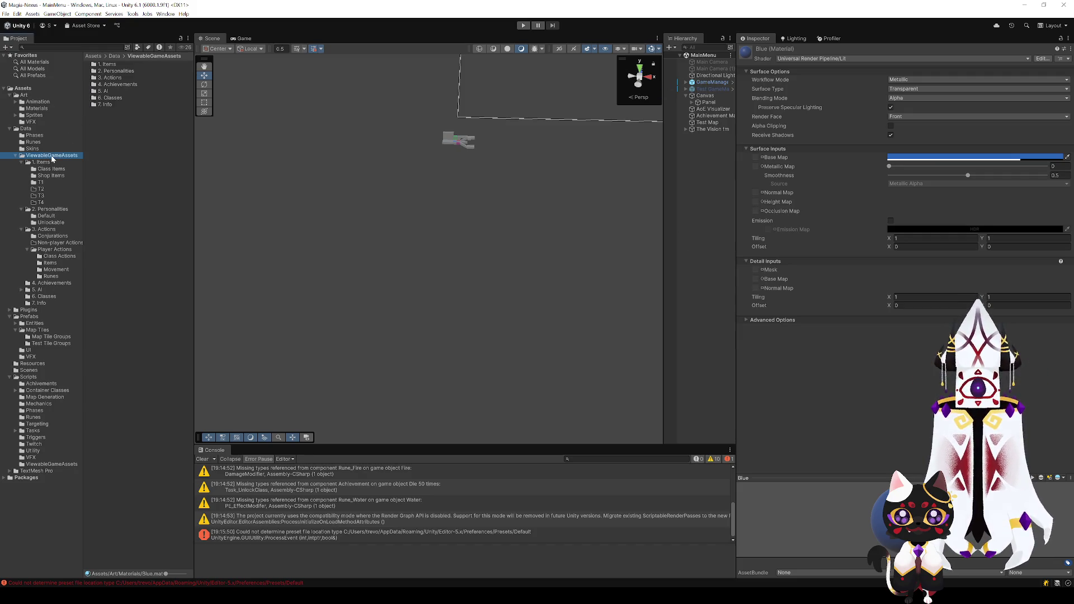
# - Open the TGE - Riverbank prefab from the Test Tile Groups folder
pyautogui.click(51, 343)
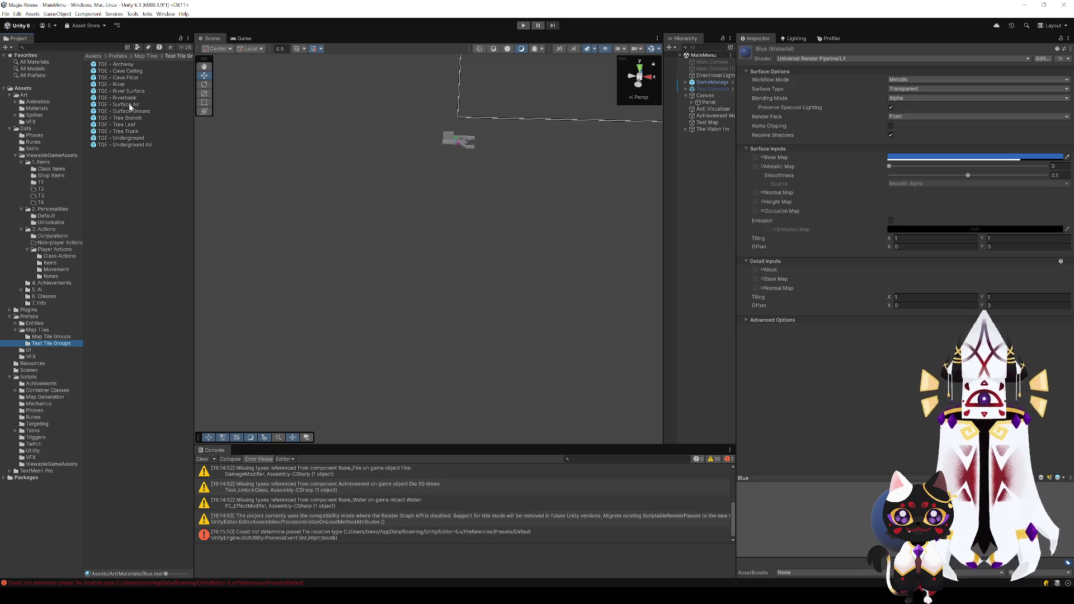
pyautogui.click(126, 97)
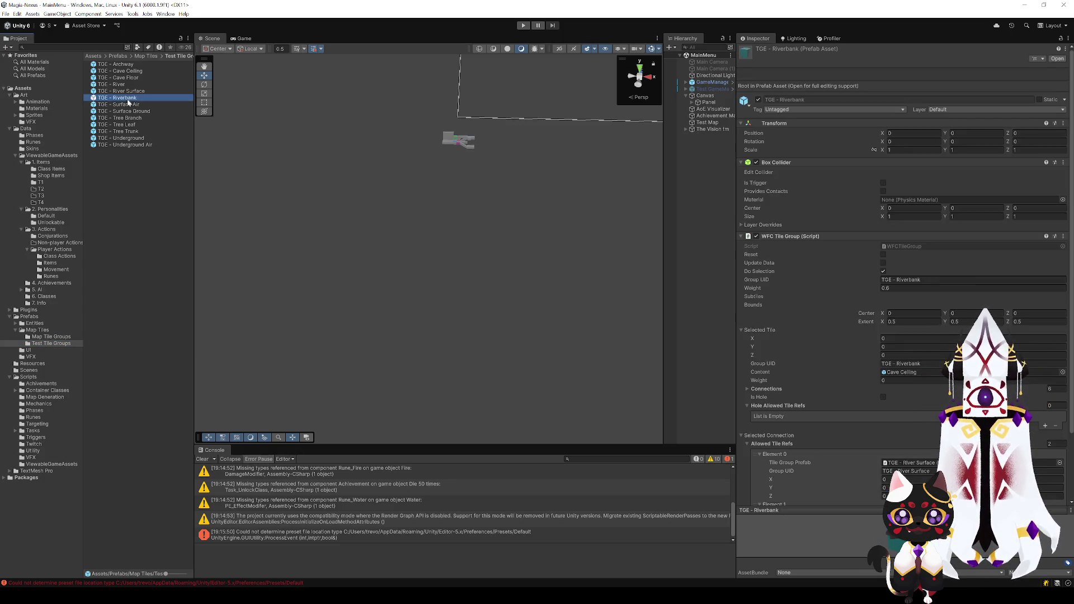
pyautogui.doubleClick(127, 99)
# - Add new Allowed Tile Refs entries to two Riverbank connection faces, then enter Play mode
pyautogui.click(394, 298)
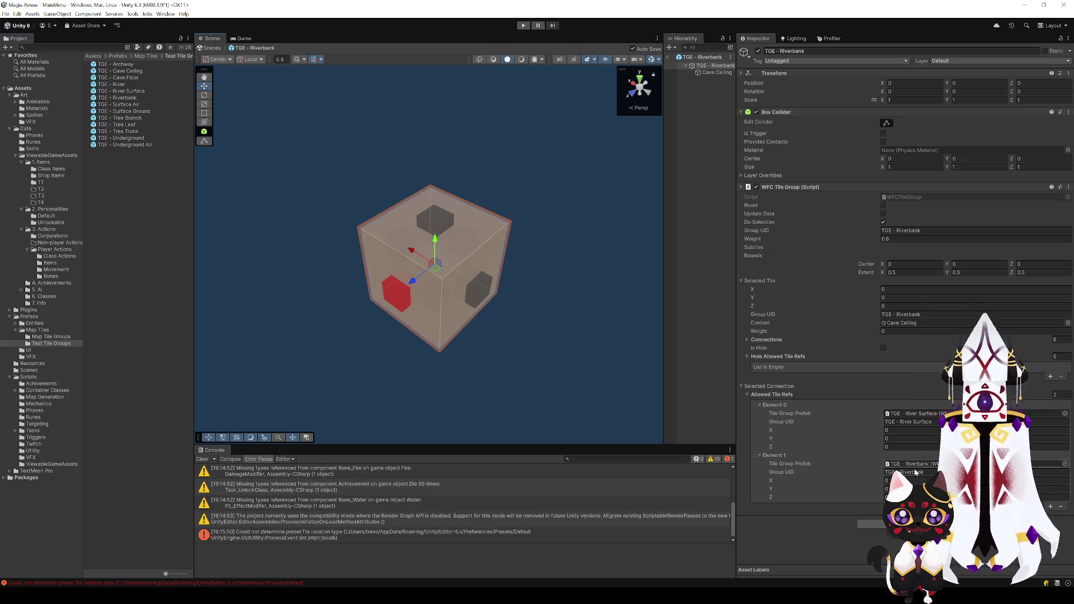
pyautogui.click(1049, 506)
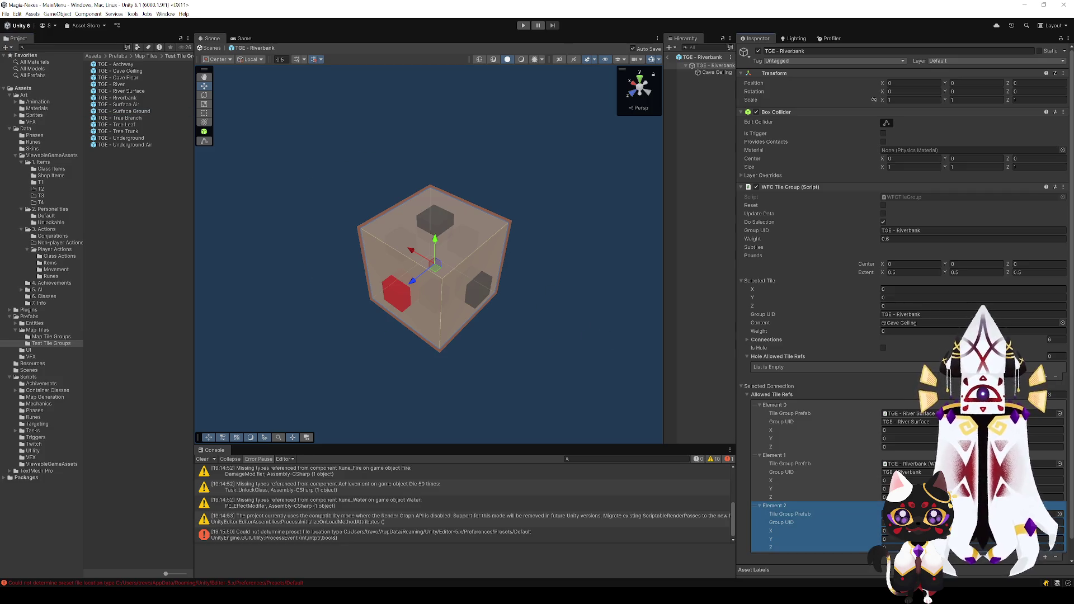
pyautogui.click(469, 252)
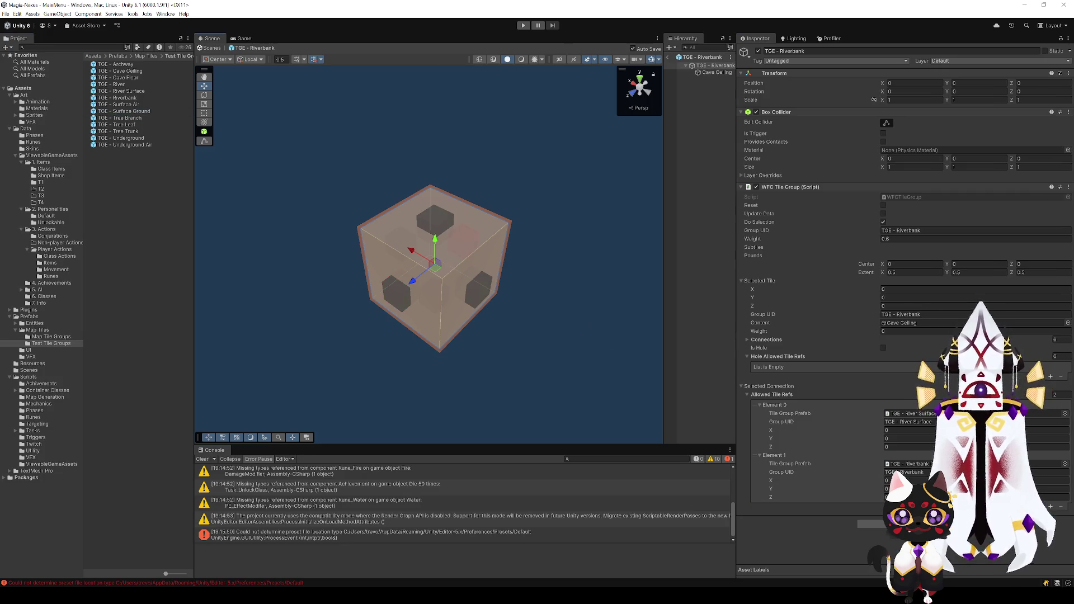
pyautogui.click(1050, 507)
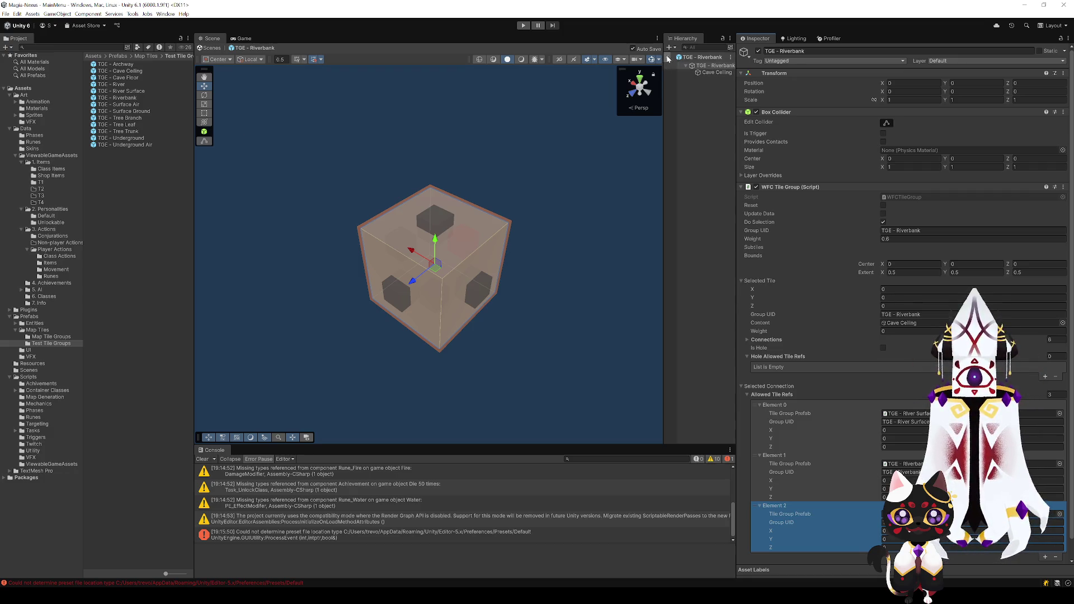
pyautogui.click(523, 26)
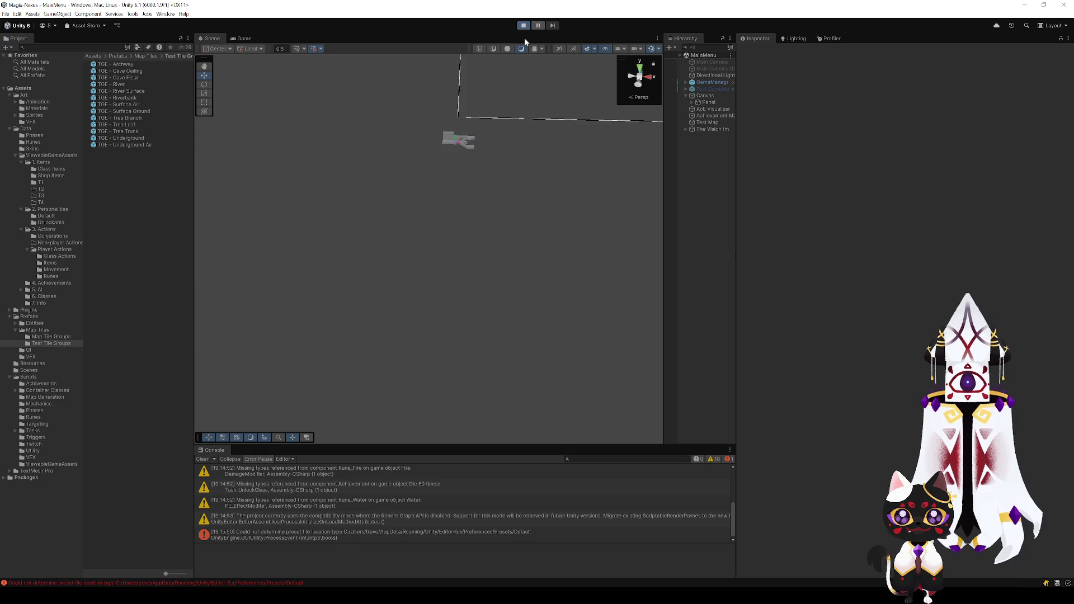
# - Clear the console, fly the camera over the voxel map and its archways, then stop Play
pyautogui.click(202, 459)
pyautogui.press('w')
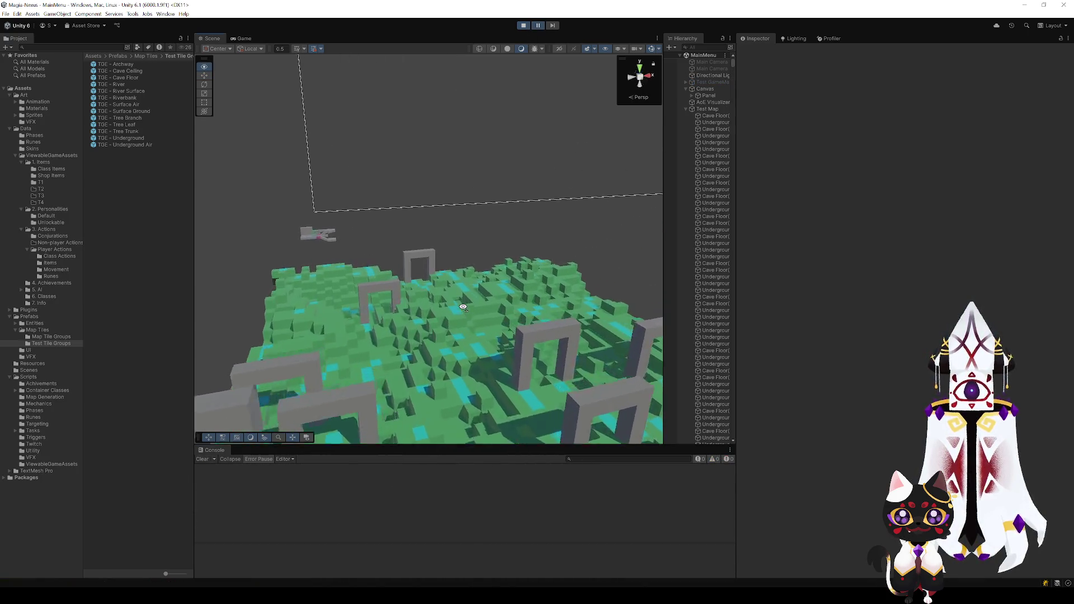
pyautogui.press('s')
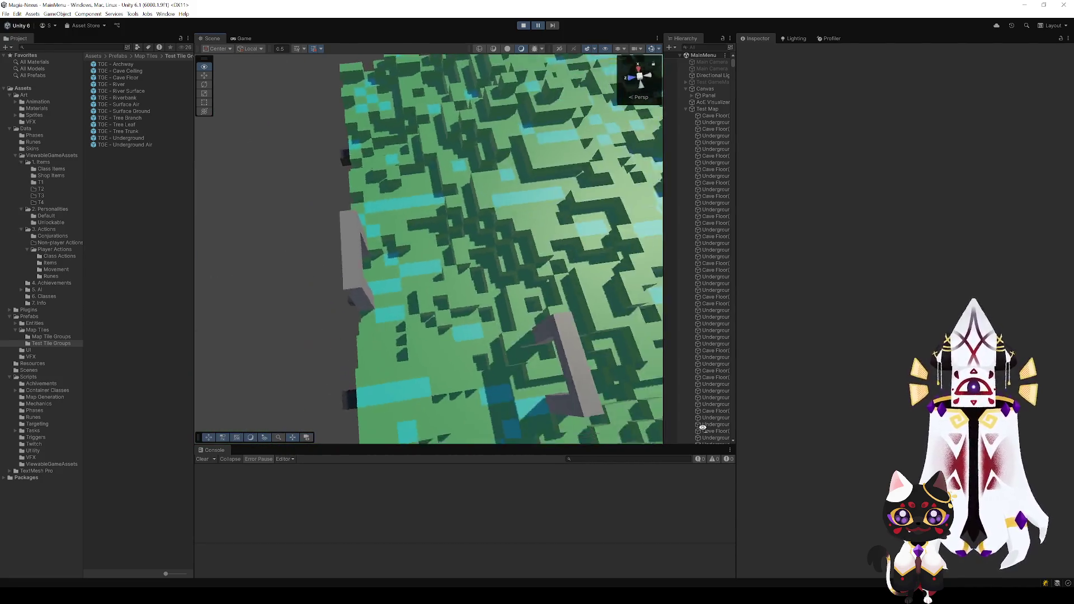
pyautogui.press('w')
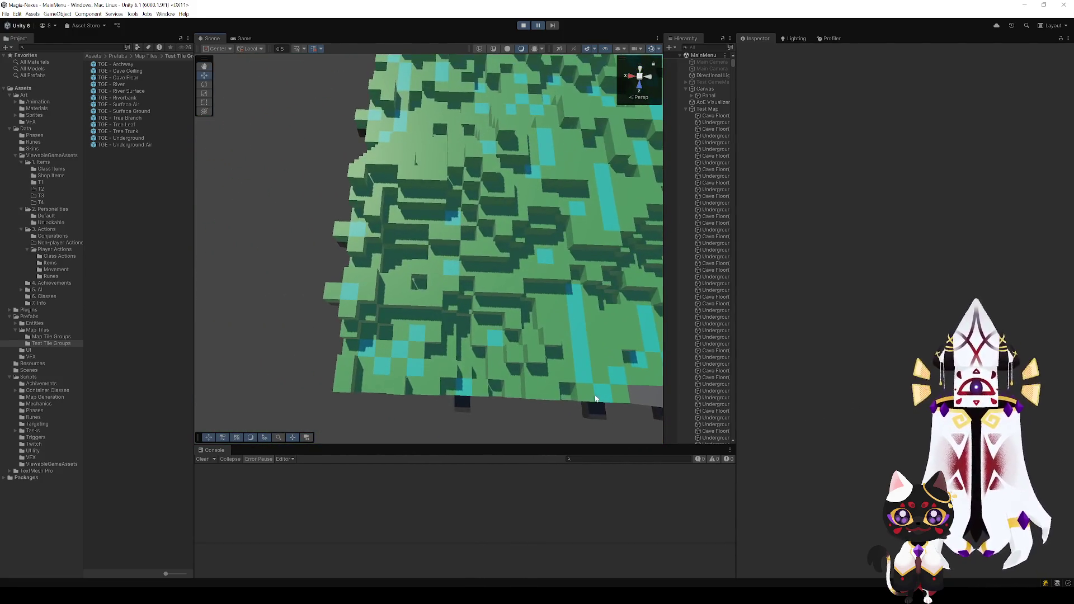
pyautogui.press('s')
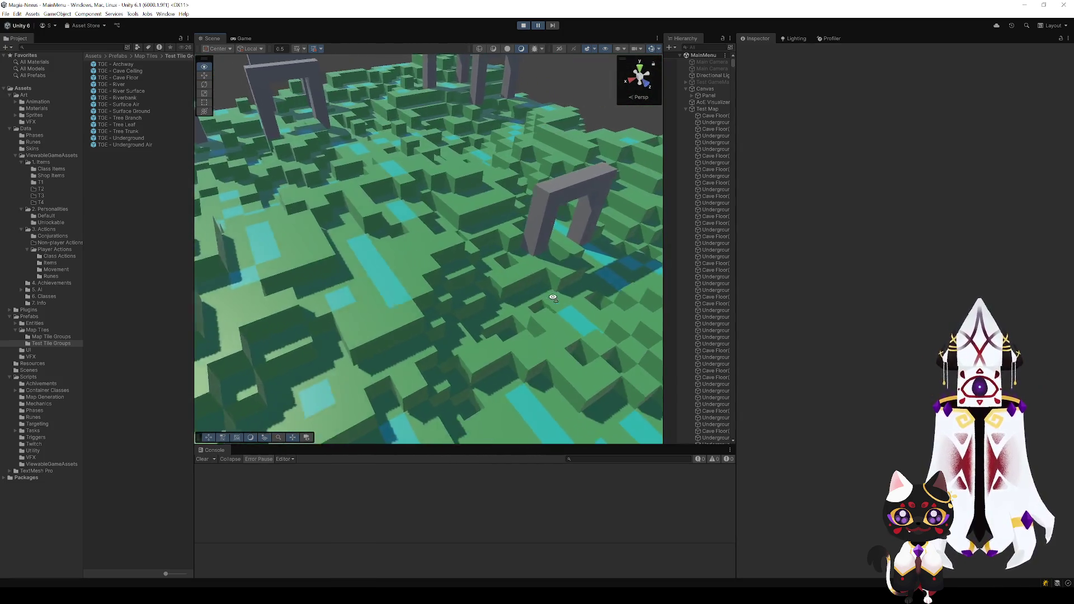
pyautogui.press('w')
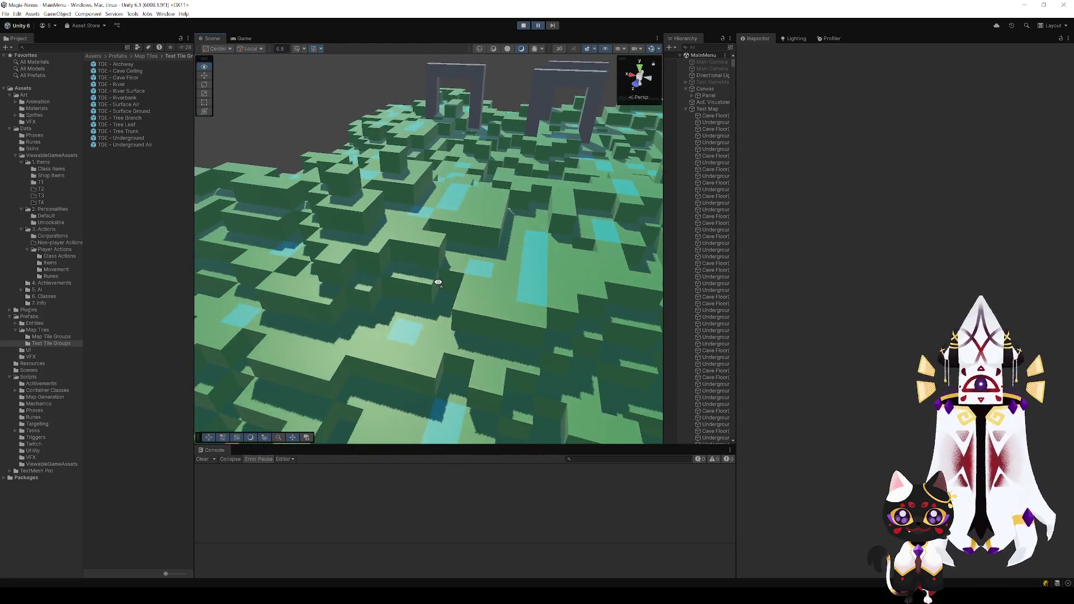
pyautogui.press('s')
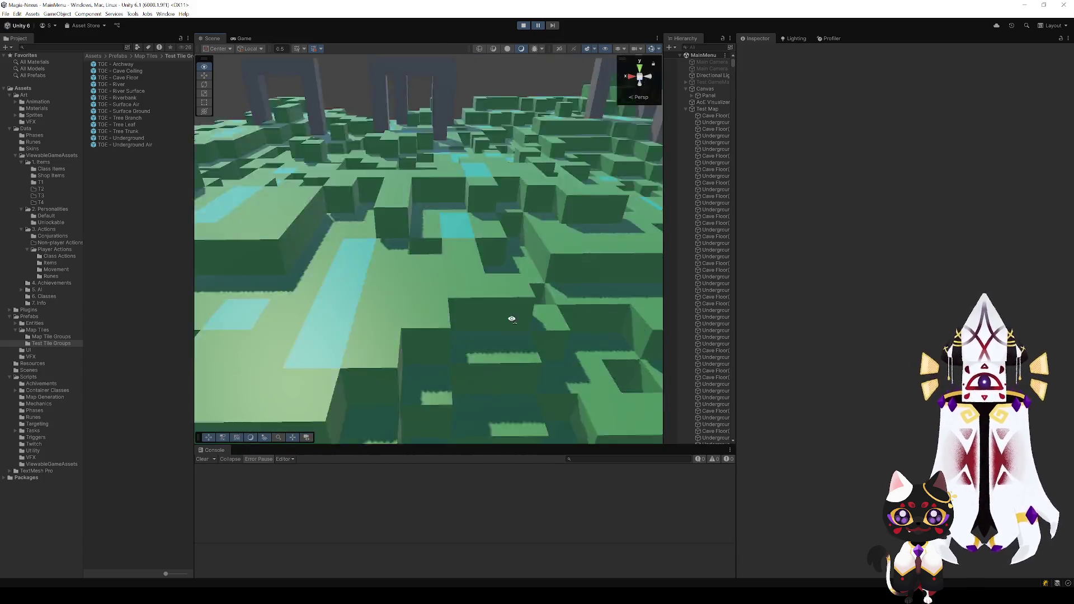
pyautogui.press('s')
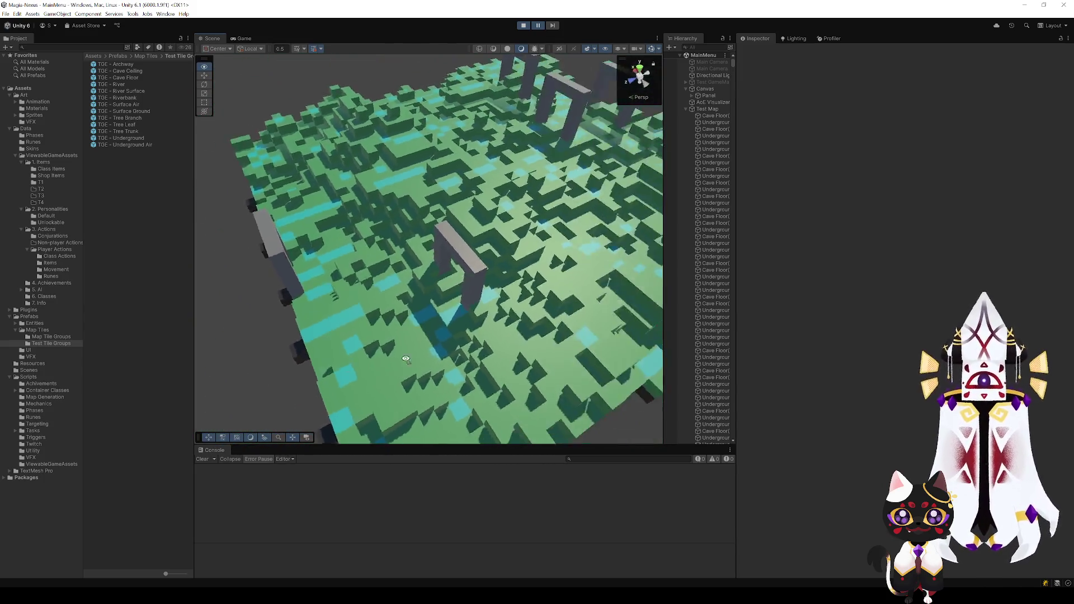
pyautogui.press('w')
pyautogui.press('w')
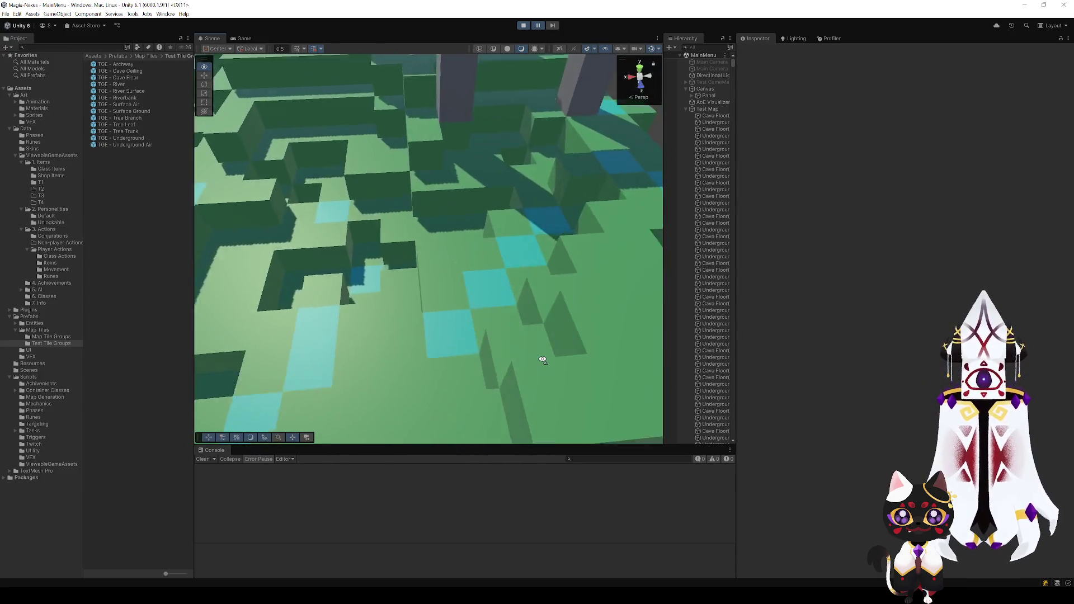
pyautogui.press('s')
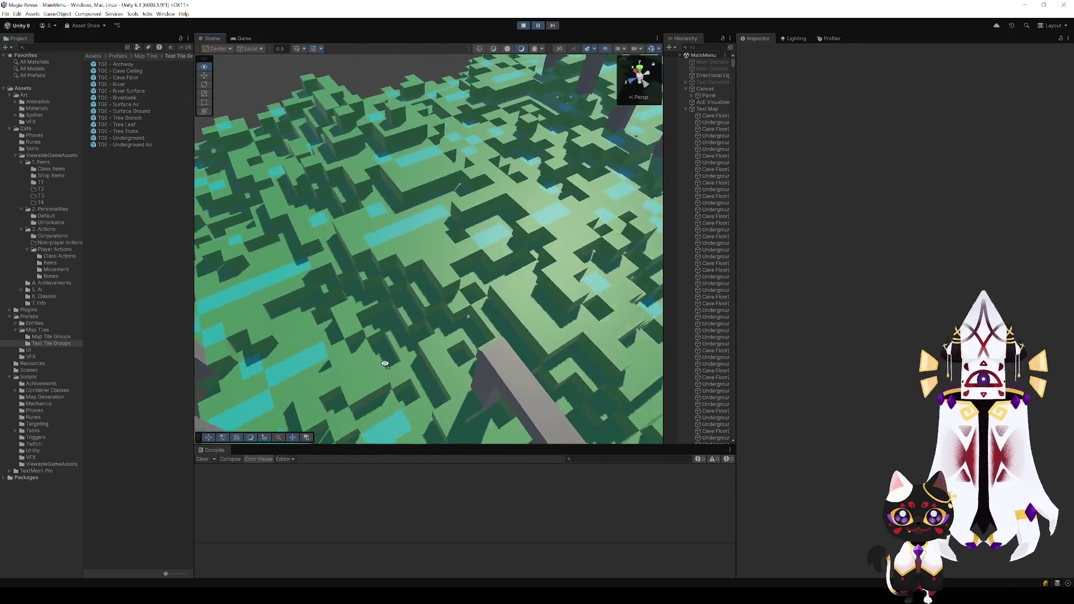
pyautogui.press('w')
pyautogui.press('s')
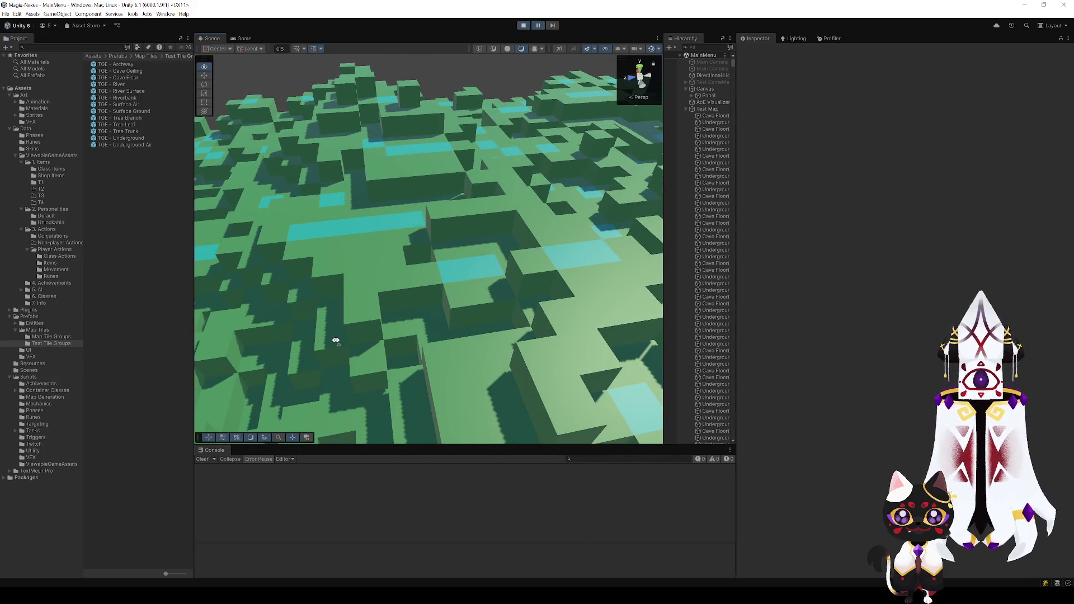
pyautogui.press('s')
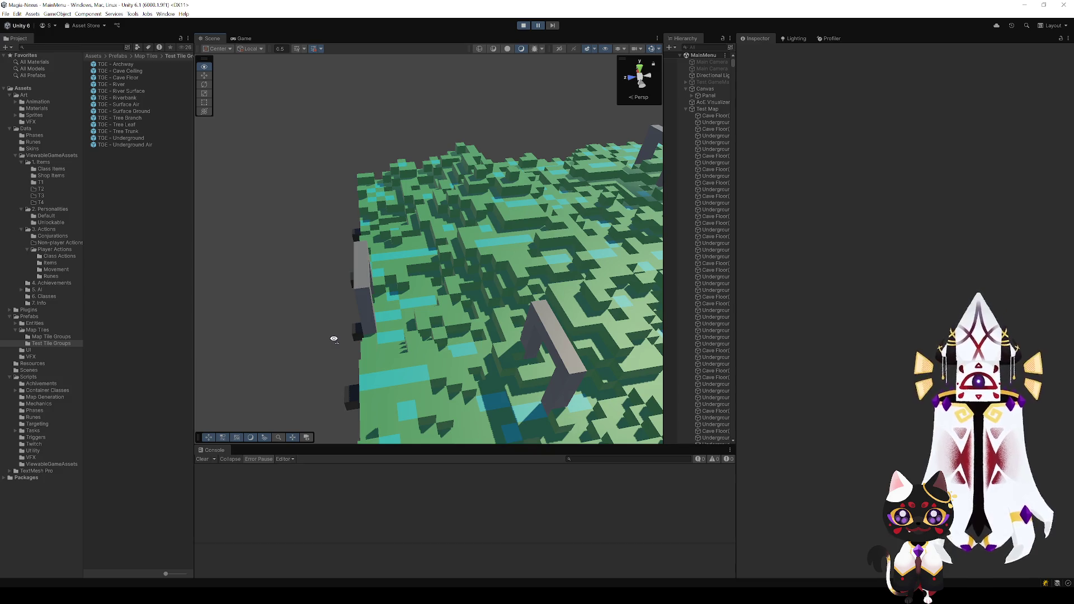
pyautogui.press('w')
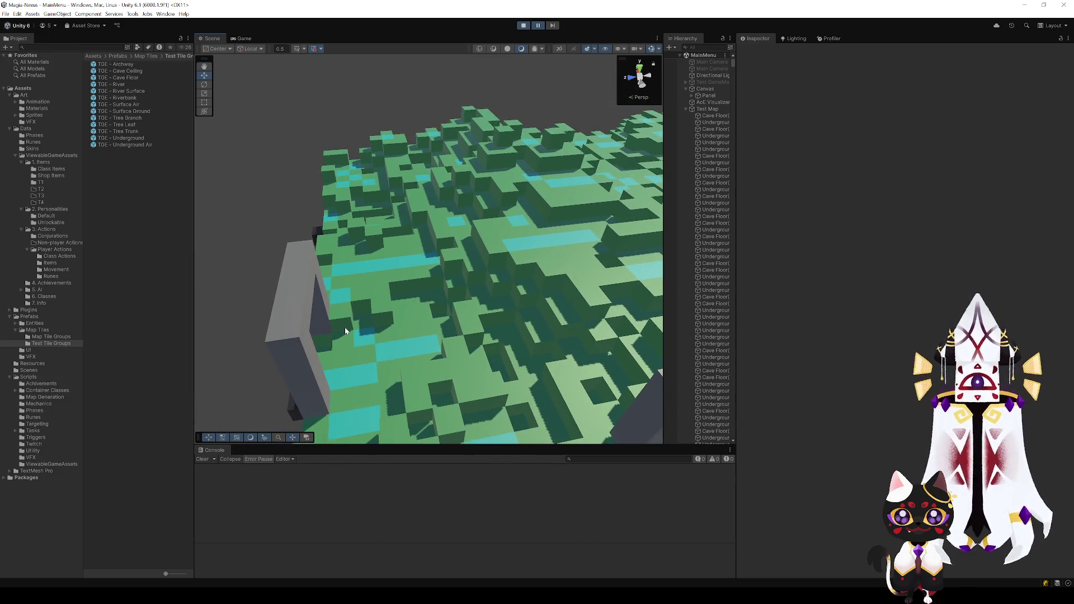
pyautogui.click(523, 26)
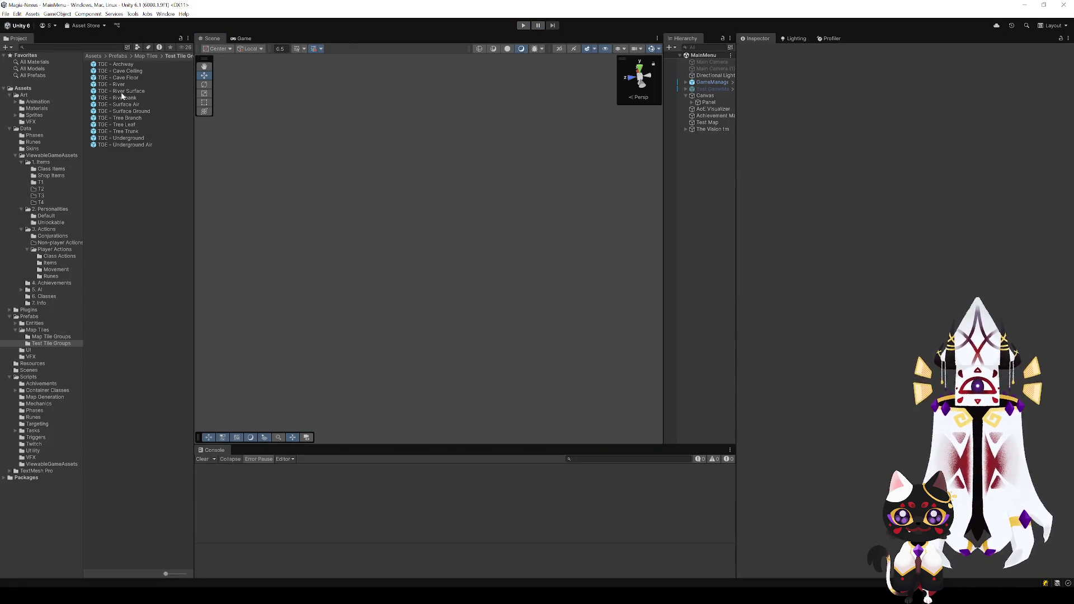
# - Open the River Surface prefab, then the Riverbank prefab, selecting a side connection face
pyautogui.doubleClick(128, 91)
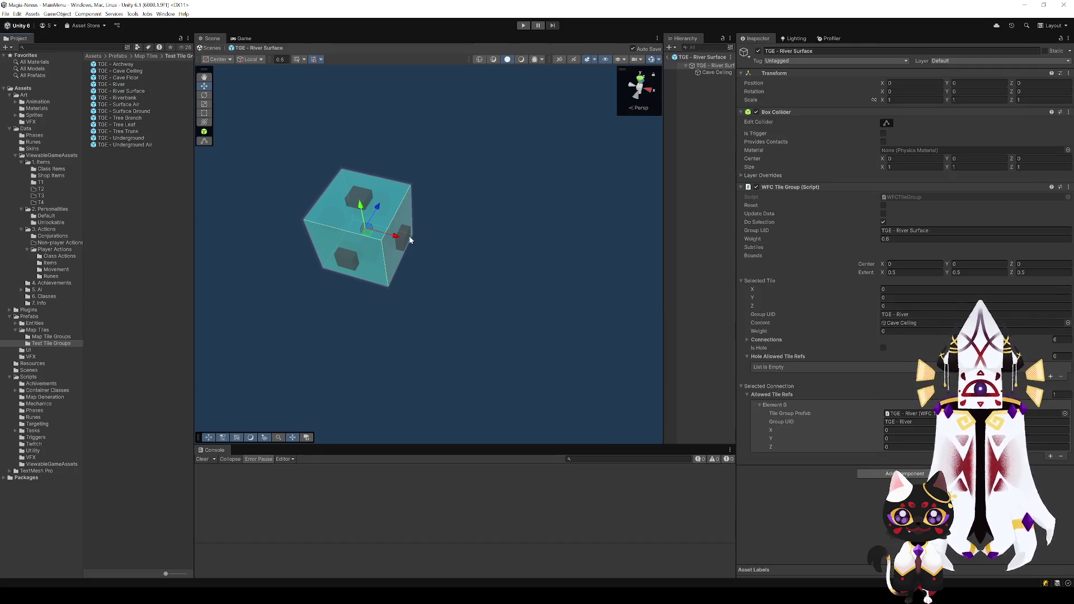
pyautogui.click(410, 240)
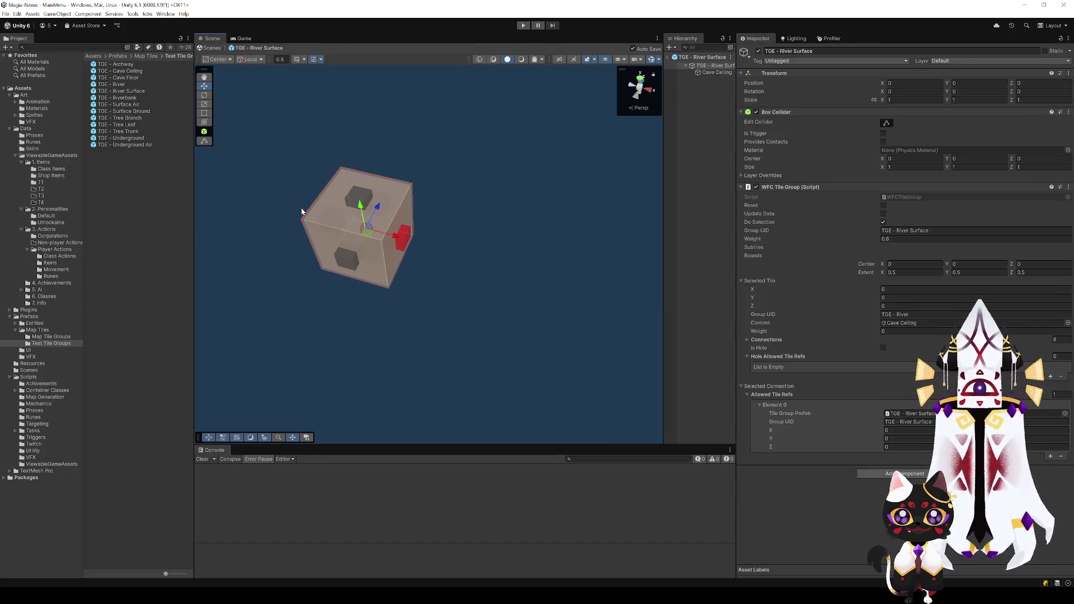
pyautogui.doubleClick(124, 97)
pyautogui.click(470, 298)
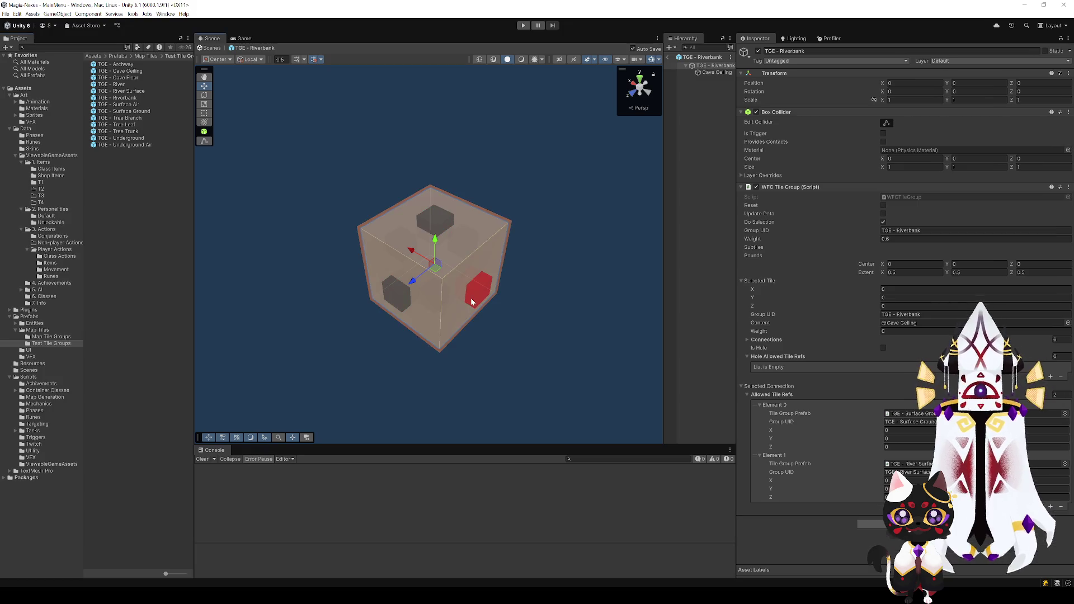
# - Check the Riverbank cube's top connection allowed tiles from several angles, then reselect its prefab asset
pyautogui.scroll(-5, 517, 343)
pyautogui.scroll(3, 470, 300)
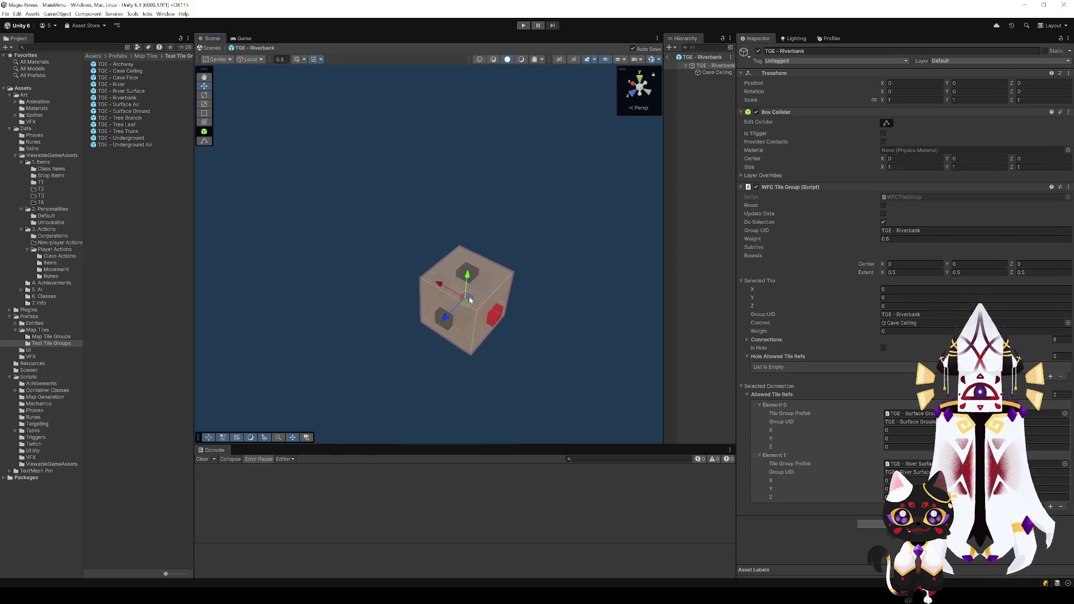
pyautogui.click(477, 272)
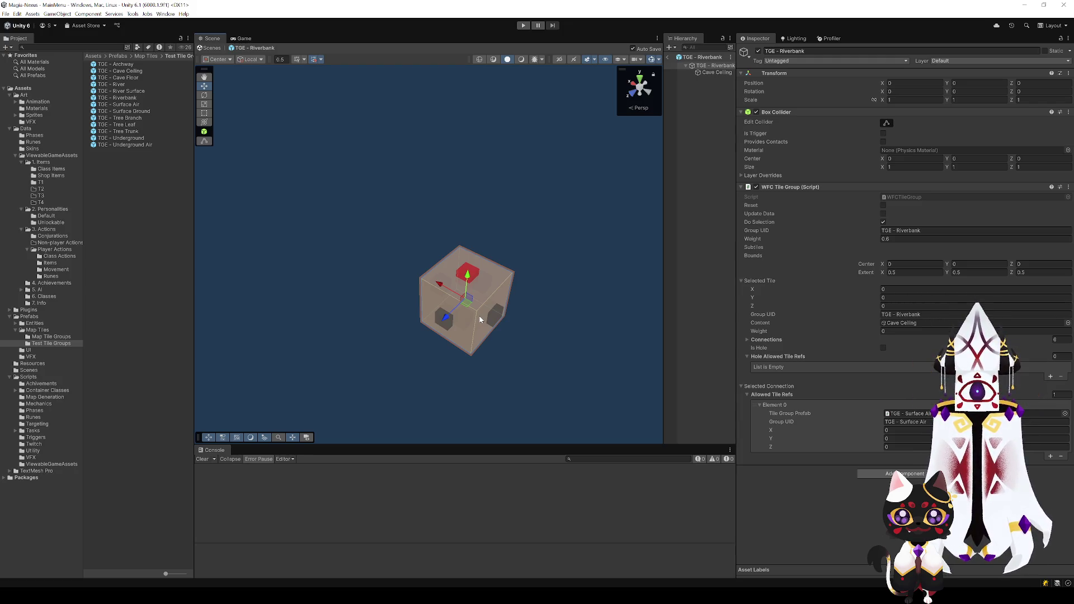
pyautogui.moveTo(481, 252)
pyautogui.mouseDown()
pyautogui.moveTo(460, 259)
pyautogui.moveTo(463, 160)
pyautogui.mouseUp()
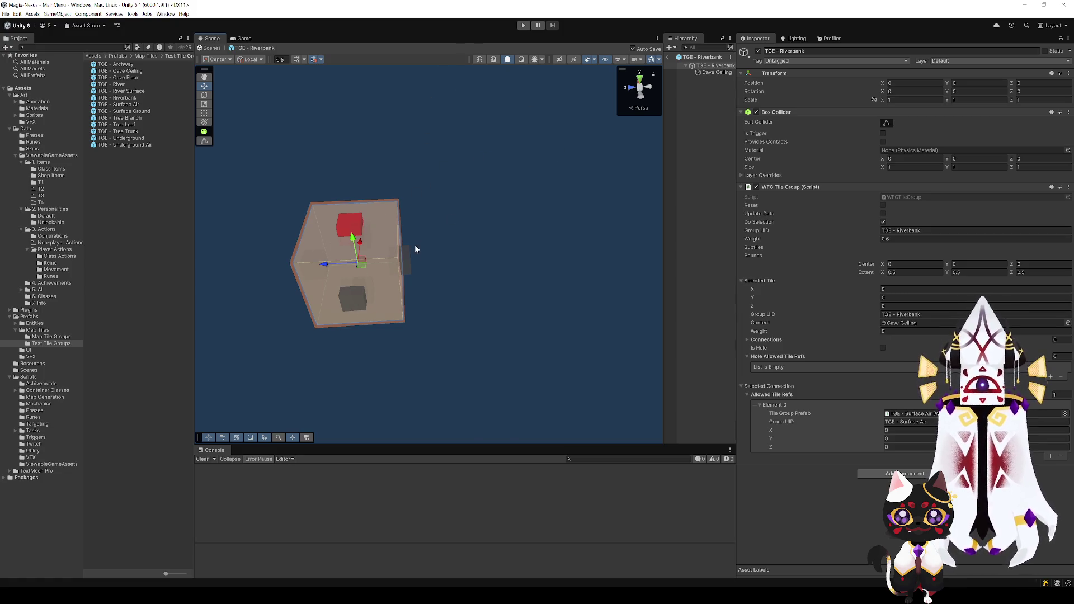
pyautogui.moveTo(434, 269); pyautogui.dragTo(401, 278)
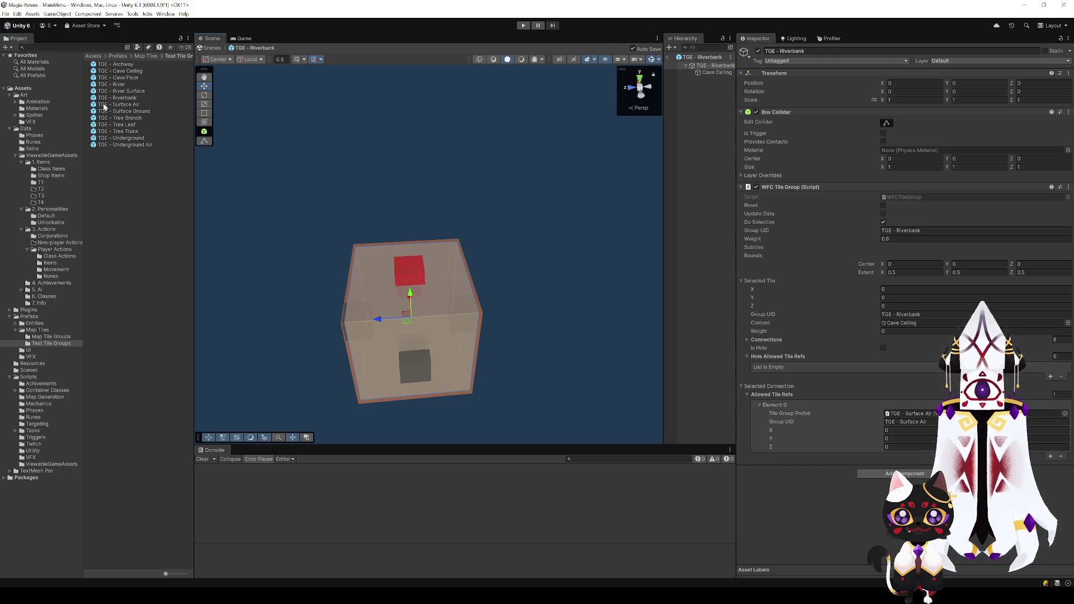
pyautogui.click(133, 98)
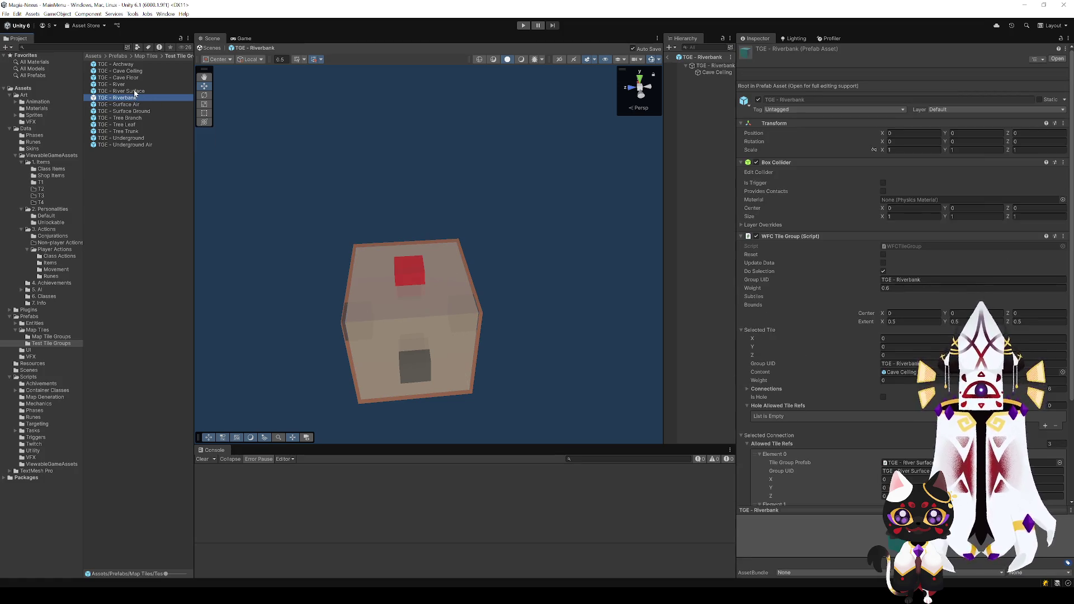
# - Duplicate the River Surface prefab and rename the copy TGE - River Air
pyautogui.click(140, 91)
pyautogui.hotkey('ctrl', 'd')
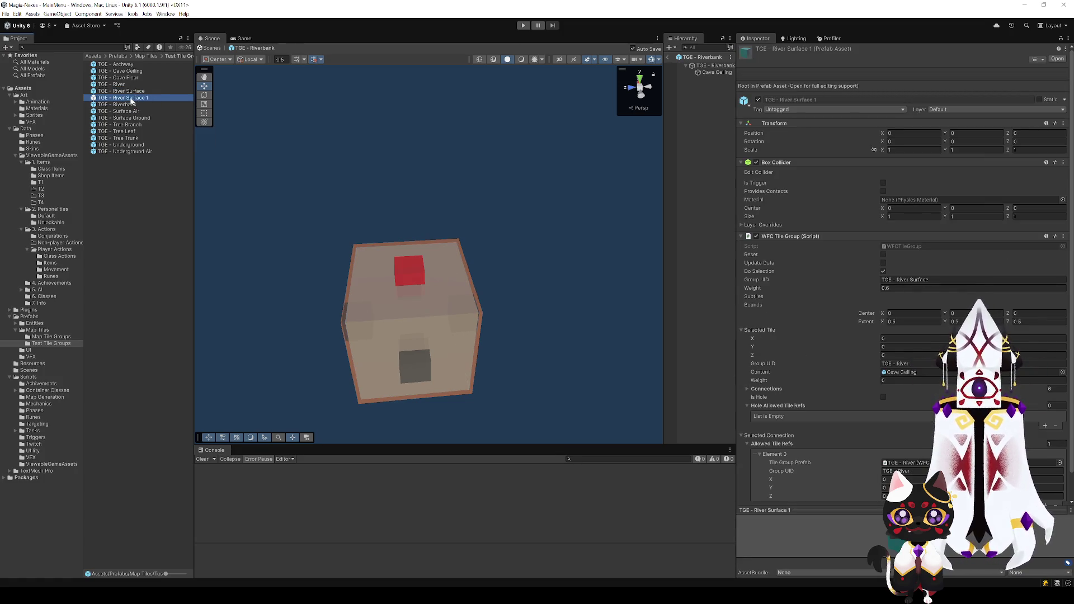
pyautogui.click(148, 99)
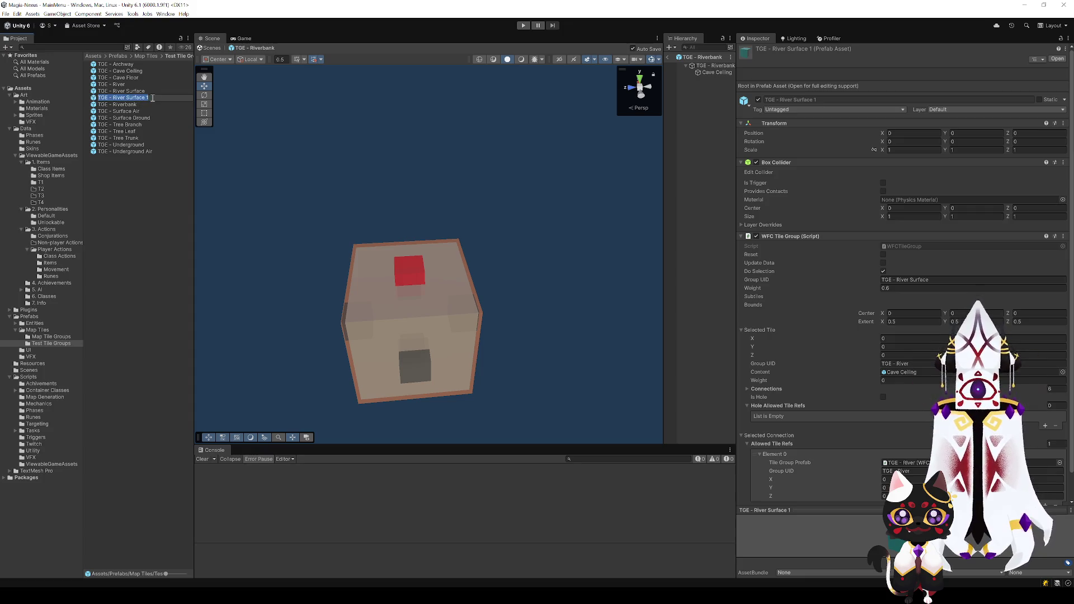
pyautogui.press('End')
pyautogui.hotkey('shift', 'ctrl', 'Left')
pyautogui.hotkey('shift', 'ctrl', 'Left')
pyautogui.write('Air')
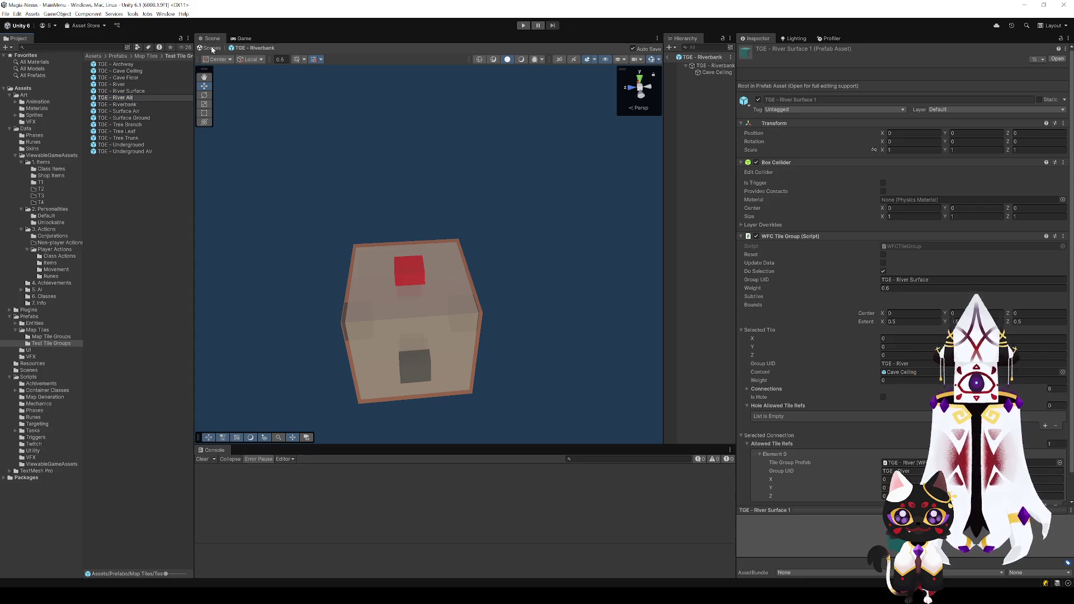
pyautogui.press('Return')
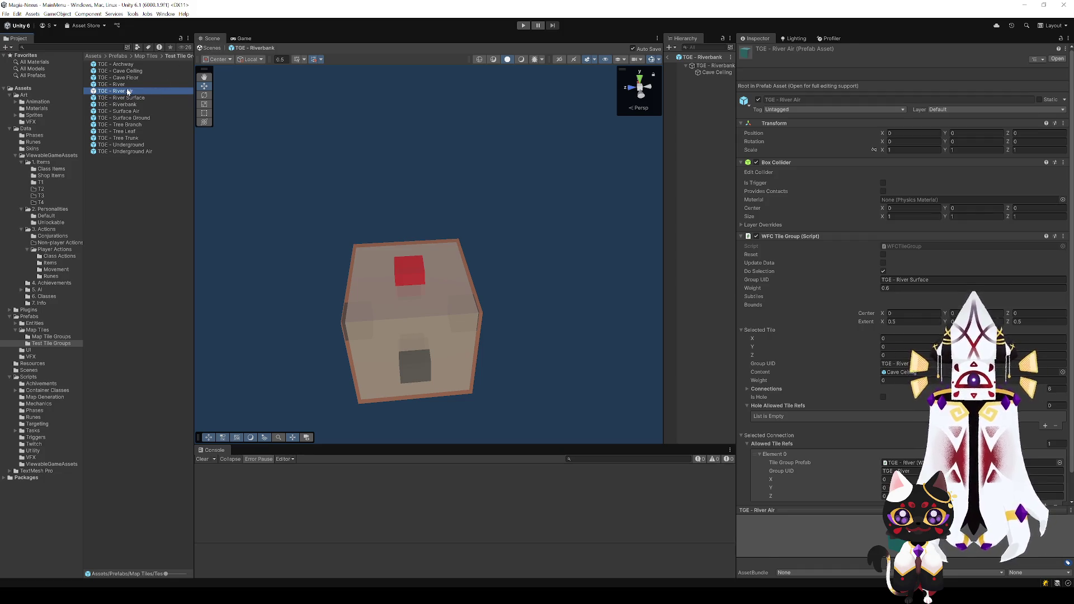
# - Open TGE - River Air and set its tile and main Group UIDs to TGE - River Air
pyautogui.doubleClick(128, 91)
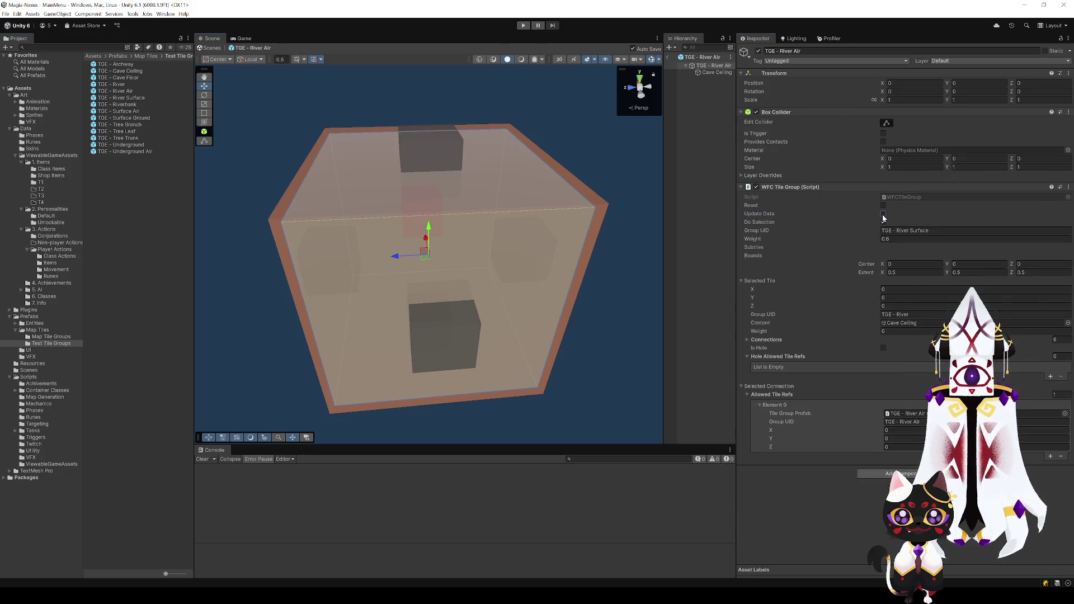
pyautogui.click(911, 315)
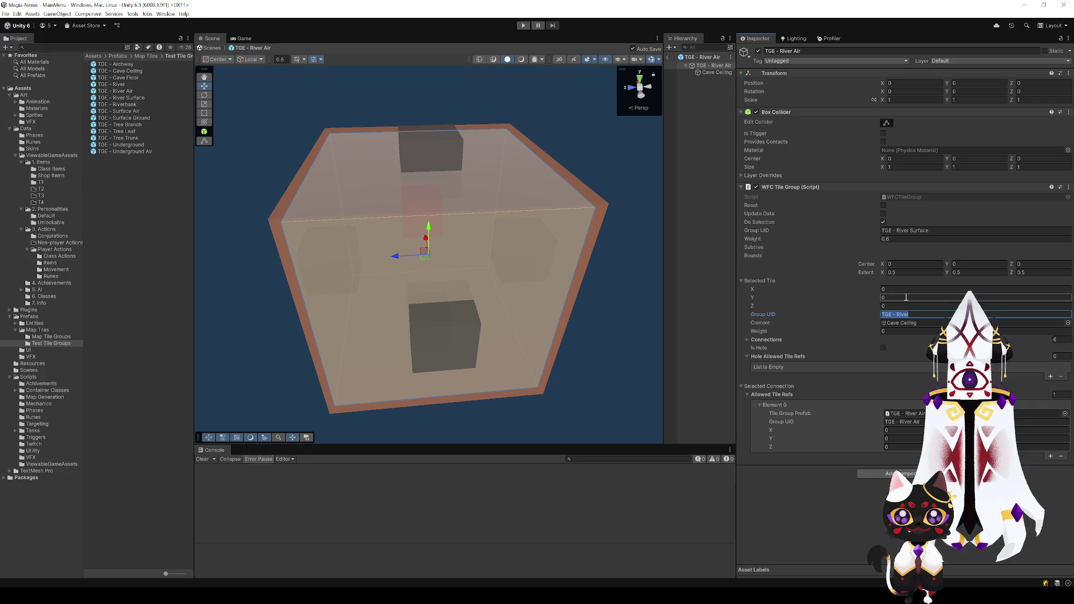
pyautogui.press('End')
pyautogui.write('Ai')
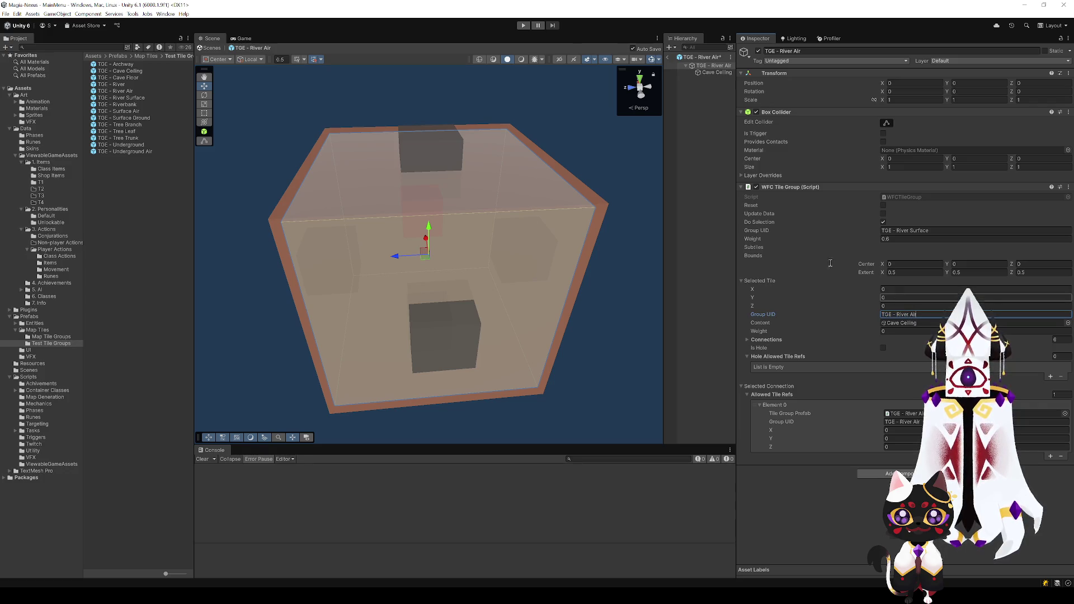
pyautogui.write('r')
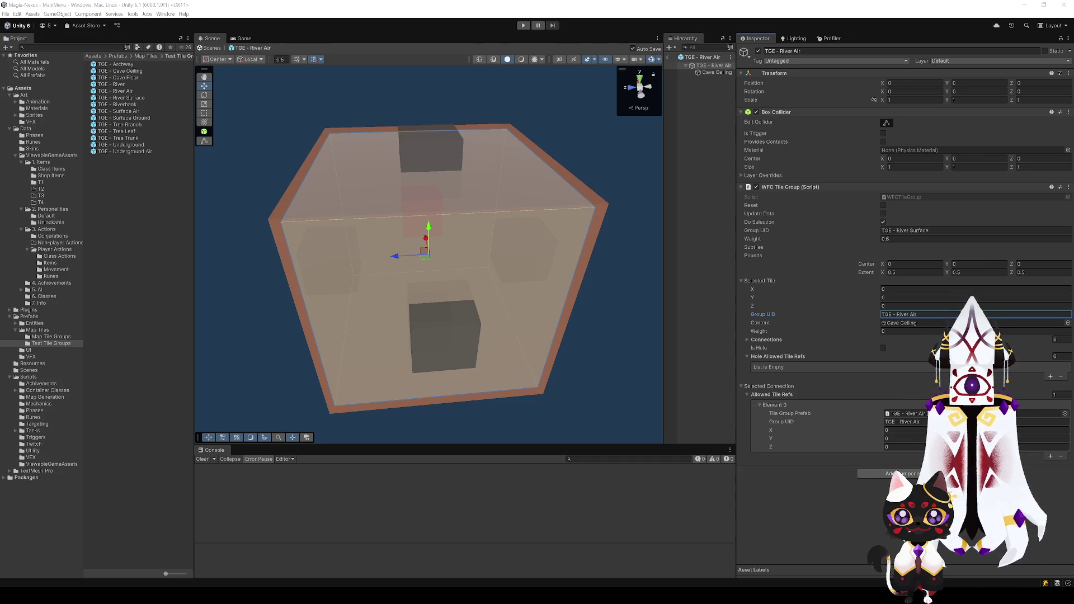
pyautogui.click(883, 215)
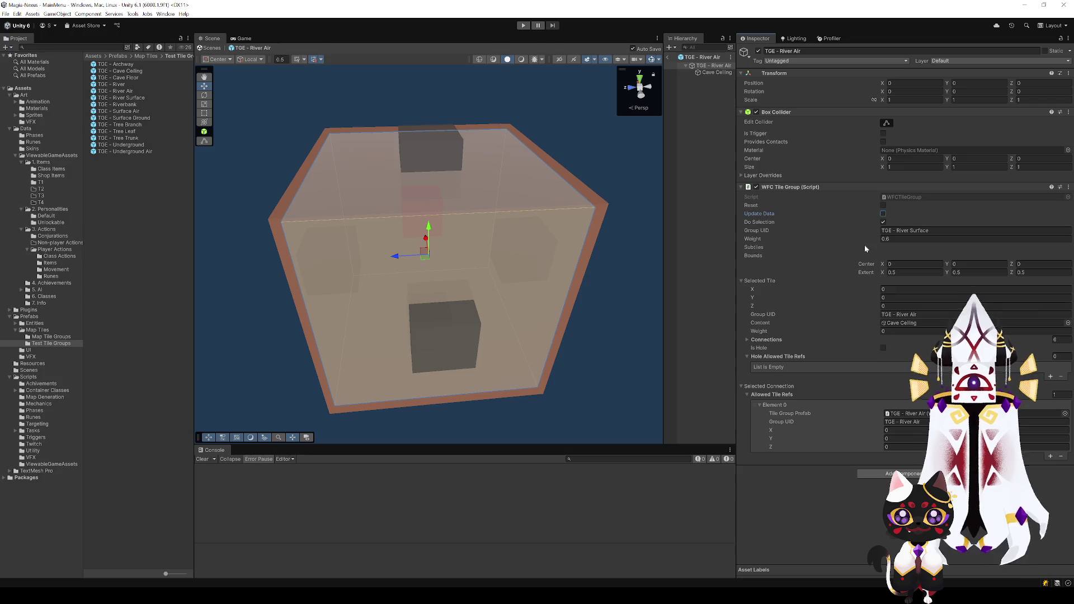
pyautogui.click(923, 314)
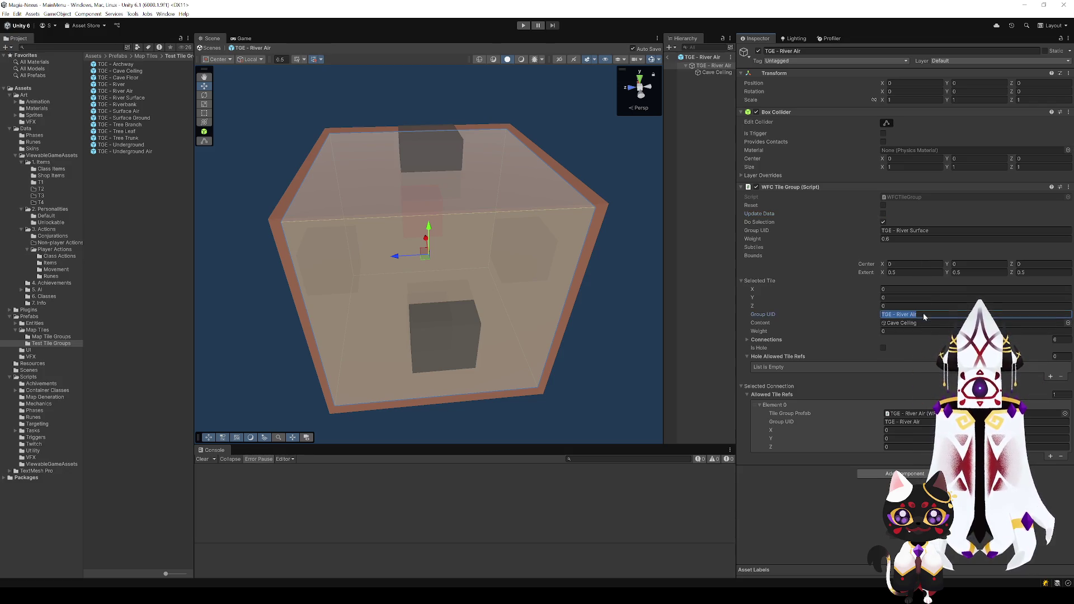
pyautogui.moveTo(922, 314); pyautogui.dragTo(896, 316)
pyautogui.hotkey('ctrl', 'c')
pyautogui.click(927, 230)
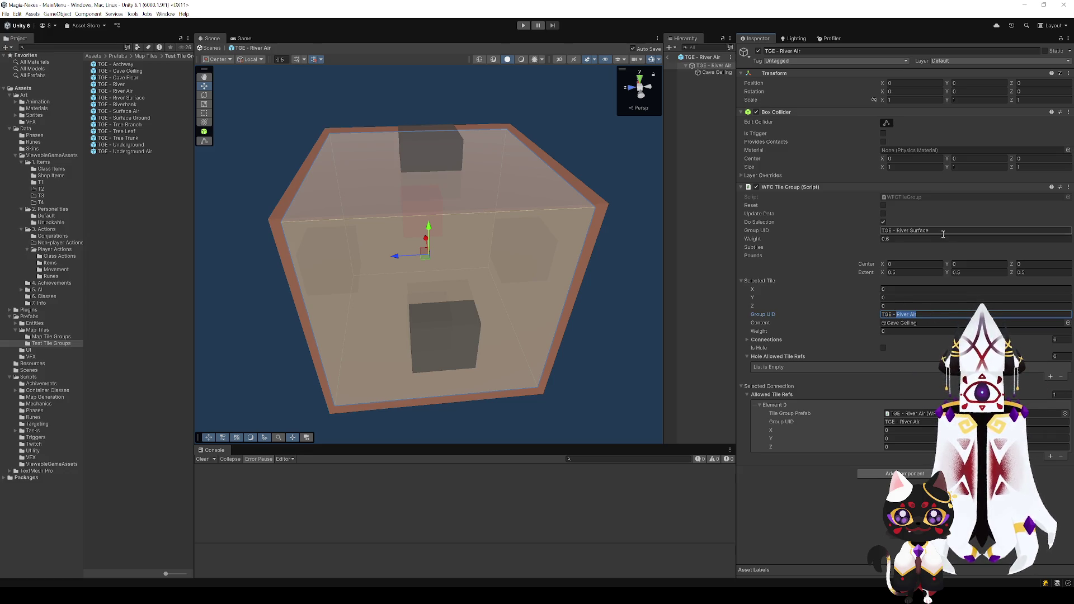
pyautogui.moveTo(929, 230); pyautogui.dragTo(897, 233)
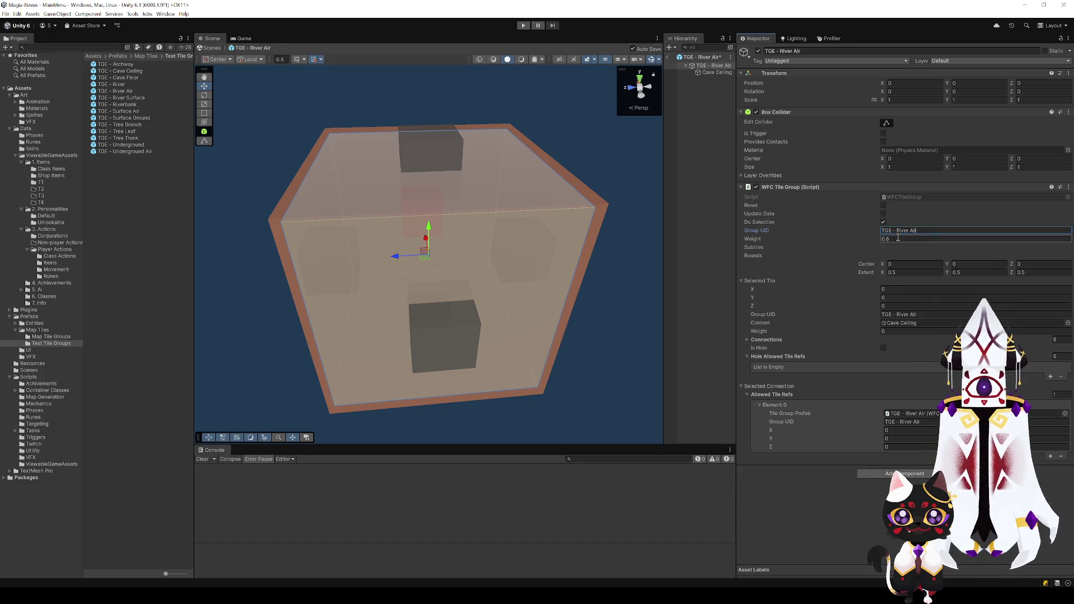
pyautogui.hotkey('ctrl', 'v')
pyautogui.press('Return')
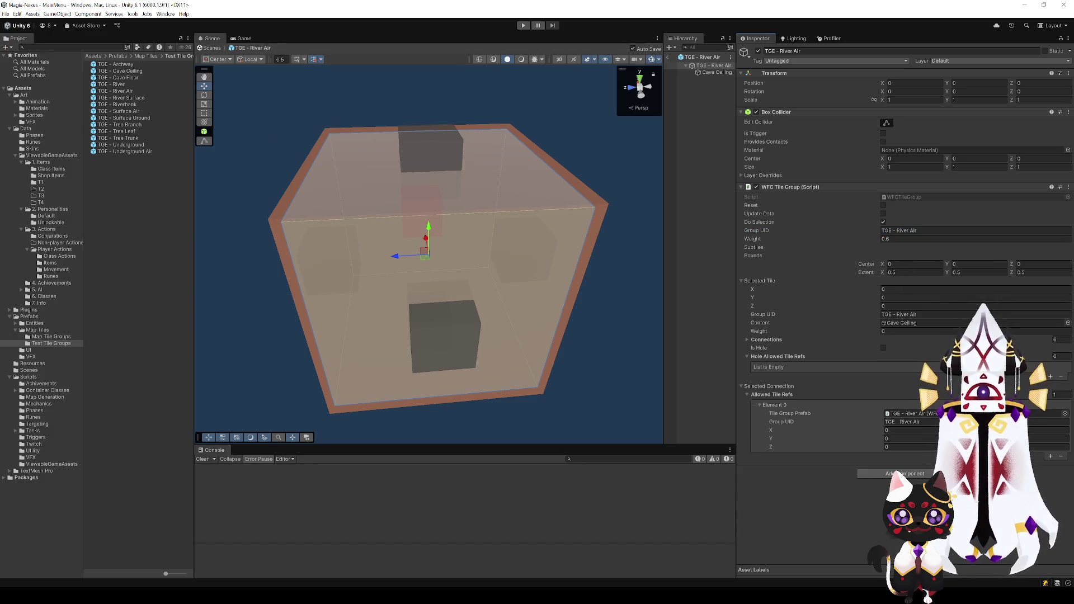
# - Copy River Surface's main Group UID into its selected tile's Group UID (TGE - River Surface)
pyautogui.click(132, 99)
pyautogui.doubleClick(132, 99)
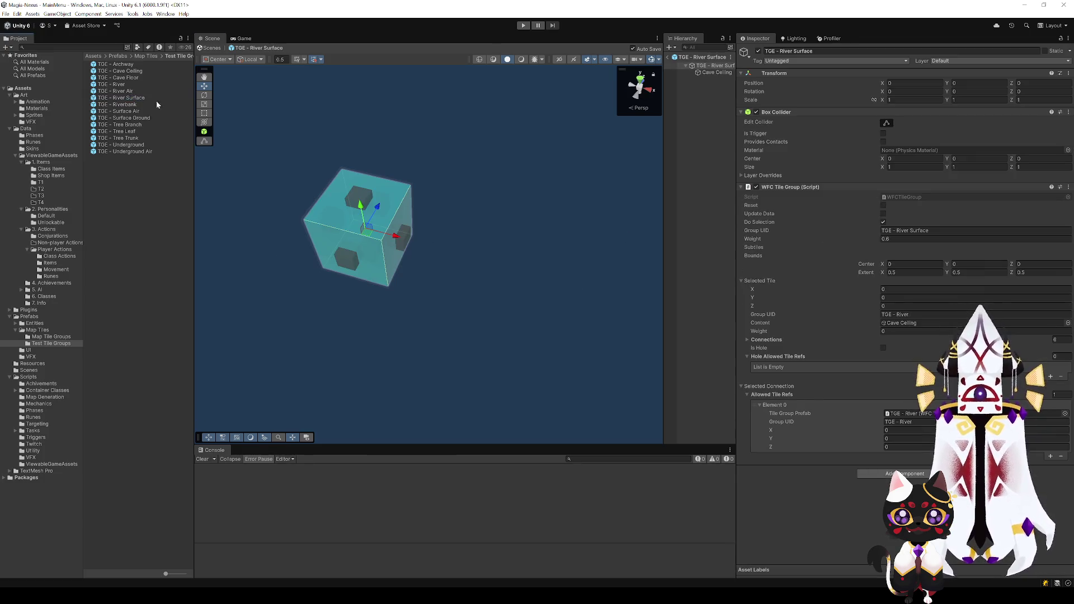
pyautogui.click(940, 231)
pyautogui.hotkey('ctrl', 'c')
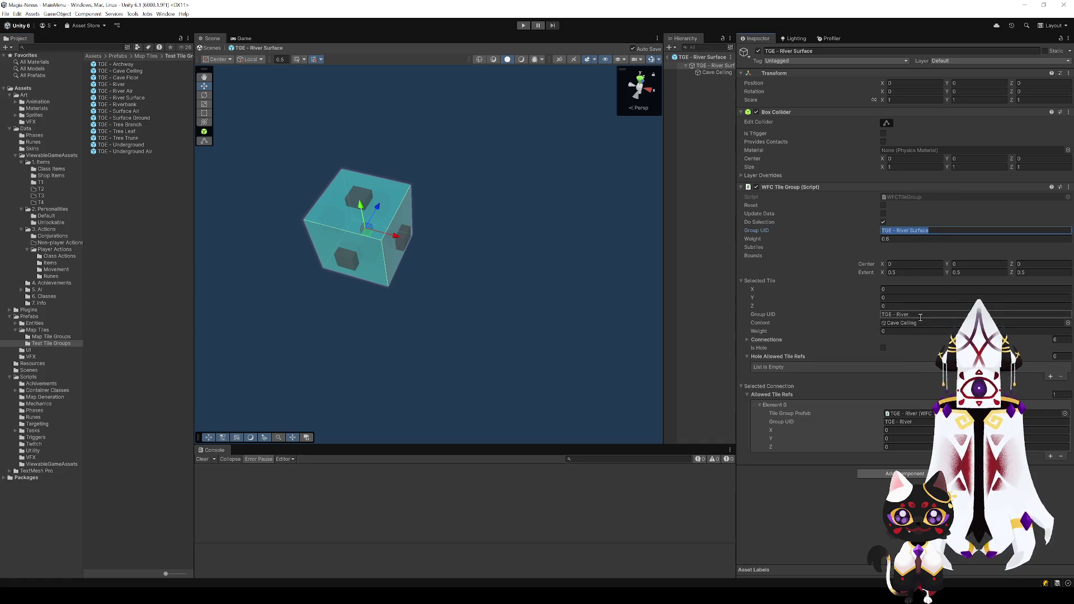
pyautogui.click(939, 314)
pyautogui.hotkey('ctrl', 'v')
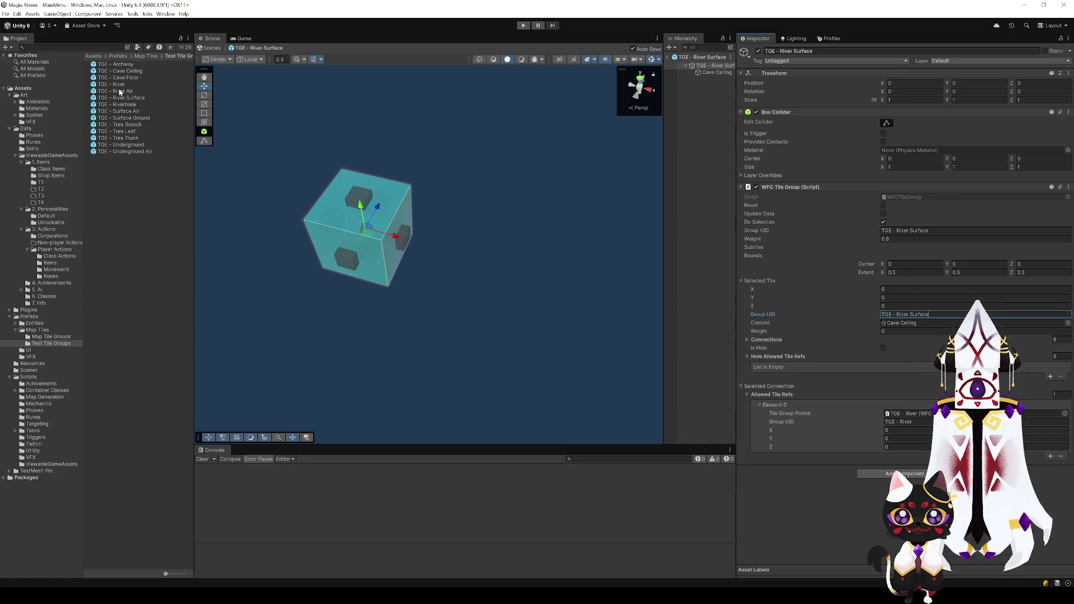
# - Open the TGE - River prefab, then the TGE - Riverbank prefab
pyautogui.click(121, 84)
pyautogui.doubleClick(121, 85)
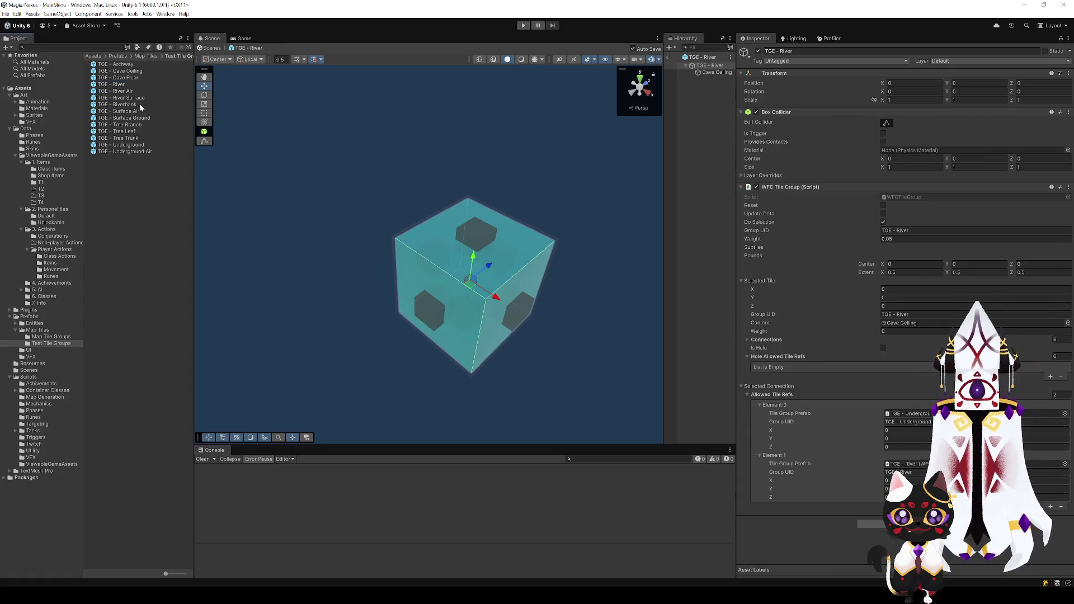
pyautogui.doubleClick(132, 105)
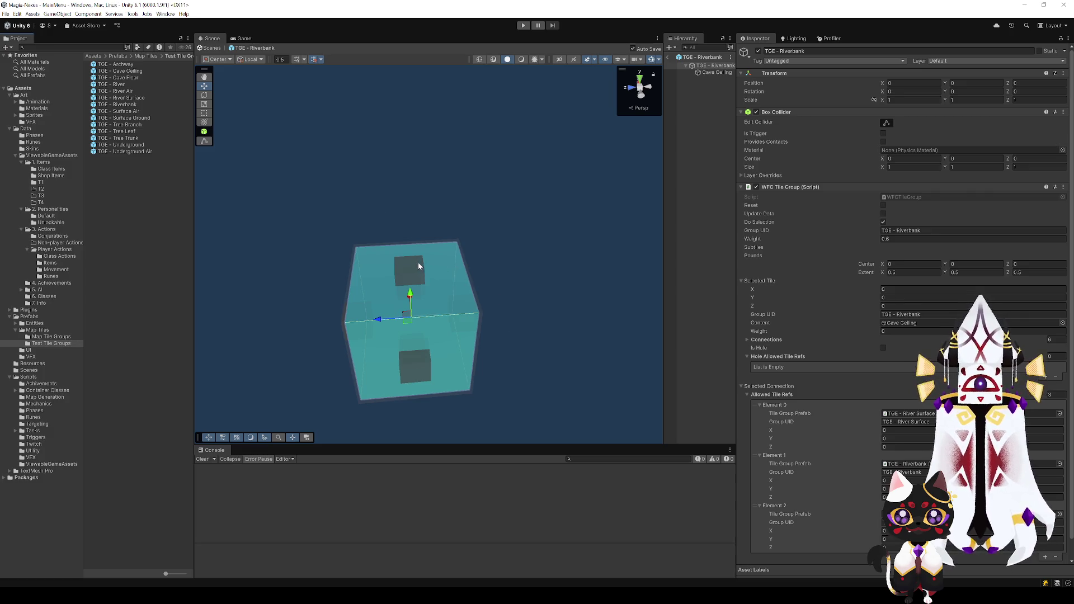
pyautogui.click(424, 383)
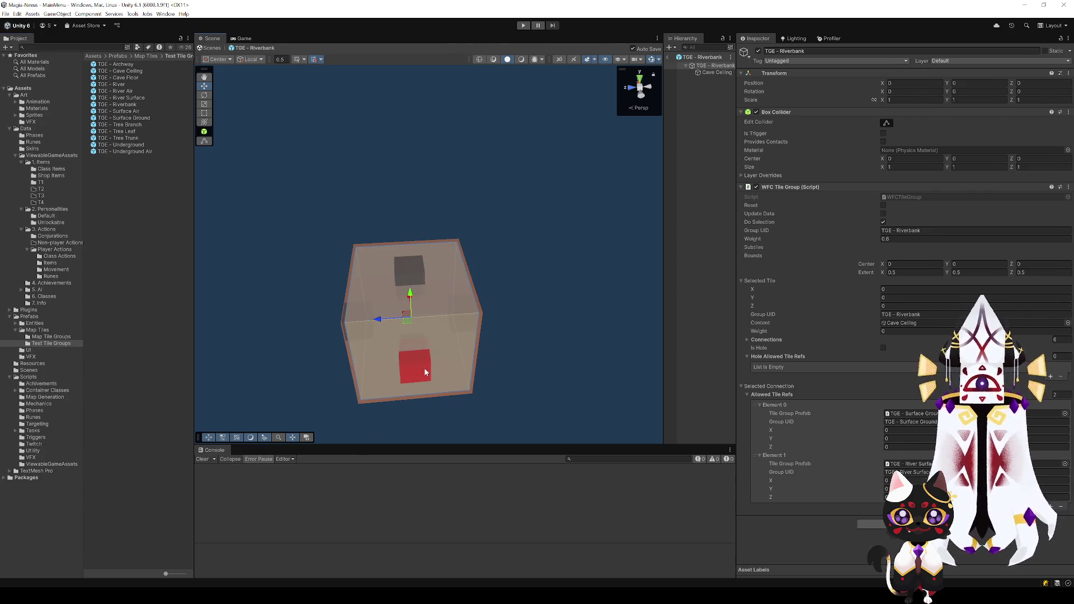
pyautogui.moveTo(491, 363); pyautogui.dragTo(405, 370)
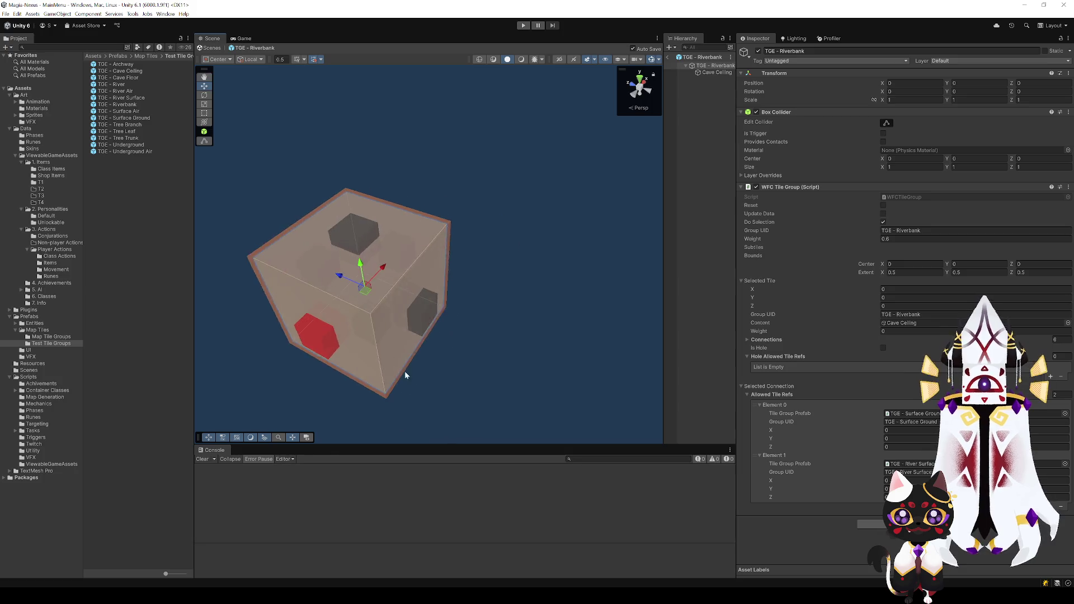
pyautogui.click(373, 332)
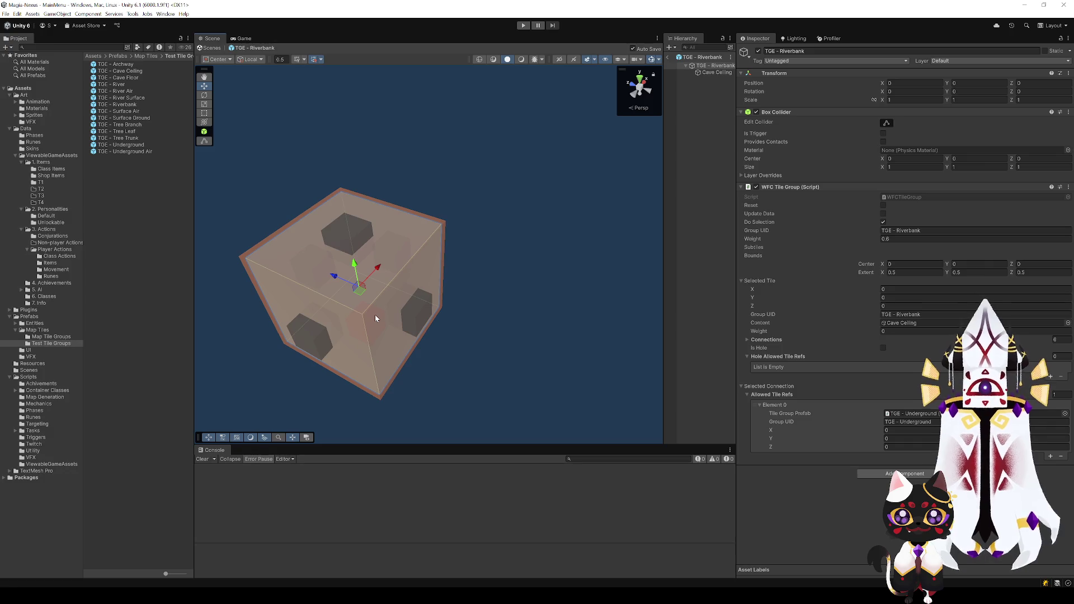
pyautogui.click(411, 314)
pyautogui.moveTo(411, 315)
pyautogui.mouseDown()
pyautogui.moveTo(508, 343)
pyautogui.moveTo(307, 352)
pyautogui.moveTo(445, 355)
pyautogui.mouseUp()
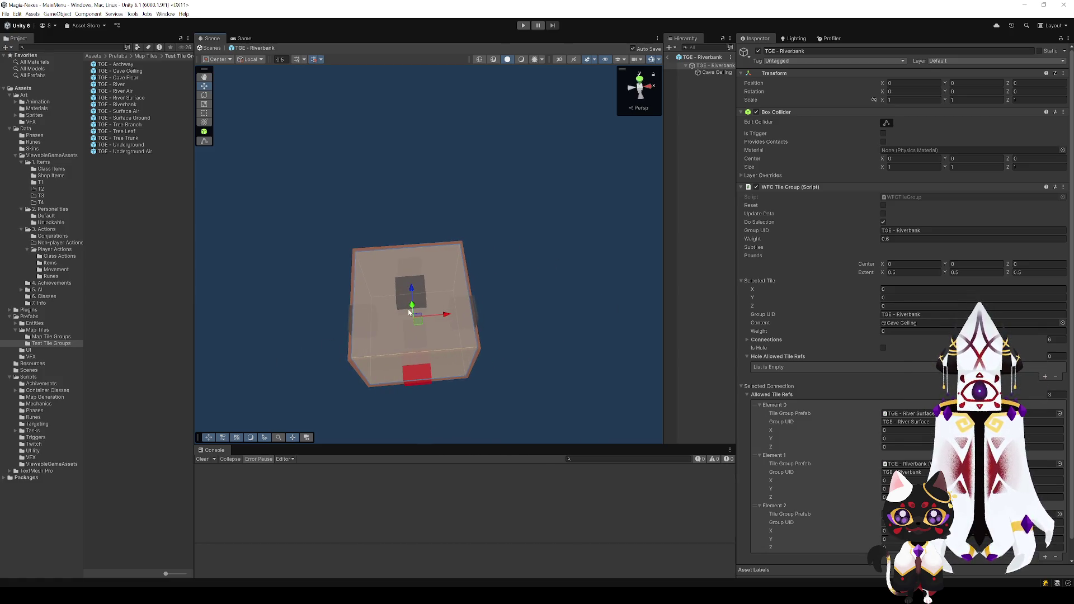
pyautogui.moveTo(397, 311)
pyautogui.mouseDown()
pyautogui.moveTo(605, 309)
pyautogui.moveTo(532, 327)
pyautogui.moveTo(509, 297)
pyautogui.moveTo(475, 316)
pyautogui.mouseUp()
pyautogui.click(532, 328)
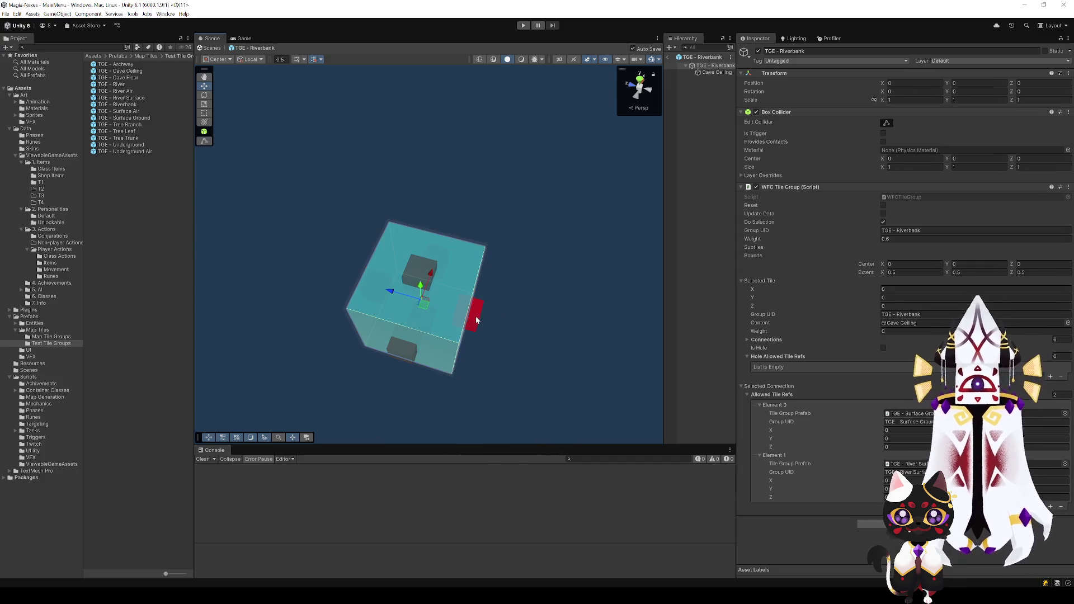
pyautogui.click(476, 316)
pyautogui.moveTo(528, 286)
pyautogui.mouseDown()
pyautogui.moveTo(515, 312)
pyautogui.moveTo(476, 304)
pyautogui.moveTo(559, 313)
pyautogui.moveTo(527, 385)
pyautogui.moveTo(469, 314)
pyautogui.moveTo(414, 325)
pyautogui.moveTo(327, 291)
pyautogui.moveTo(517, 295)
pyautogui.moveTo(382, 235)
pyautogui.mouseUp()
pyautogui.click(474, 294)
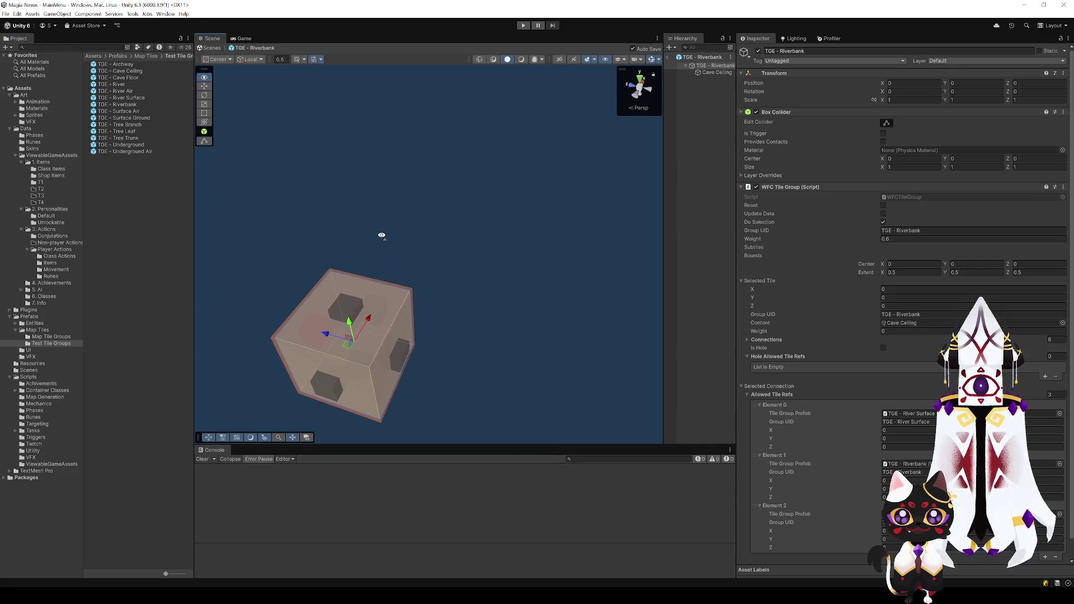
pyautogui.click(358, 376)
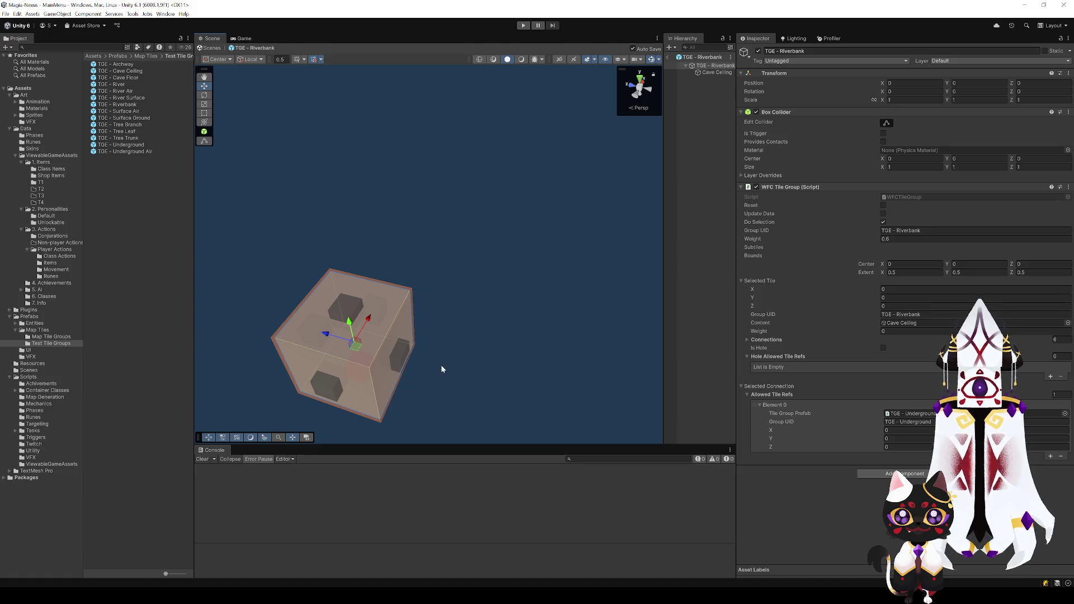
pyautogui.click(1049, 457)
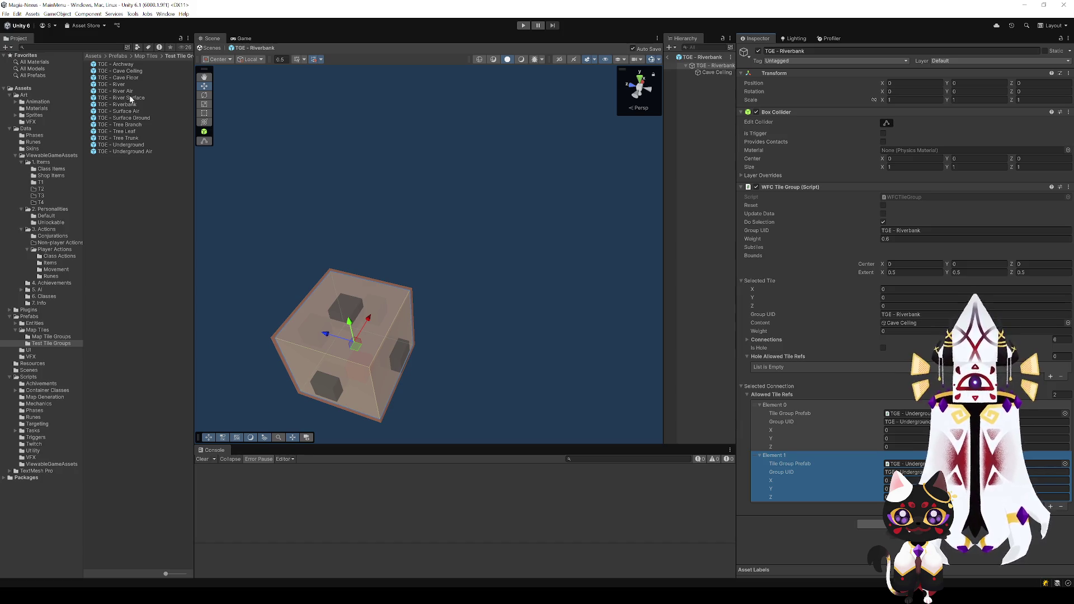
pyautogui.moveTo(129, 103); pyautogui.dragTo(900, 427)
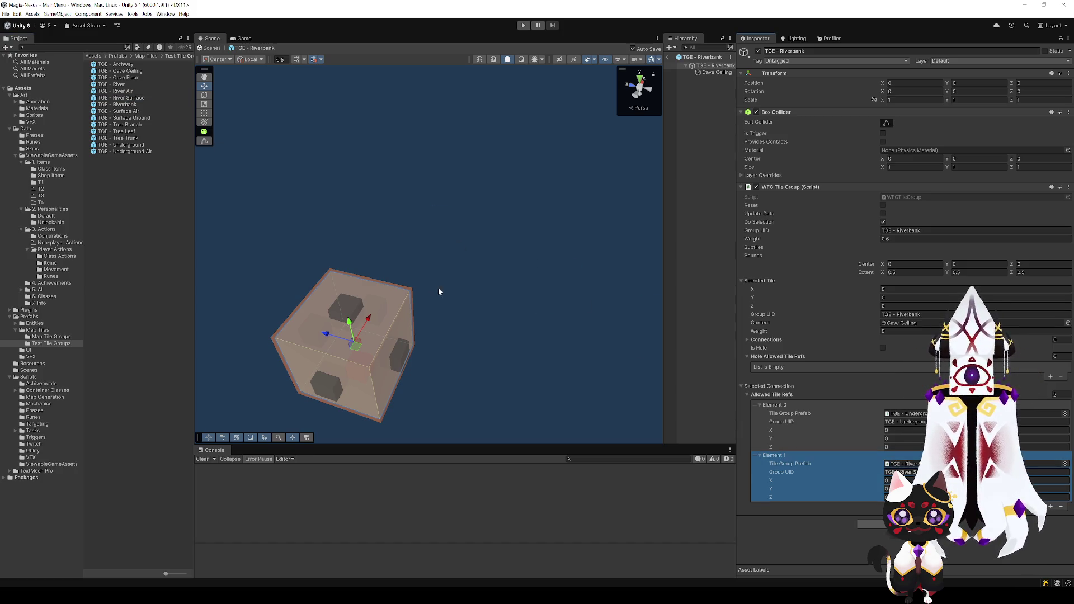
pyautogui.moveTo(437, 287)
pyautogui.mouseDown()
pyautogui.moveTo(475, 334)
pyautogui.moveTo(390, 290)
pyautogui.mouseUp()
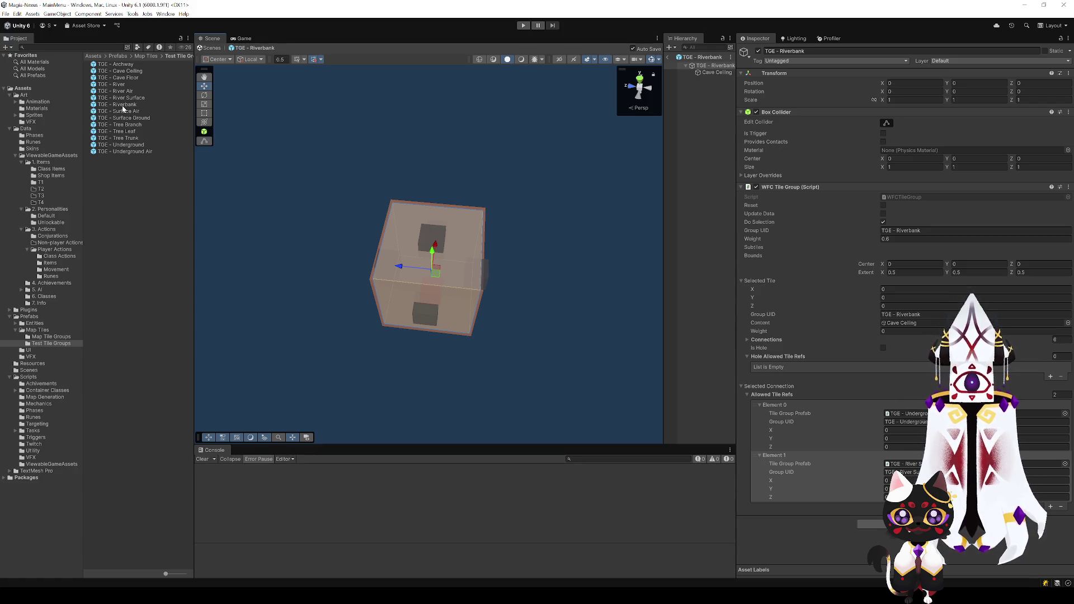
pyautogui.click(774, 454)
pyautogui.hotkey('ctrl', 'v')
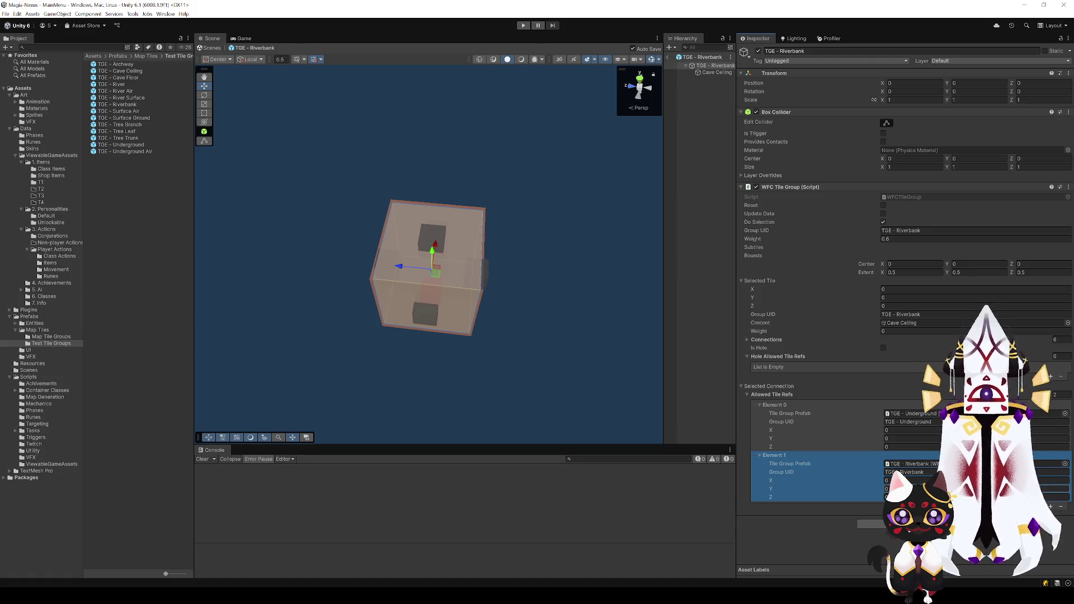
pyautogui.click(1061, 507)
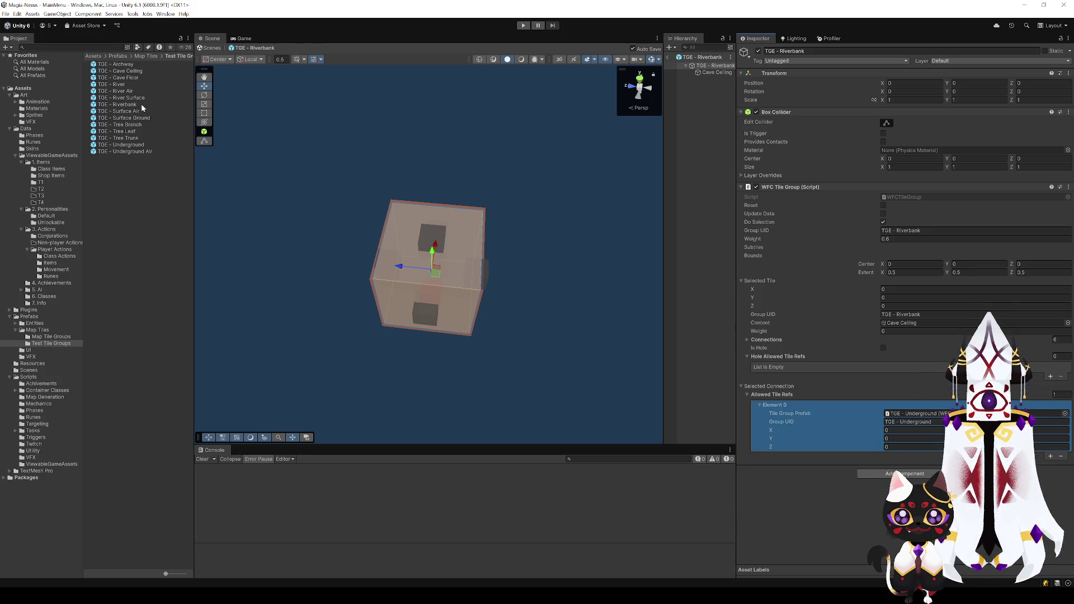
pyautogui.click(434, 321)
pyautogui.click(383, 272)
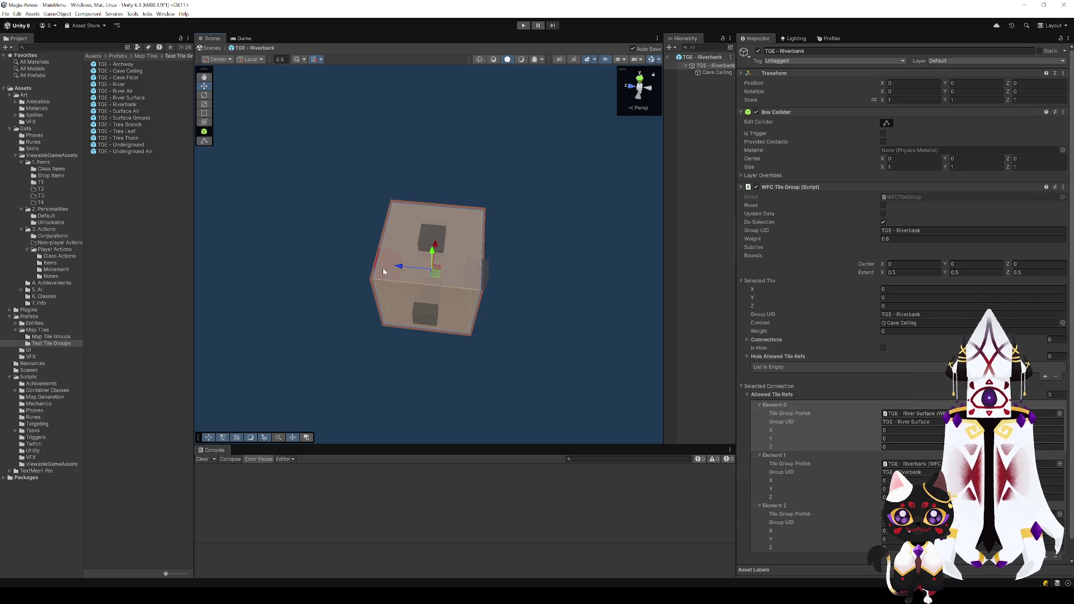
pyautogui.click(427, 295)
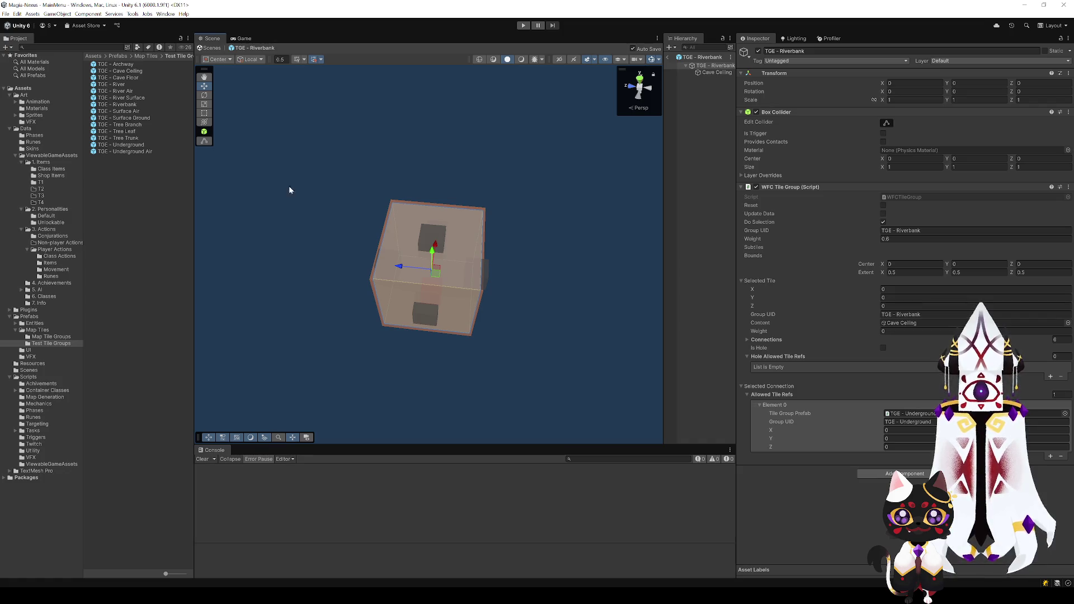
pyautogui.click(375, 267)
pyautogui.scroll(-1, 848, 506)
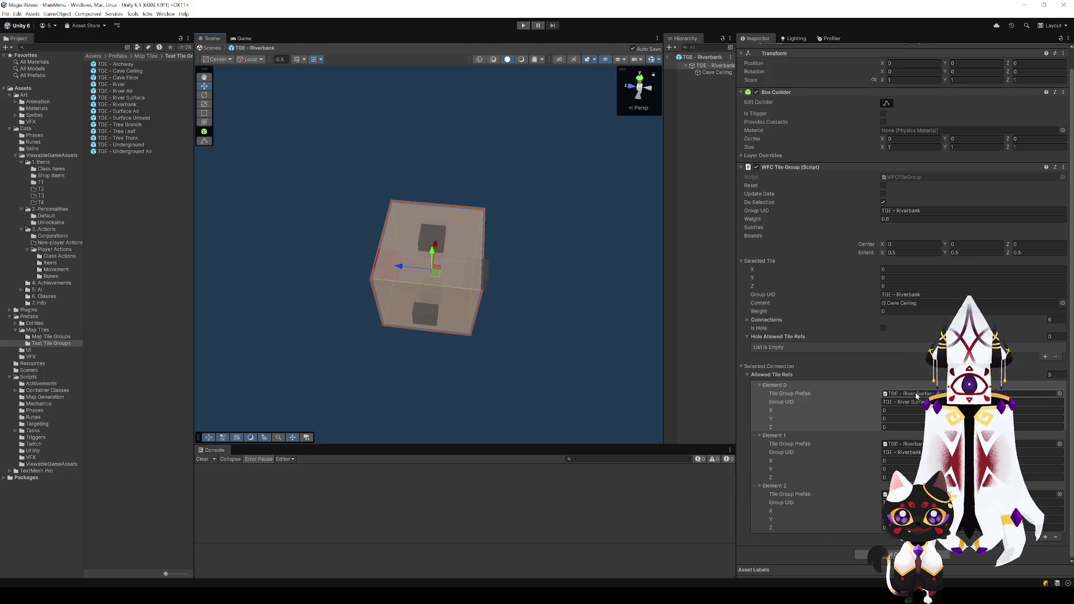
pyautogui.click(436, 292)
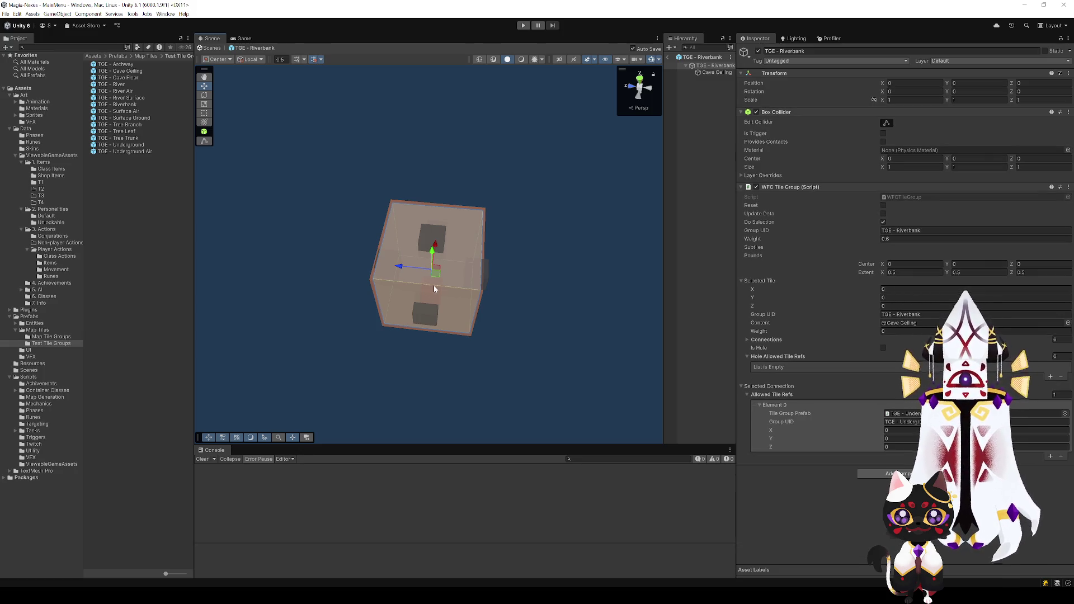
pyautogui.click(377, 263)
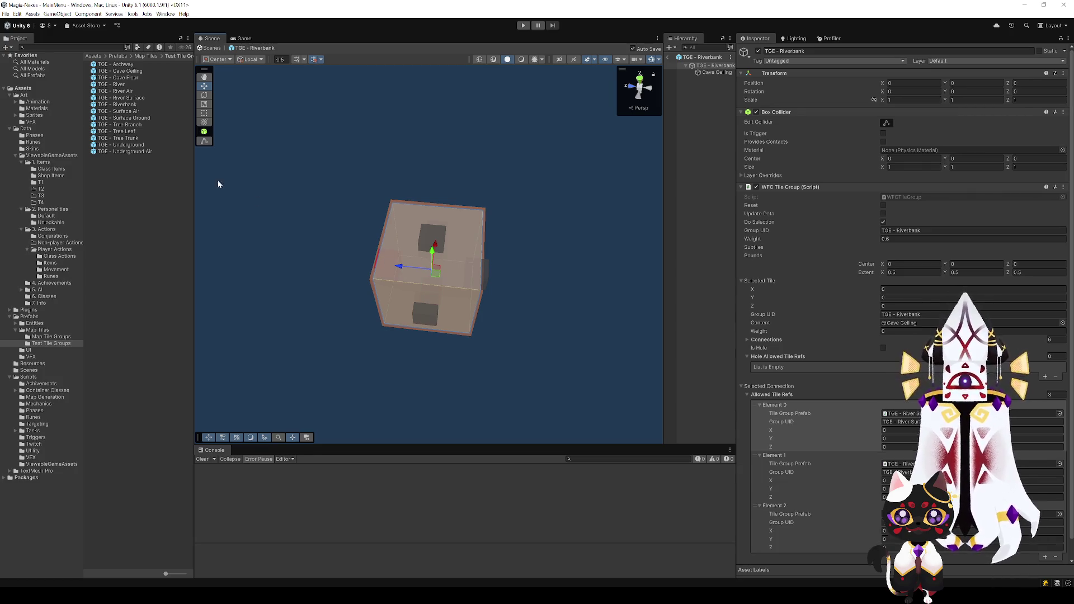
# - Open the TGE - River prefab and inspect its top and side faces
pyautogui.click(114, 86)
pyautogui.doubleClick(115, 86)
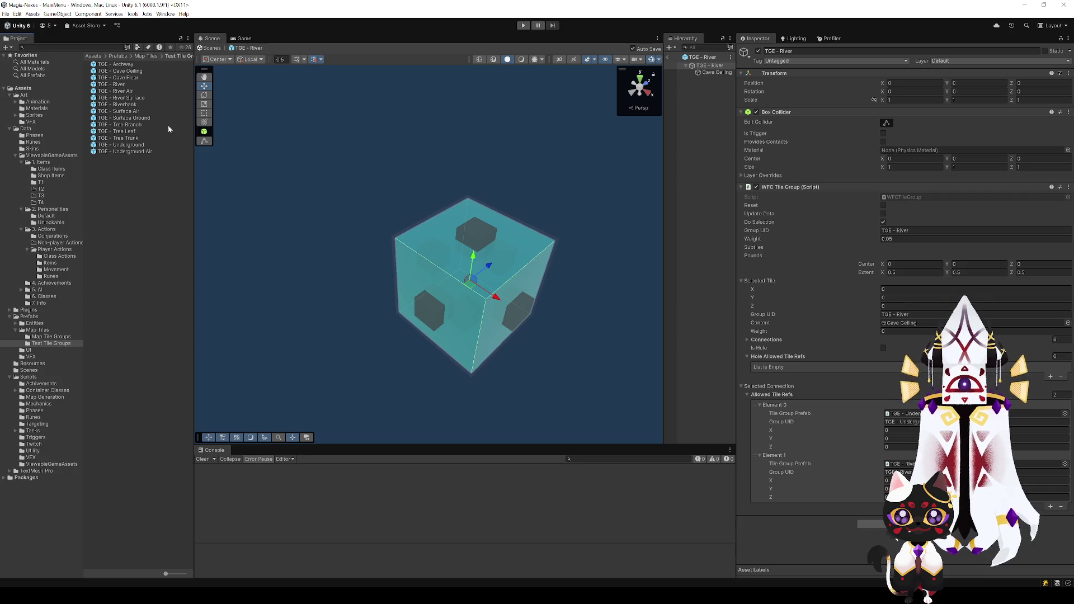
pyautogui.click(489, 241)
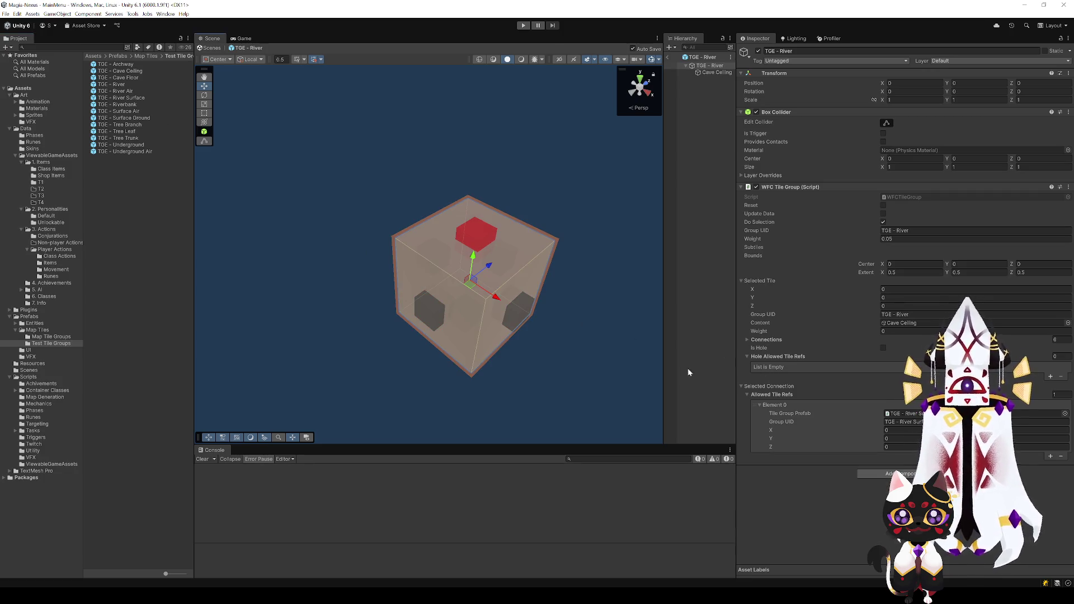
pyautogui.click(472, 319)
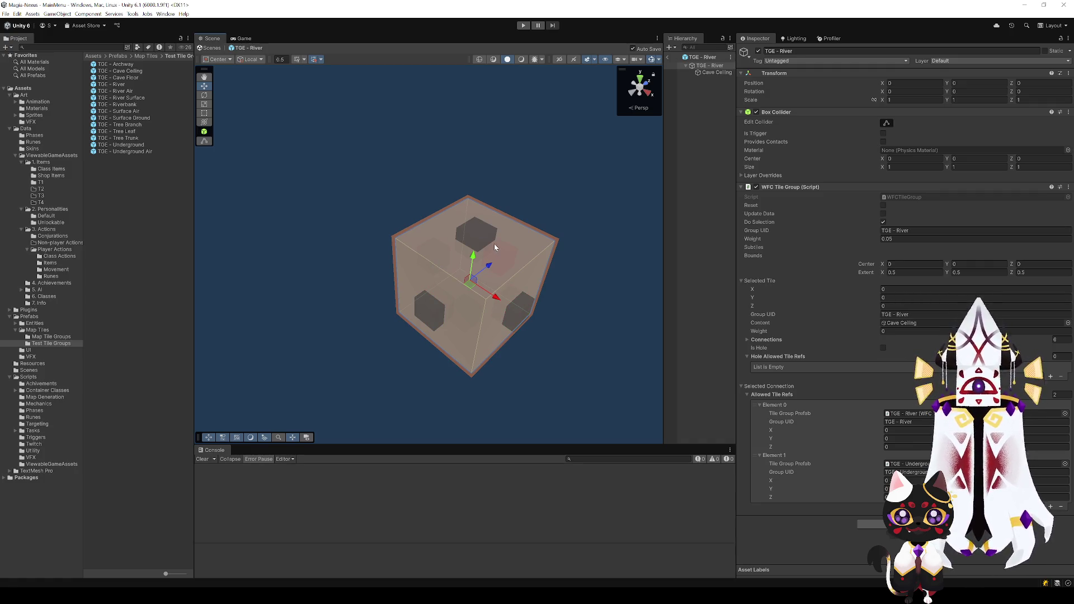
# - Inspect the River Surface tile's top face, then exit prefab mode and enter Play
pyautogui.doubleClick(117, 104)
pyautogui.doubleClick(120, 98)
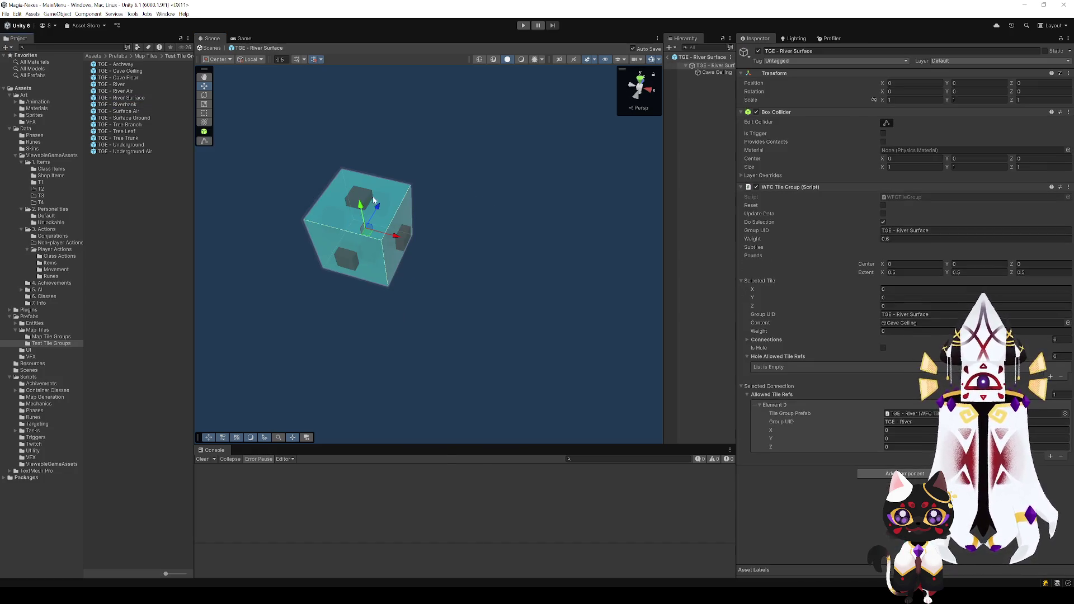
pyautogui.click(374, 200)
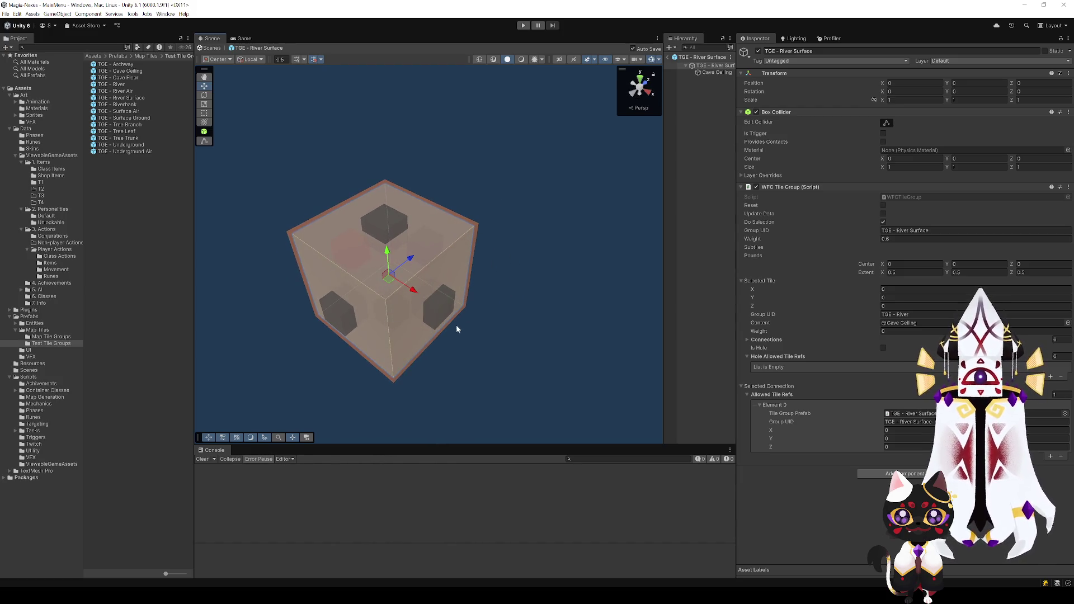
pyautogui.moveTo(444, 304); pyautogui.dragTo(338, 342)
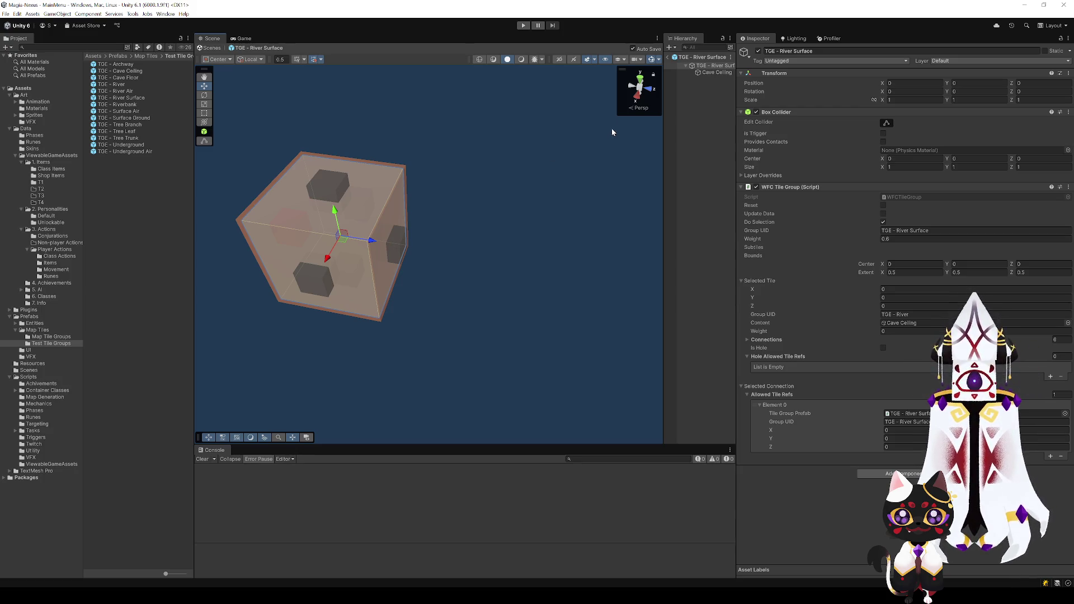
pyautogui.click(668, 56)
pyautogui.click(522, 26)
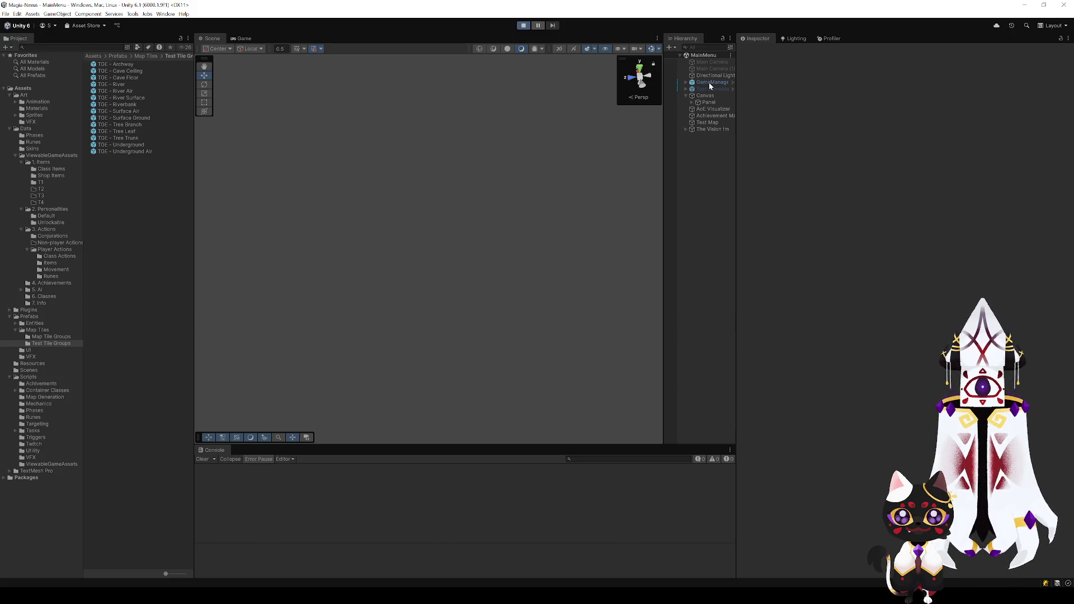
# - Stop Play, add TGE - River Surface to Test Map's Tile Group Prefabs, and replay
pyautogui.moveTo(615, 213)
pyautogui.mouseDown()
pyautogui.moveTo(558, 287)
pyautogui.moveTo(527, 307)
pyautogui.moveTo(582, 268)
pyautogui.mouseUp()
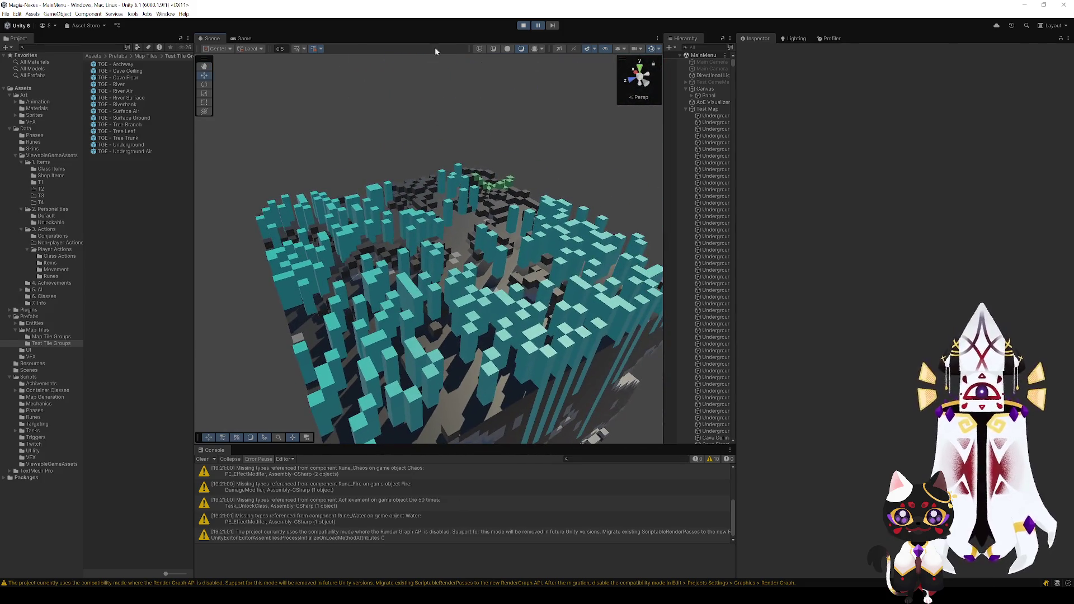
pyautogui.click(523, 25)
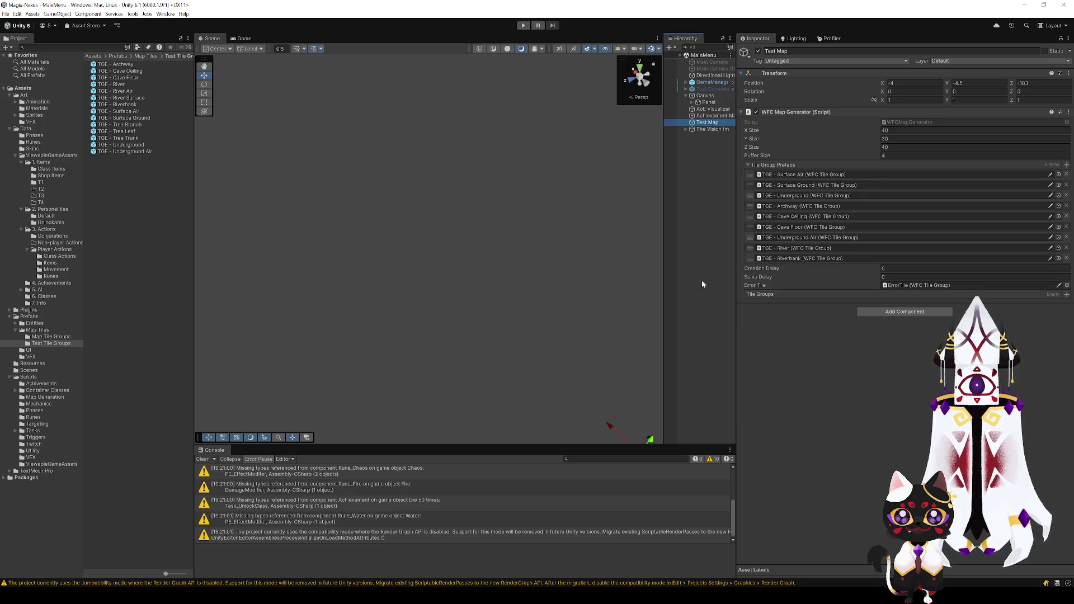
pyautogui.moveTo(732, 250); pyautogui.dragTo(811, 265)
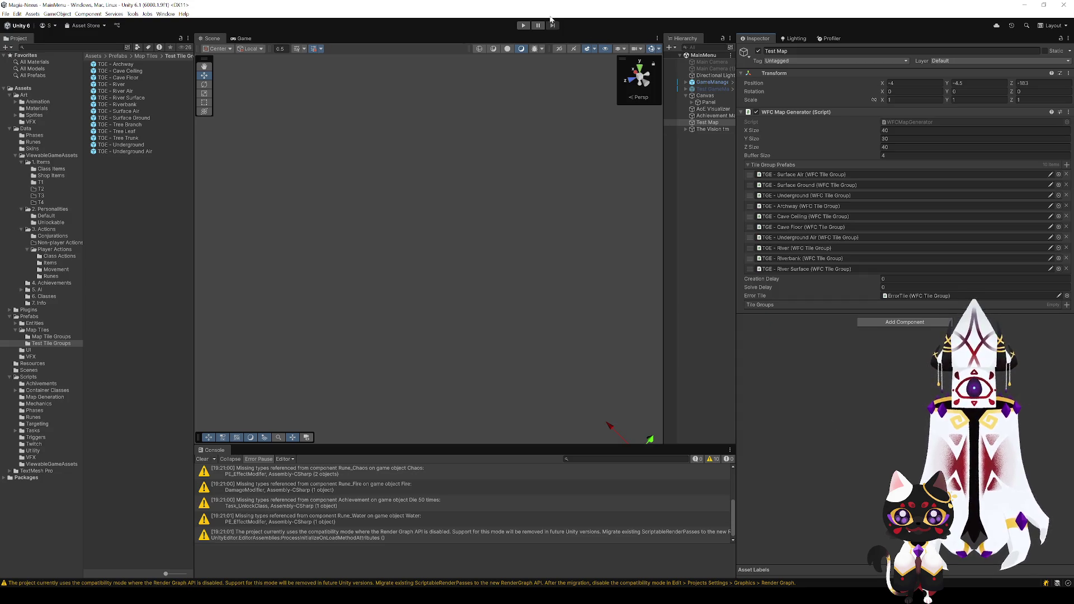
pyautogui.click(523, 26)
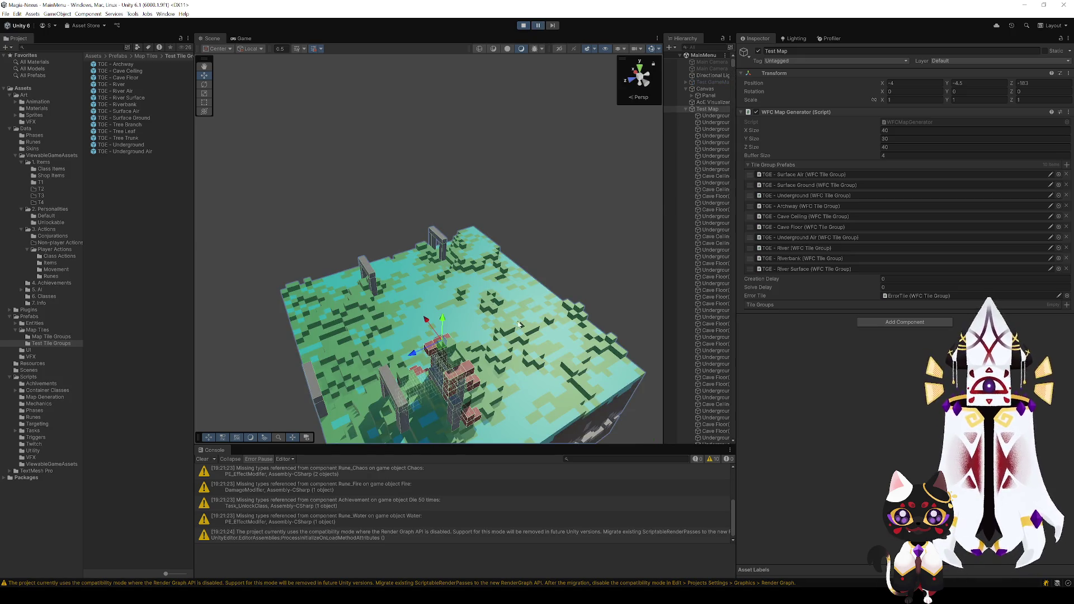
# - Orbit down over the generated map and select a single cyan tile cube
pyautogui.scroll(5, 559, 364)
pyautogui.click(564, 378)
pyautogui.moveTo(551, 359)
pyautogui.mouseDown()
pyautogui.moveTo(579, 324)
pyautogui.moveTo(555, 292)
pyautogui.moveTo(470, 343)
pyautogui.moveTo(218, 396)
pyautogui.moveTo(887, 391)
pyautogui.moveTo(1039, 327)
pyautogui.moveTo(11, 342)
pyautogui.moveTo(77, 353)
pyautogui.moveTo(99, 382)
pyautogui.mouseUp()
pyautogui.moveTo(172, 431)
pyautogui.mouseDown()
pyautogui.moveTo(407, 407)
pyautogui.moveTo(482, 350)
pyautogui.moveTo(479, 324)
pyautogui.moveTo(318, 308)
pyautogui.moveTo(412, 245)
pyautogui.moveTo(465, 297)
pyautogui.moveTo(496, 310)
pyautogui.moveTo(439, 295)
pyautogui.moveTo(434, 259)
pyautogui.moveTo(448, 247)
pyautogui.moveTo(487, 298)
pyautogui.moveTo(475, 220)
pyautogui.moveTo(361, 239)
pyautogui.moveTo(323, 223)
pyautogui.moveTo(261, 227)
pyautogui.moveTo(526, 253)
pyautogui.moveTo(522, 240)
pyautogui.moveTo(513, 242)
pyautogui.moveTo(527, 254)
pyautogui.moveTo(520, 300)
pyautogui.moveTo(467, 343)
pyautogui.moveTo(462, 266)
pyautogui.moveTo(428, 194)
pyautogui.mouseUp()
pyautogui.click(427, 194)
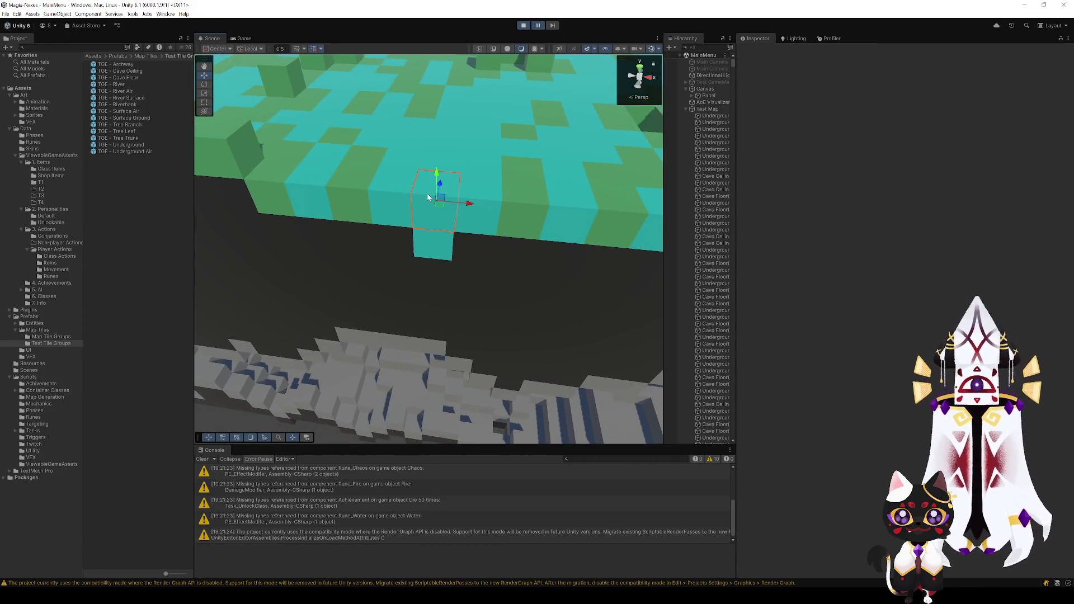
# - Inspect the Teal and Blue materials in the Materials folder
pyautogui.click(37, 108)
pyautogui.click(113, 110)
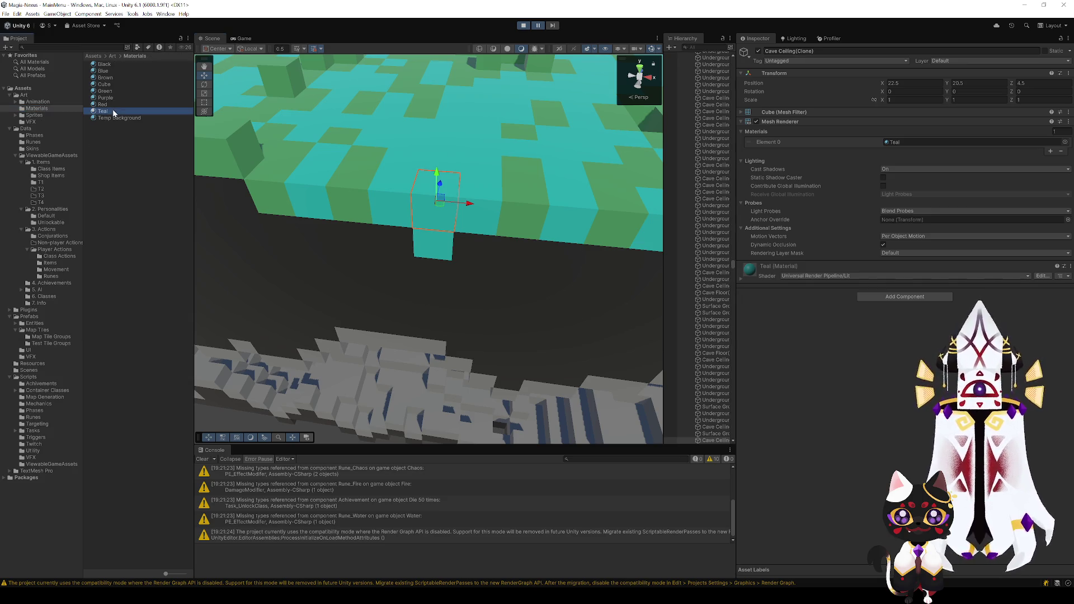
pyautogui.click(104, 71)
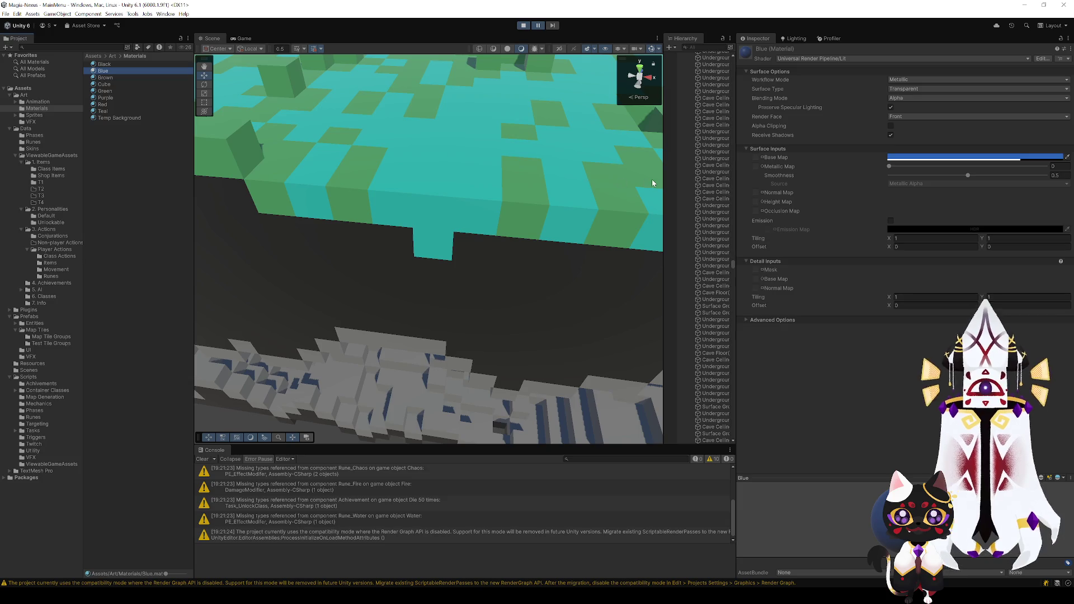
pyautogui.click(140, 111)
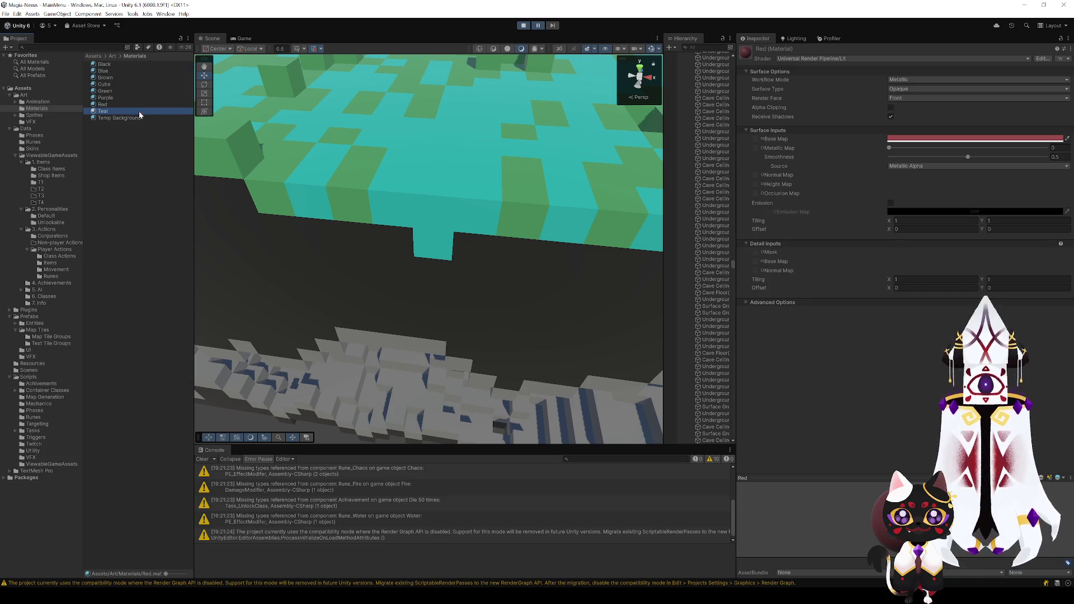
# - Set the Teal material's Surface Type to Transparent and view the see-through river from above
pyautogui.click(913, 107)
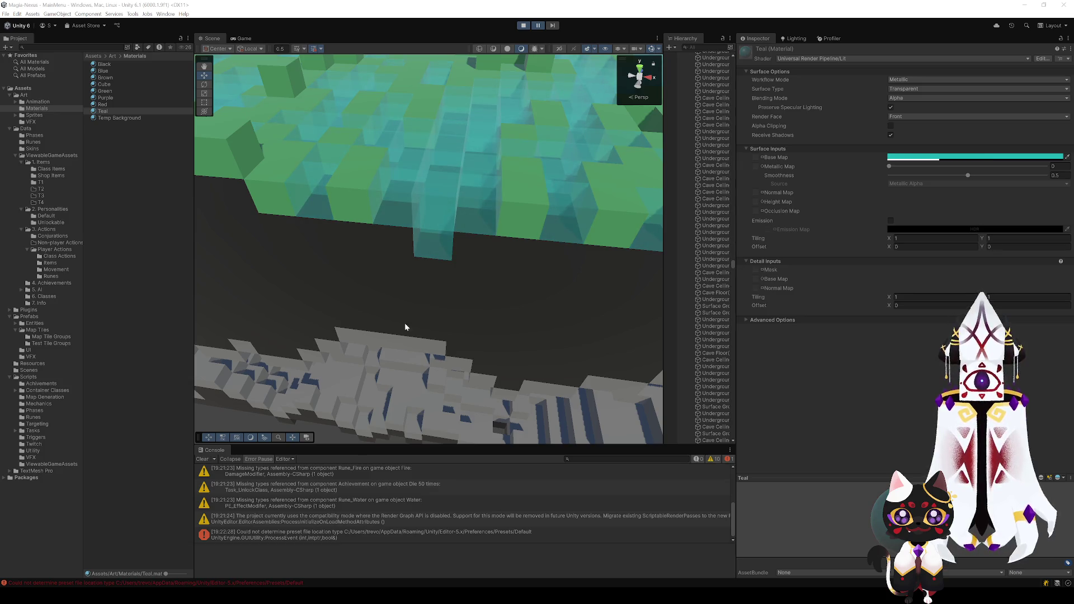
pyautogui.moveTo(405, 327)
pyautogui.mouseDown()
pyautogui.moveTo(448, 366)
pyautogui.moveTo(533, 326)
pyautogui.moveTo(479, 283)
pyautogui.moveTo(486, 311)
pyautogui.moveTo(242, 350)
pyautogui.moveTo(333, 317)
pyautogui.moveTo(297, 353)
pyautogui.moveTo(244, 352)
pyautogui.moveTo(508, 337)
pyautogui.moveTo(498, 359)
pyautogui.moveTo(455, 354)
pyautogui.moveTo(669, 362)
pyautogui.moveTo(643, 311)
pyautogui.moveTo(453, 297)
pyautogui.moveTo(468, 268)
pyautogui.moveTo(451, 233)
pyautogui.moveTo(494, 233)
pyautogui.moveTo(492, 207)
pyautogui.moveTo(443, 218)
pyautogui.moveTo(487, 216)
pyautogui.moveTo(426, 319)
pyautogui.moveTo(263, 371)
pyautogui.moveTo(157, 342)
pyautogui.moveTo(118, 303)
pyautogui.moveTo(170, 306)
pyautogui.moveTo(376, 276)
pyautogui.moveTo(427, 257)
pyautogui.moveTo(412, 208)
pyautogui.moveTo(534, 201)
pyautogui.moveTo(479, 209)
pyautogui.moveTo(363, 359)
pyautogui.moveTo(354, 355)
pyautogui.moveTo(472, 354)
pyautogui.moveTo(438, 287)
pyautogui.moveTo(426, 354)
pyautogui.moveTo(448, 379)
pyautogui.mouseUp()
pyautogui.scroll(-8, 450, 380)
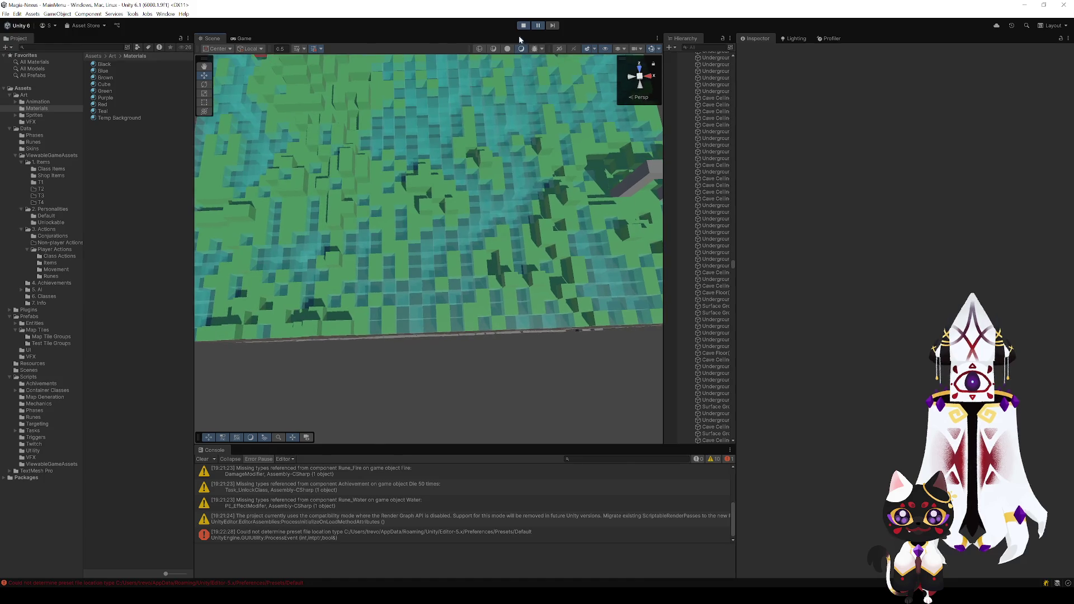
# - Stop the running game and check the Teal and Blue material settings
pyautogui.click(523, 25)
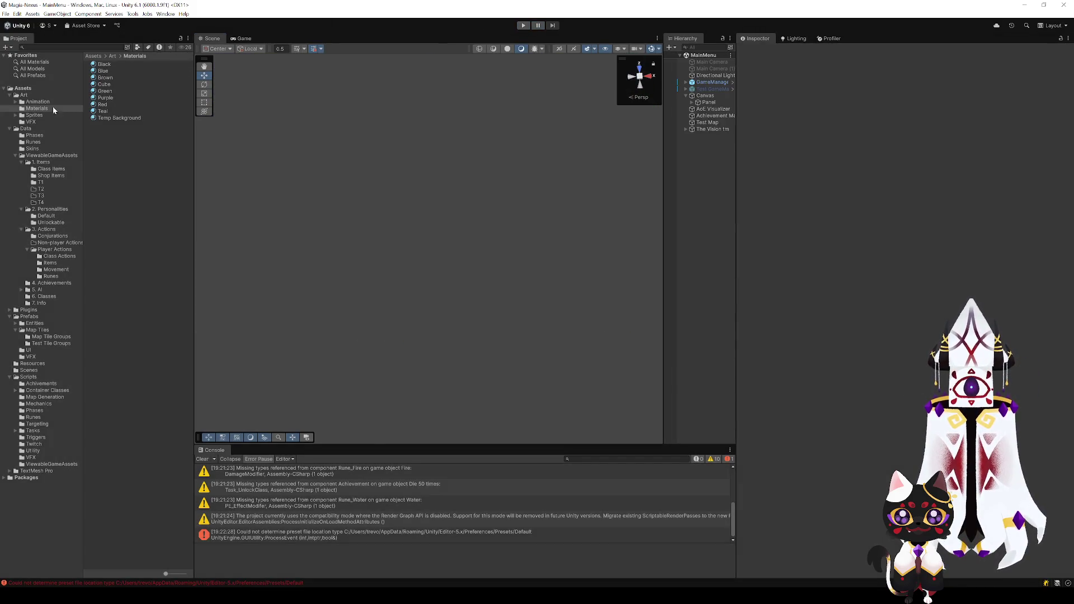
pyautogui.click(103, 111)
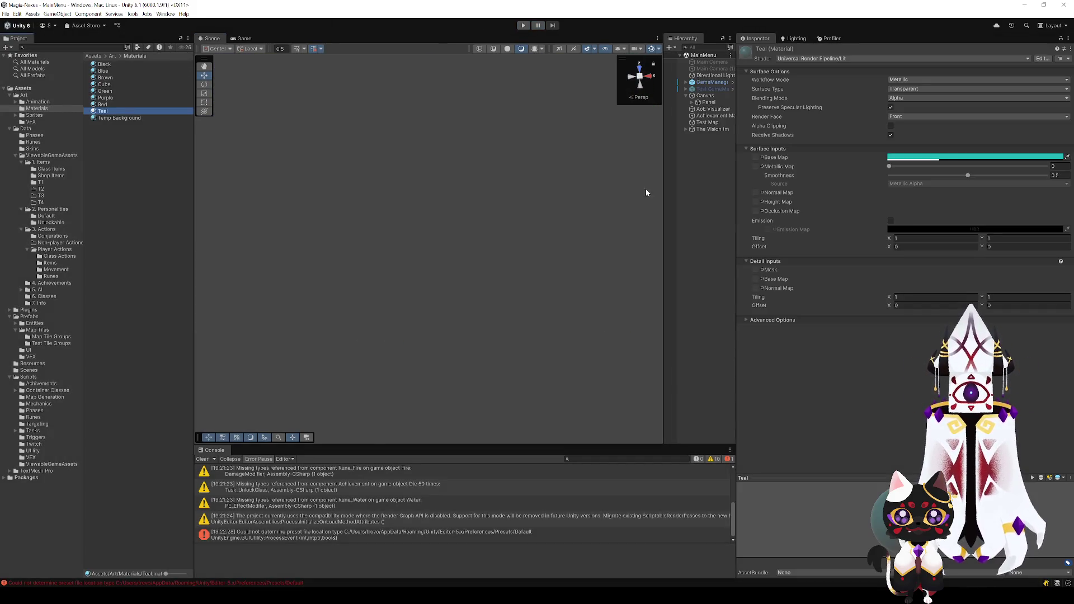
pyautogui.click(932, 158)
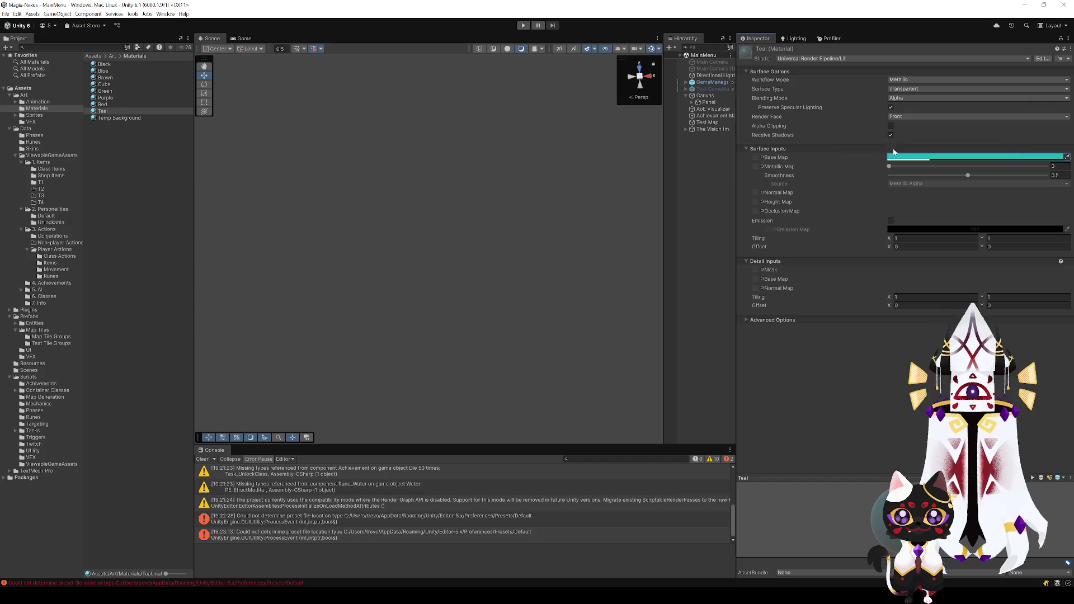
pyautogui.click(102, 70)
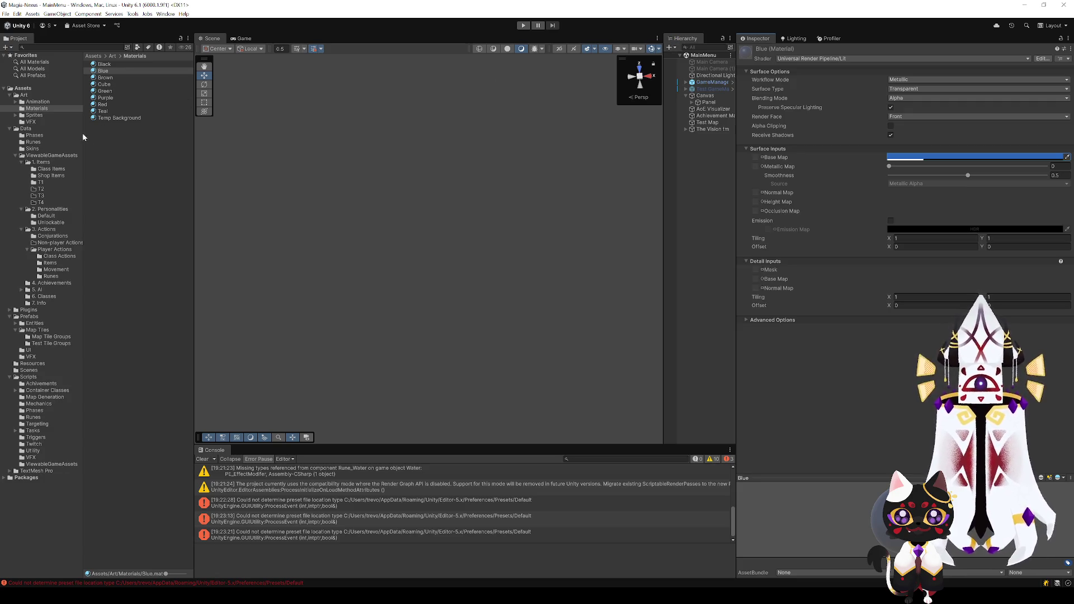
# - Browse the Class Items, Runes, Class Actions and T1 items folders, then show Test Tile Groups
pyautogui.click(60, 175)
pyautogui.click(50, 169)
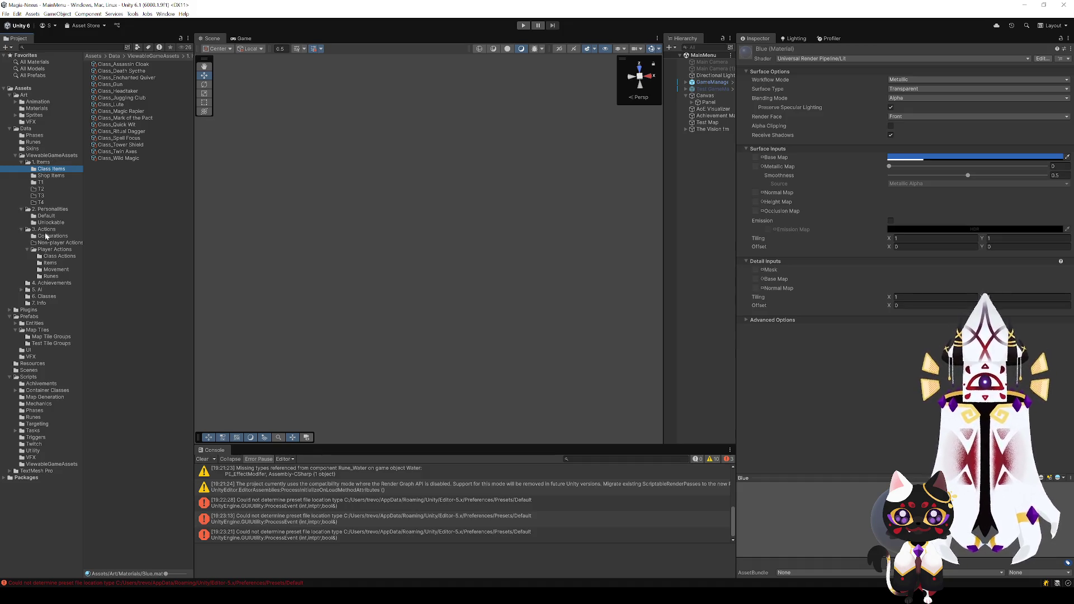
pyautogui.click(48, 297)
pyautogui.click(55, 270)
pyautogui.click(50, 276)
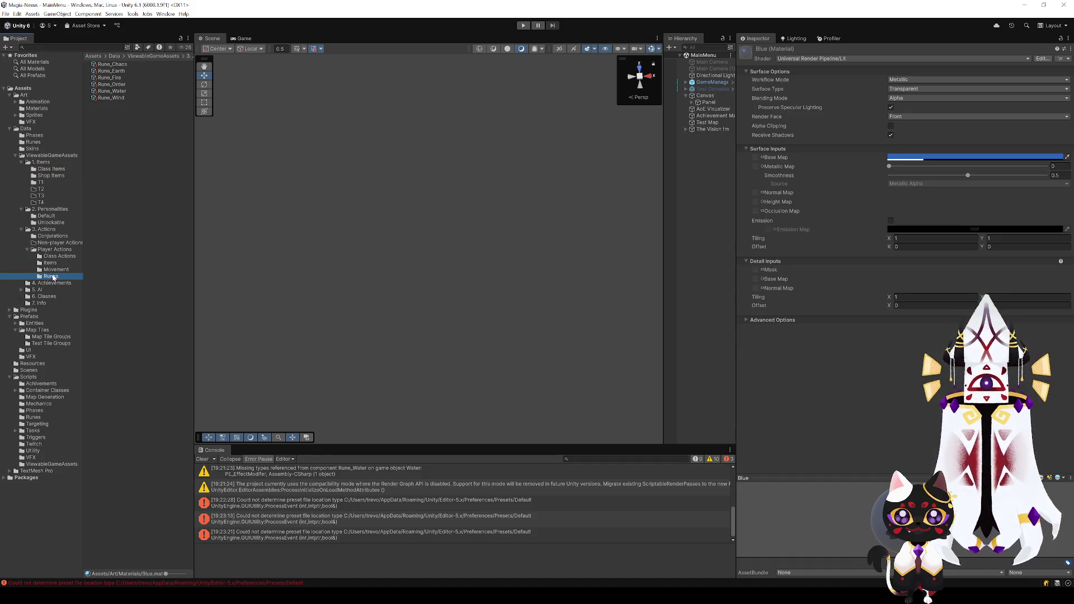
pyautogui.click(48, 257)
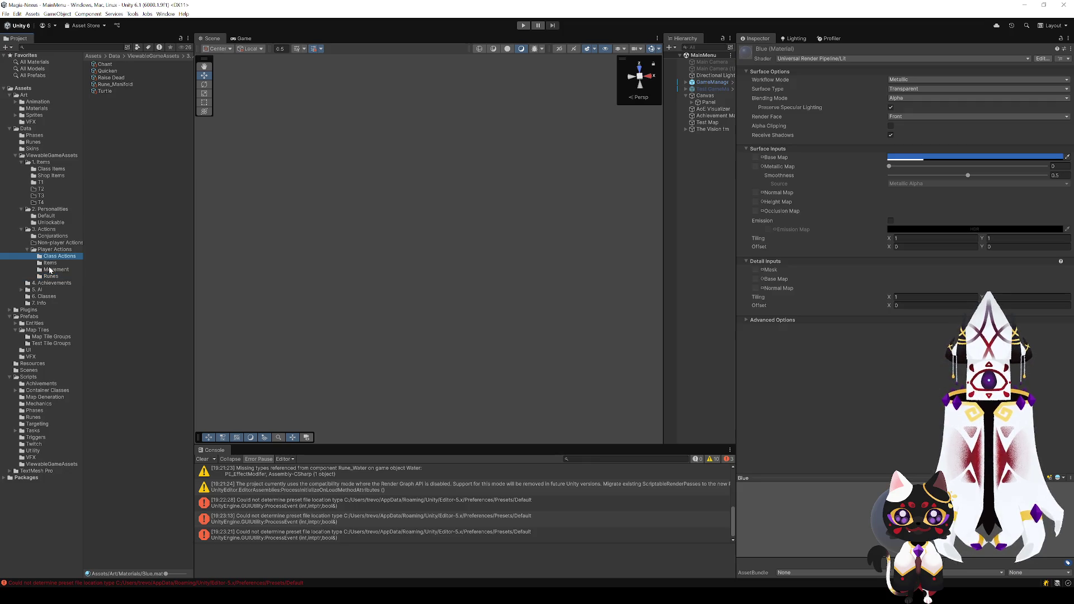
pyautogui.click(53, 236)
pyautogui.click(48, 214)
pyautogui.click(41, 182)
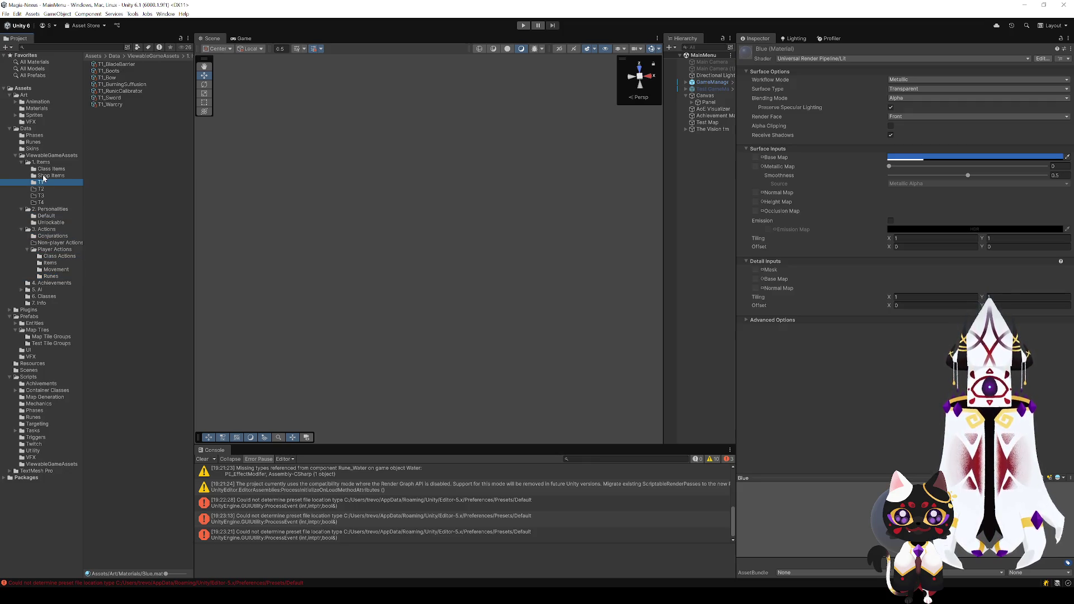
pyautogui.click(55, 344)
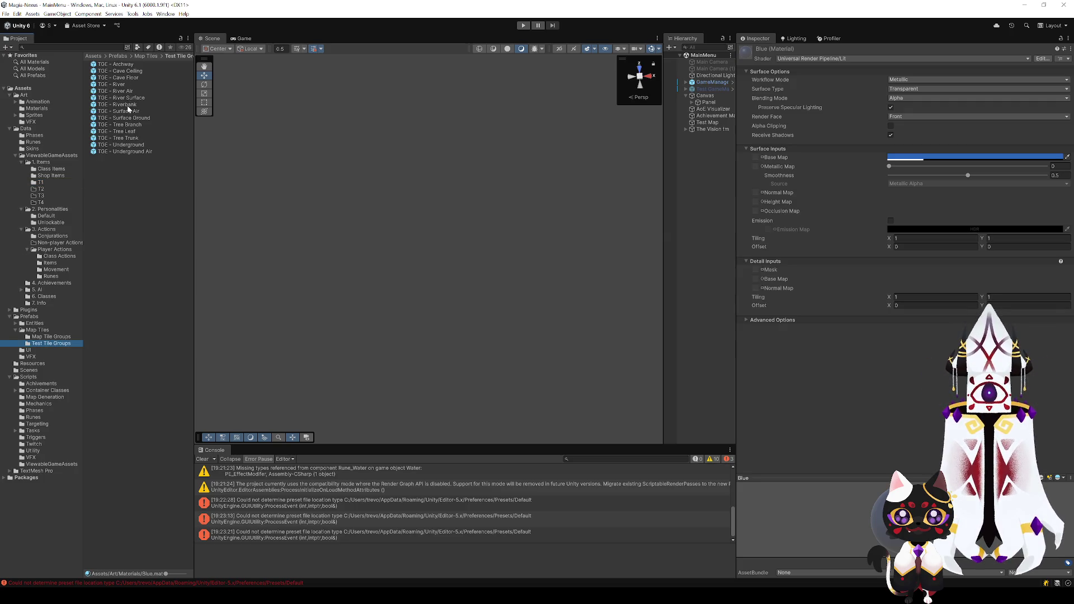
# - Give the cube inside the TGE - River Surface prefab the Blue material
pyautogui.click(127, 99)
pyautogui.doubleClick(127, 99)
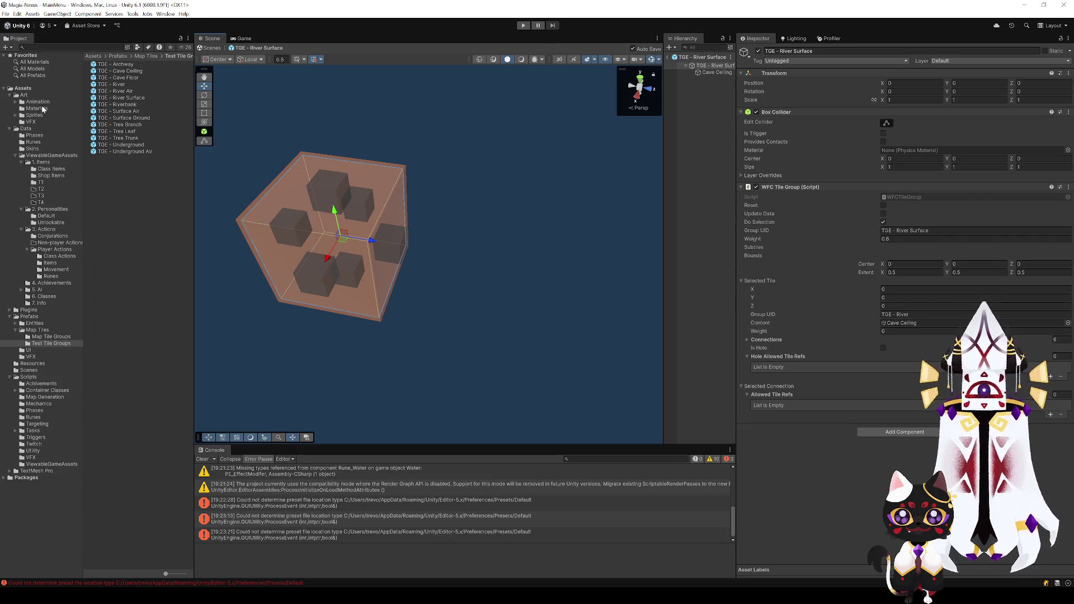
pyautogui.click(709, 73)
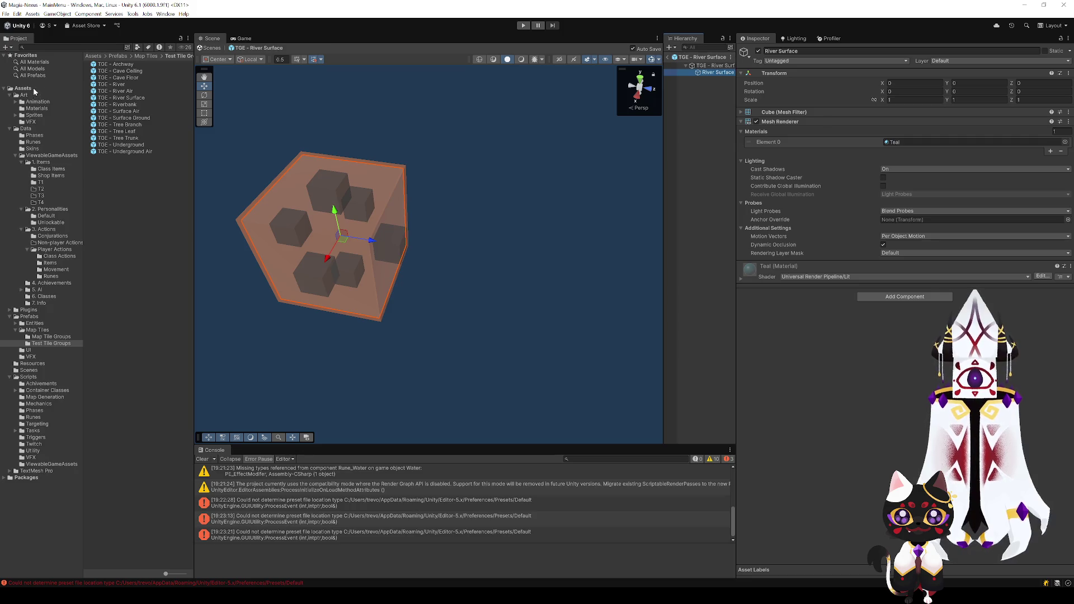
pyautogui.click(37, 109)
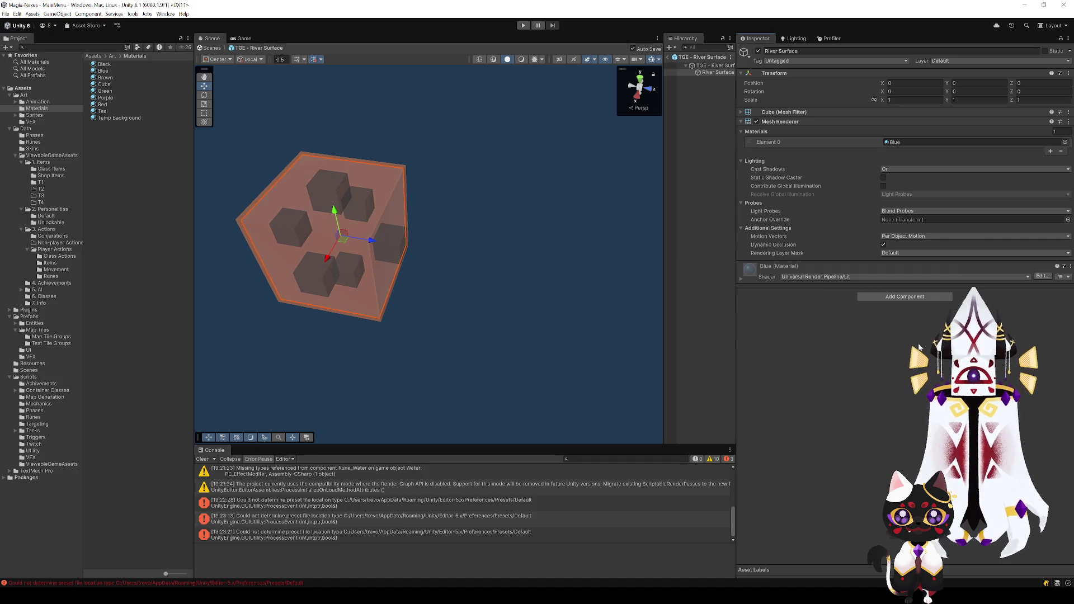
pyautogui.click(51, 344)
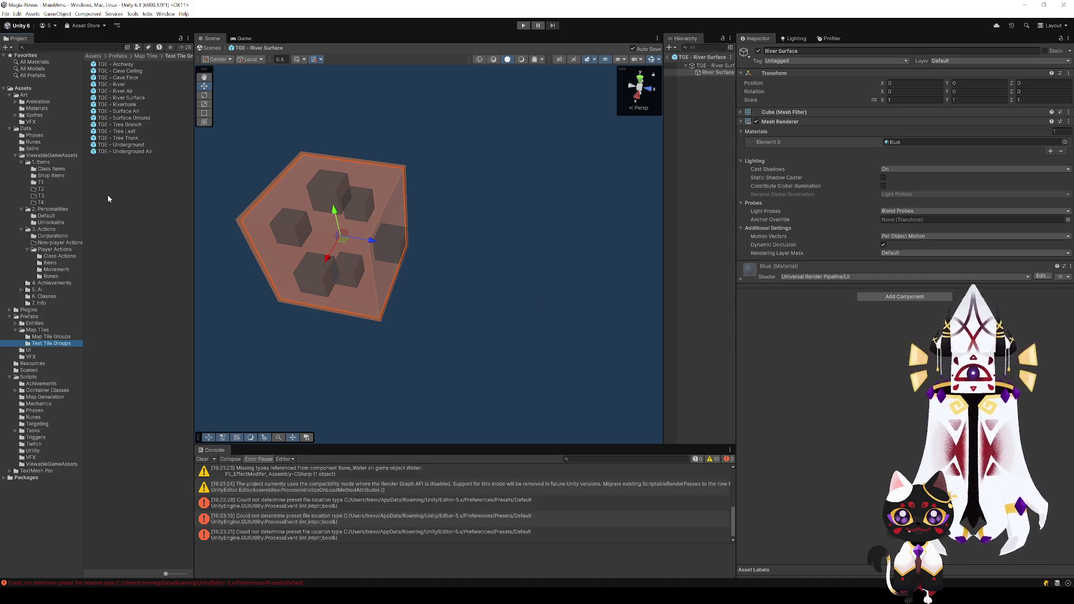
# - Rename the TGE - River prefab's cube to River and give it the Blue material
pyautogui.click(125, 84)
pyautogui.click(547, 253)
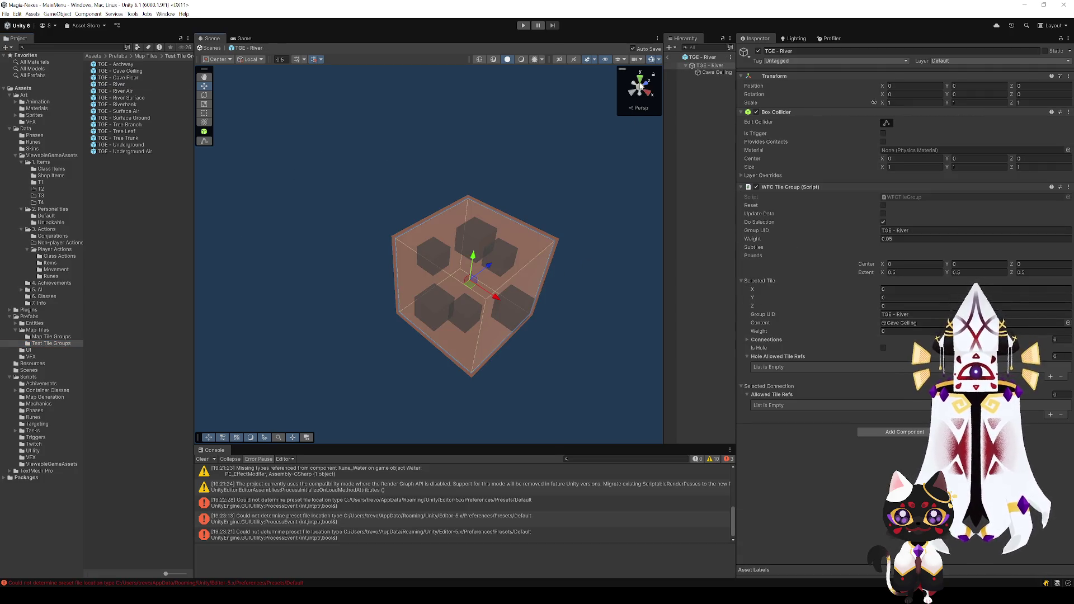
pyautogui.click(714, 74)
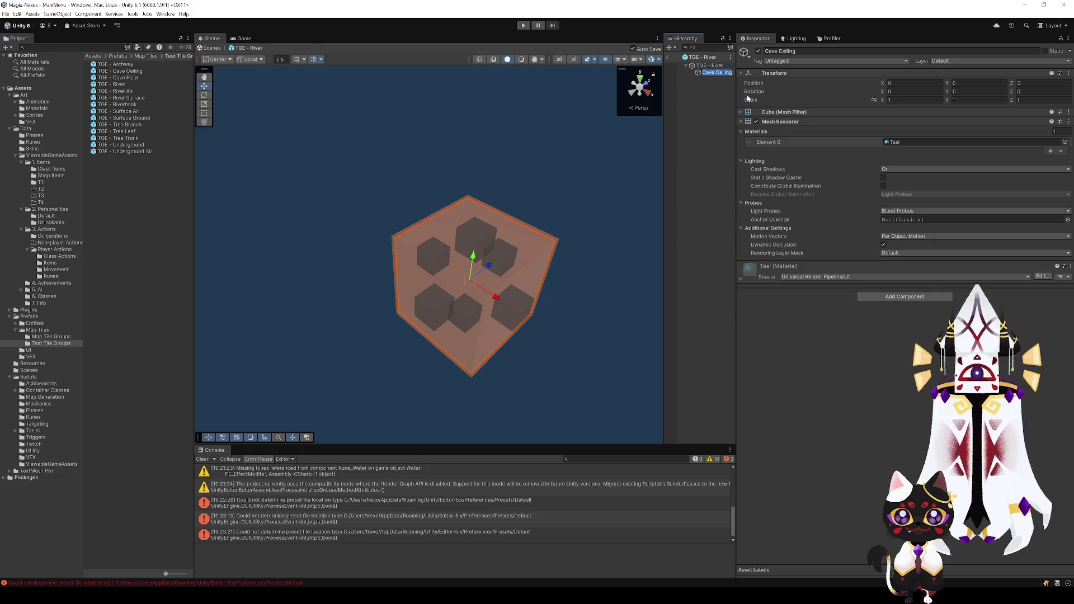
pyautogui.write('River')
pyautogui.press('Return')
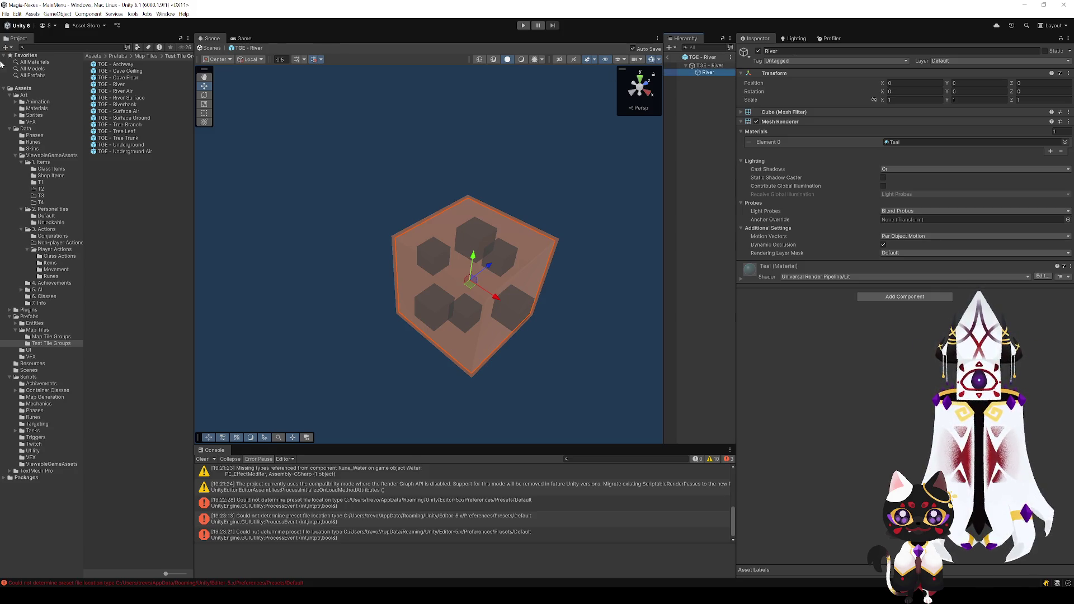
pyautogui.click(38, 109)
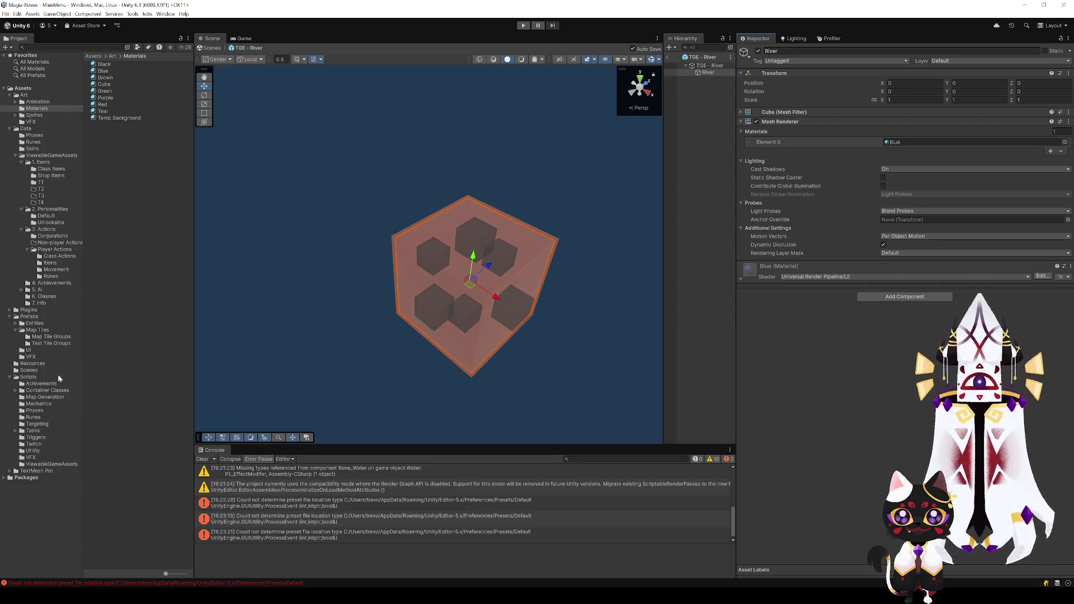
pyautogui.click(49, 337)
pyautogui.click(52, 344)
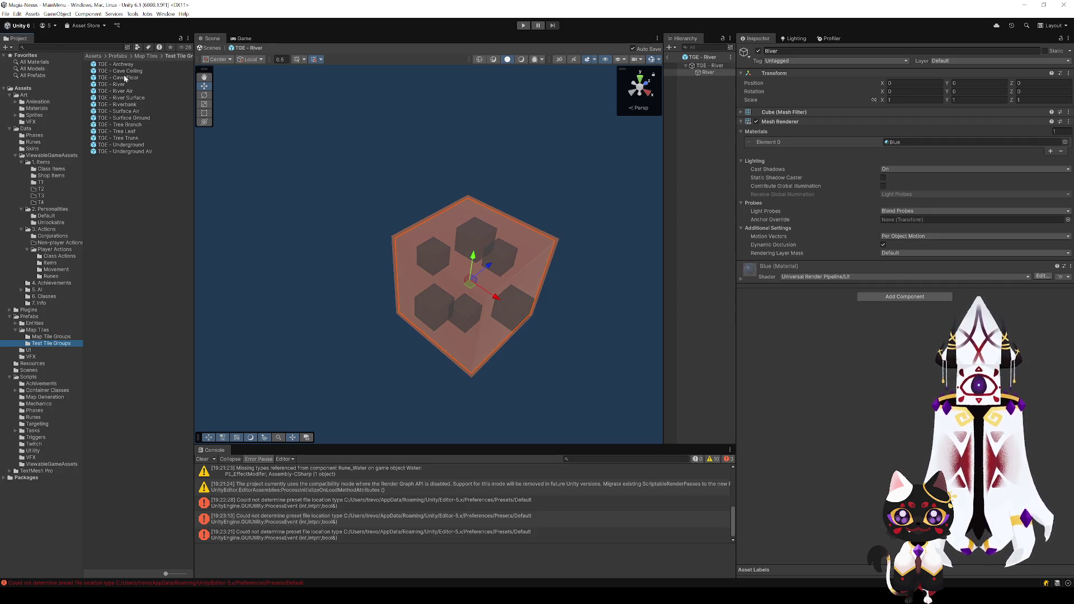
# - Rename the TGE - Riverbank prefab's cube to Riverbank and exit Prefab Mode
pyautogui.click(125, 85)
pyautogui.doubleClick(133, 105)
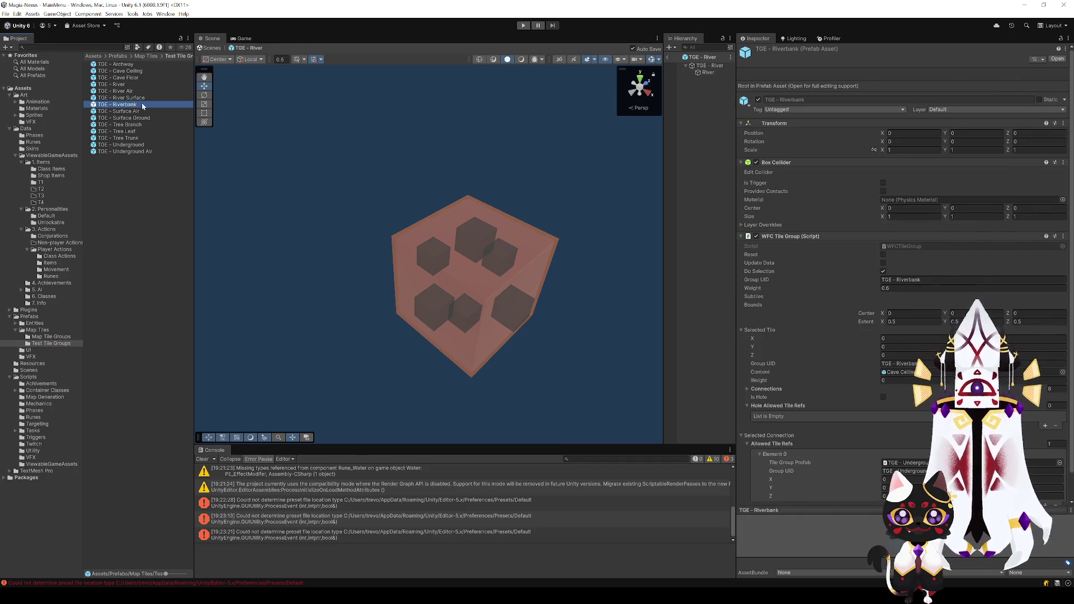
pyautogui.click(707, 73)
pyautogui.press('F2')
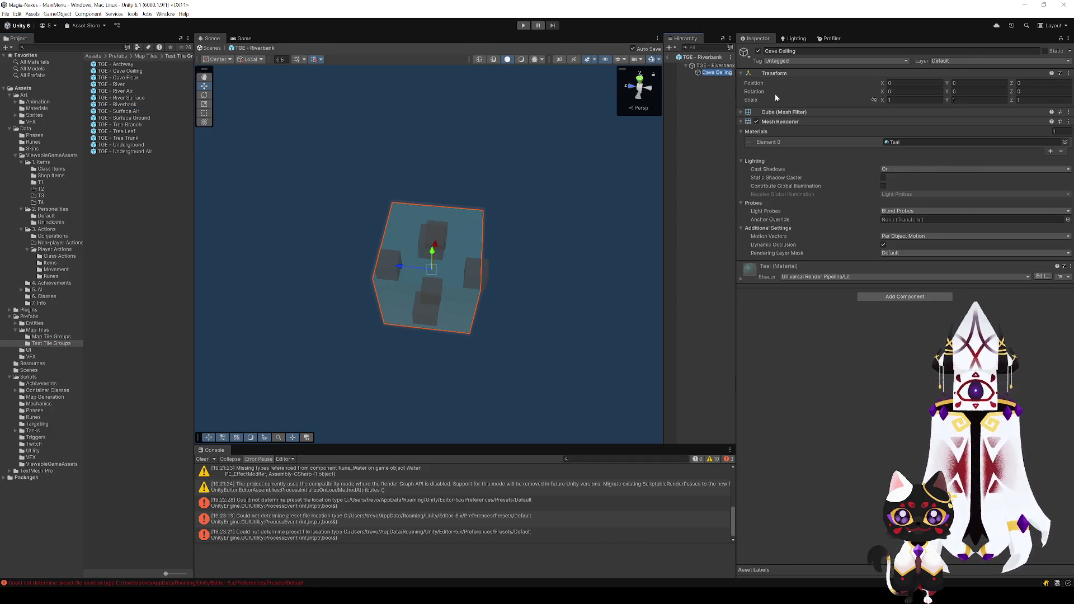
pyautogui.write('Riverbank')
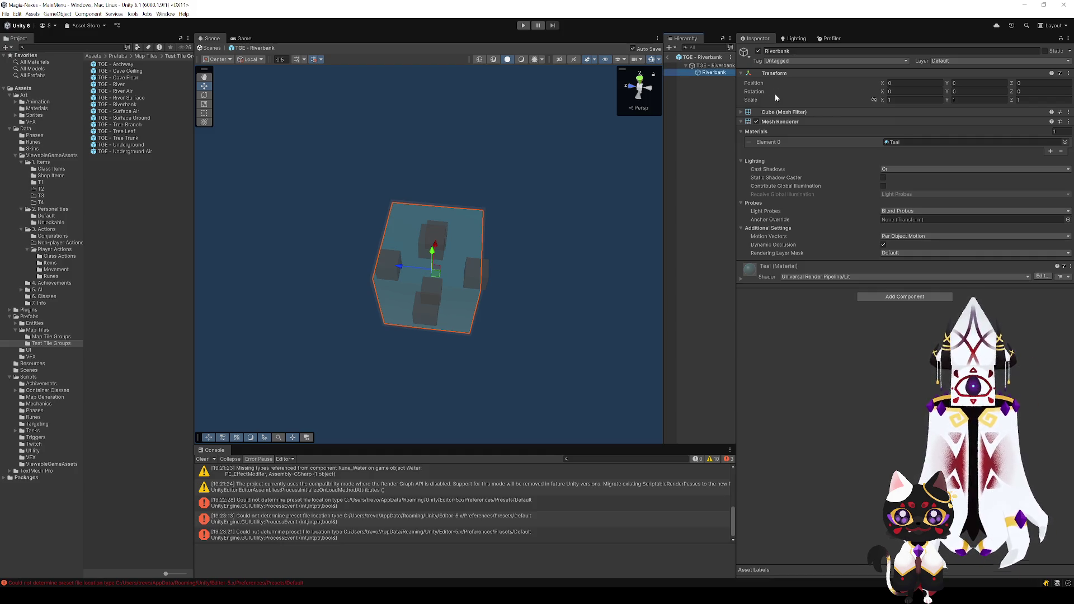
pyautogui.click(667, 58)
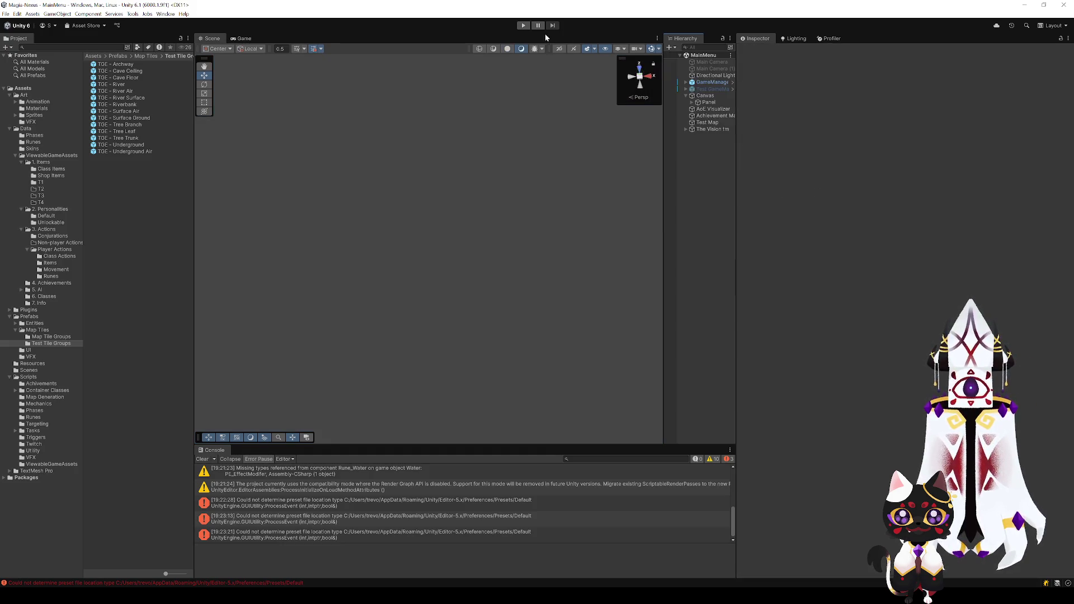
# - Run the game, clear the console, survey the new voxel terrain, and select the Green material
pyautogui.click(530, 26)
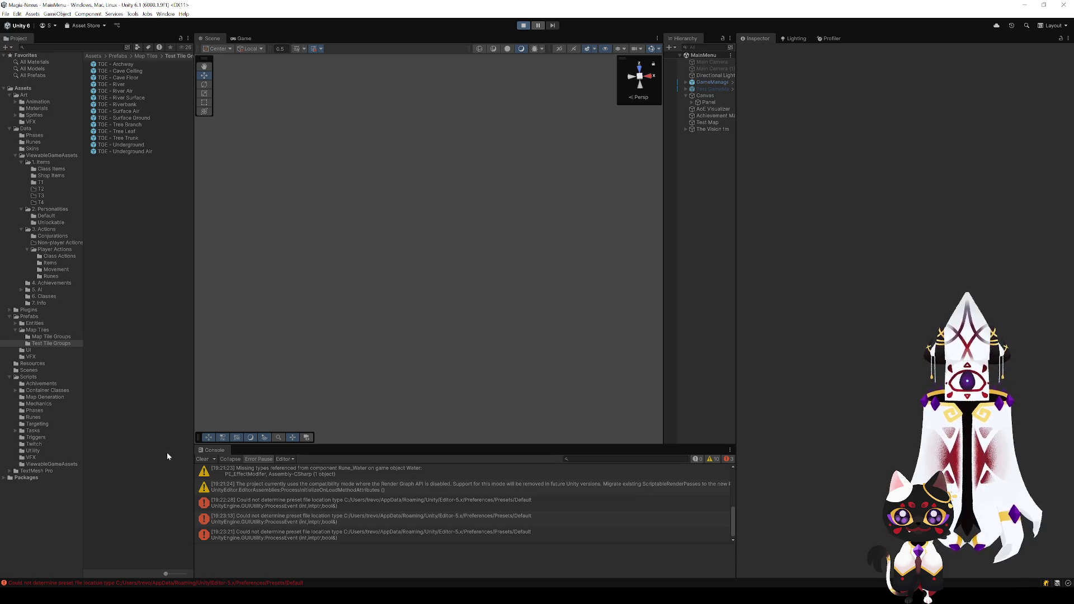
pyautogui.click(203, 458)
pyautogui.moveTo(354, 403)
pyautogui.mouseDown()
pyautogui.moveTo(377, 264)
pyautogui.moveTo(542, 354)
pyautogui.moveTo(683, 391)
pyautogui.moveTo(692, 290)
pyautogui.moveTo(793, 330)
pyautogui.moveTo(777, 347)
pyautogui.mouseUp()
pyautogui.moveTo(537, 341)
pyautogui.mouseDown()
pyautogui.moveTo(539, 326)
pyautogui.moveTo(492, 288)
pyautogui.moveTo(419, 246)
pyautogui.mouseUp()
pyautogui.click(44, 109)
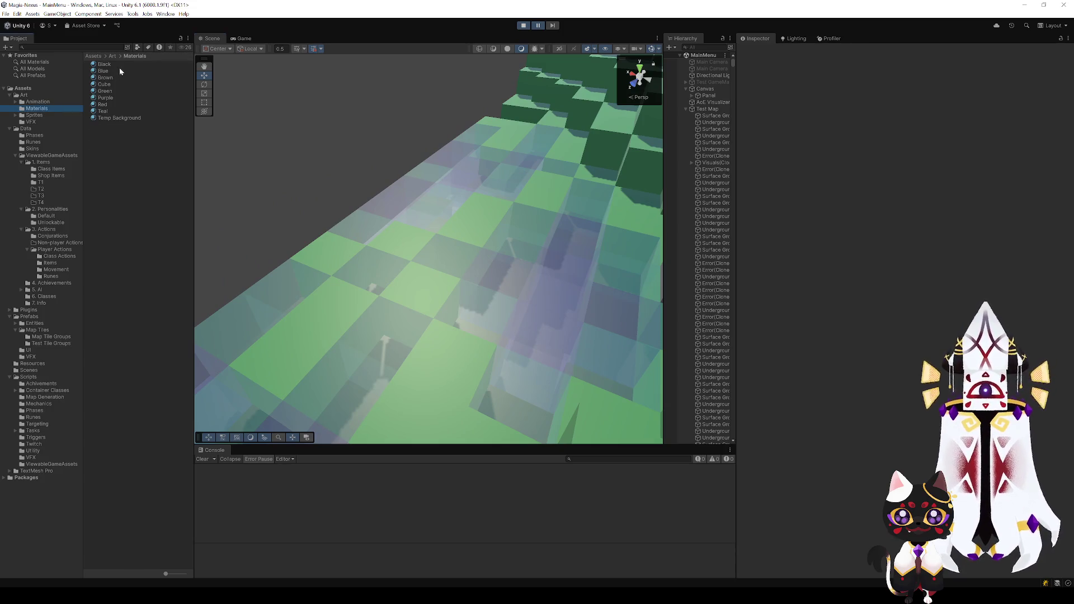
pyautogui.click(112, 91)
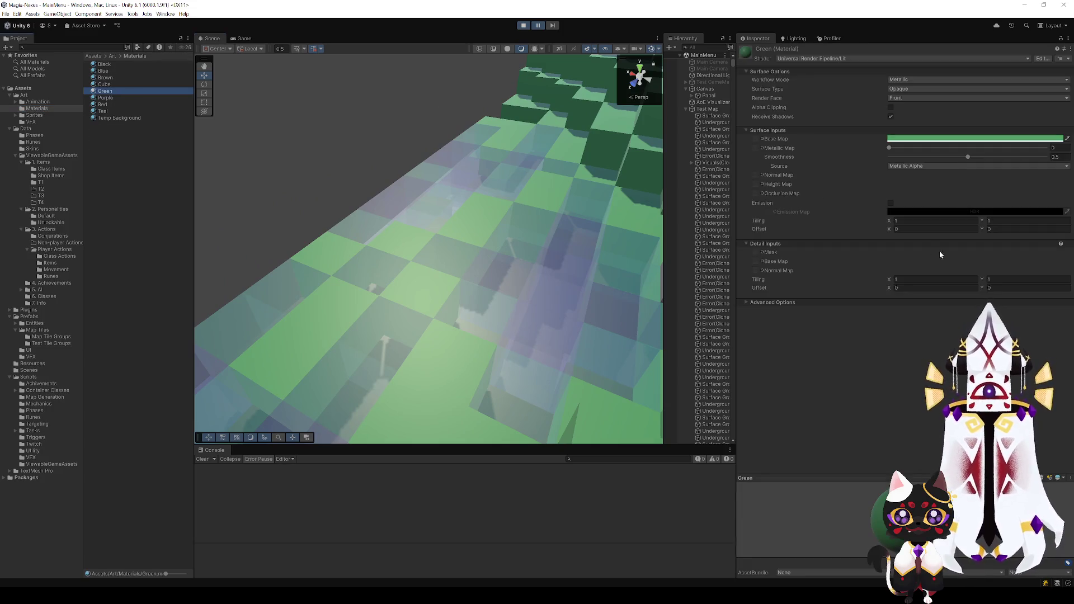
# - Switch the Green material to the specular workflow and lower its smoothness to about 0.27
pyautogui.click(914, 79)
pyautogui.click(911, 89)
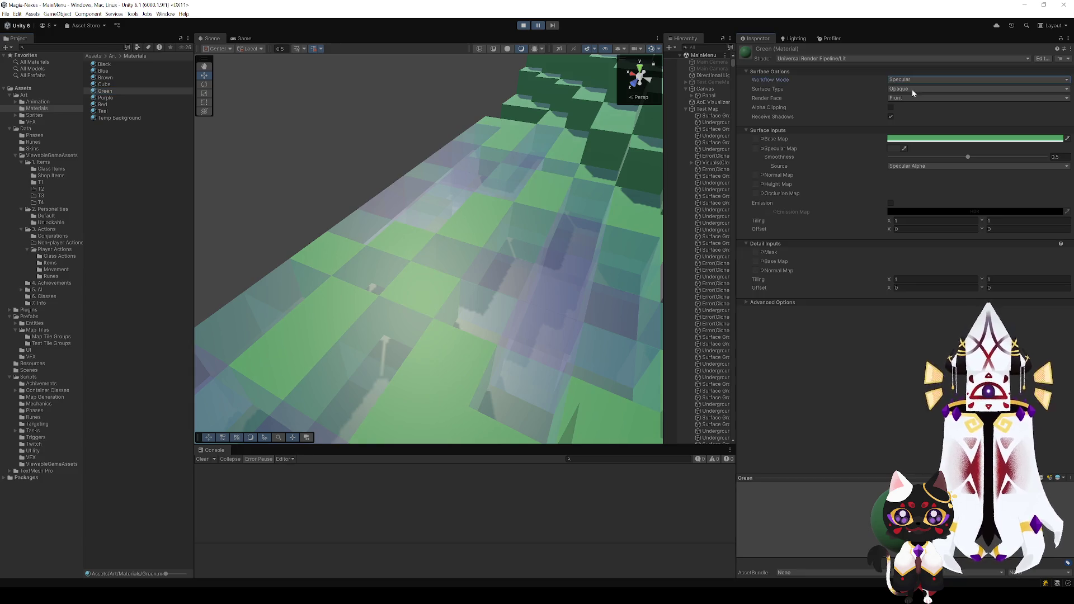
pyautogui.moveTo(434, 327); pyautogui.dragTo(424, 348)
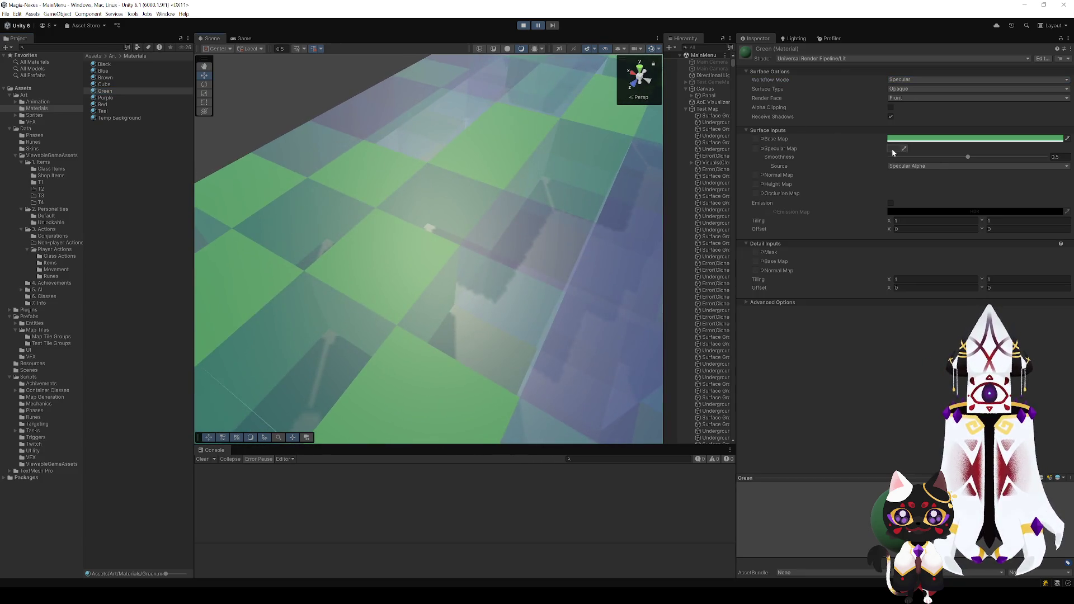
pyautogui.moveTo(967, 158)
pyautogui.mouseDown()
pyautogui.moveTo(888, 159)
pyautogui.moveTo(940, 167)
pyautogui.moveTo(931, 167)
pyautogui.mouseUp()
pyautogui.moveTo(616, 274)
pyautogui.mouseDown()
pyautogui.moveTo(585, 247)
pyautogui.moveTo(463, 246)
pyautogui.moveTo(512, 251)
pyautogui.moveTo(141, 147)
pyautogui.mouseUp()
pyautogui.moveTo(268, 274)
pyautogui.mouseDown()
pyautogui.moveTo(328, 319)
pyautogui.moveTo(386, 317)
pyautogui.moveTo(150, 144)
pyautogui.mouseUp()
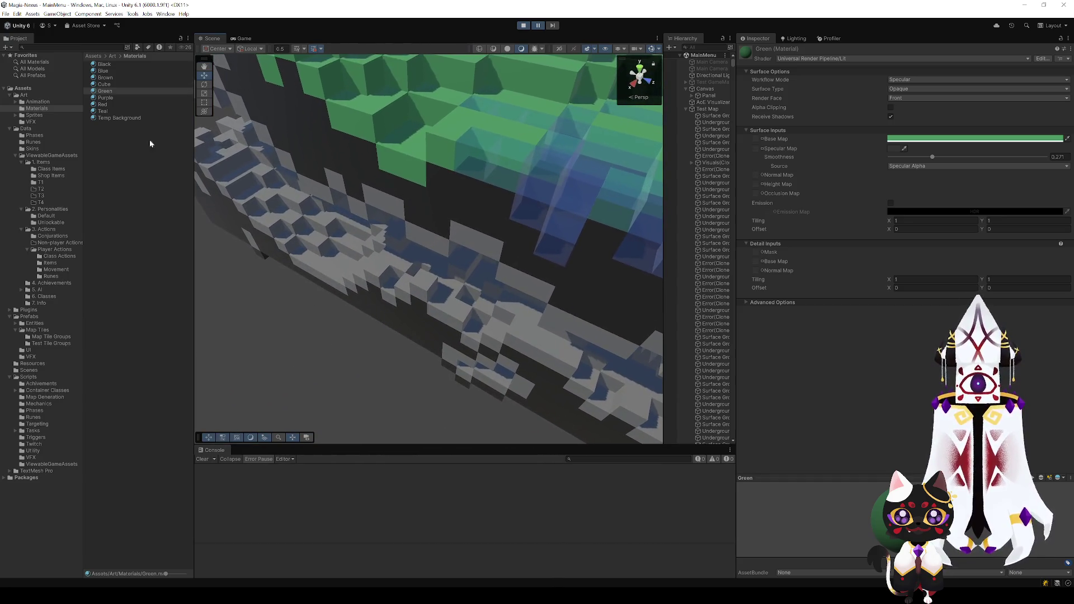
# - Inspect the Black material near the grey arch, then raise the Green material's smoothness again
pyautogui.click(115, 64)
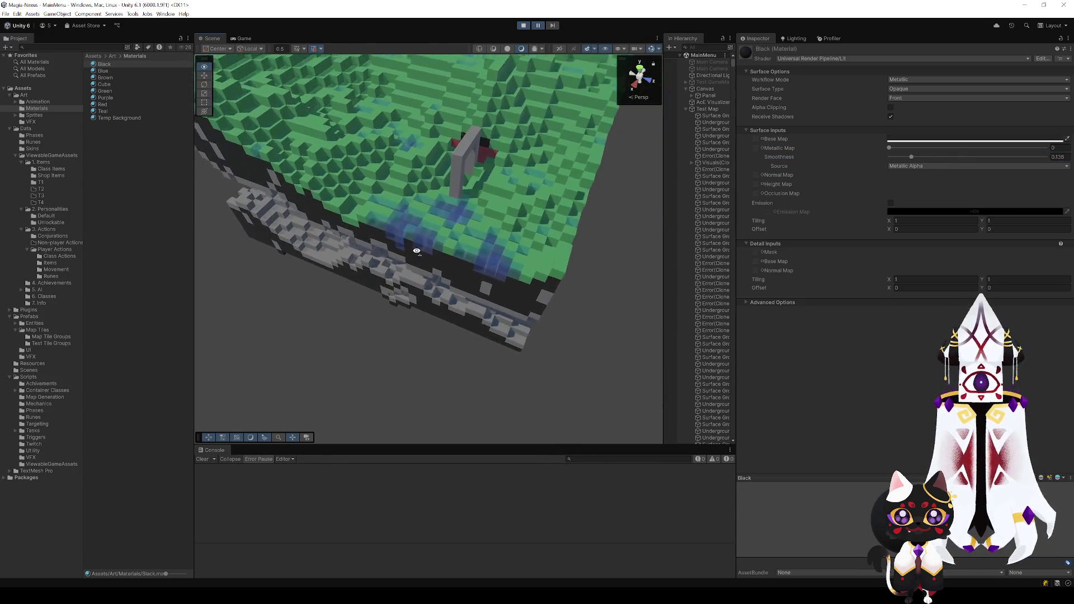
pyautogui.moveTo(472, 250)
pyautogui.mouseDown()
pyautogui.moveTo(468, 186)
pyautogui.moveTo(267, 193)
pyautogui.mouseUp()
pyautogui.click(111, 91)
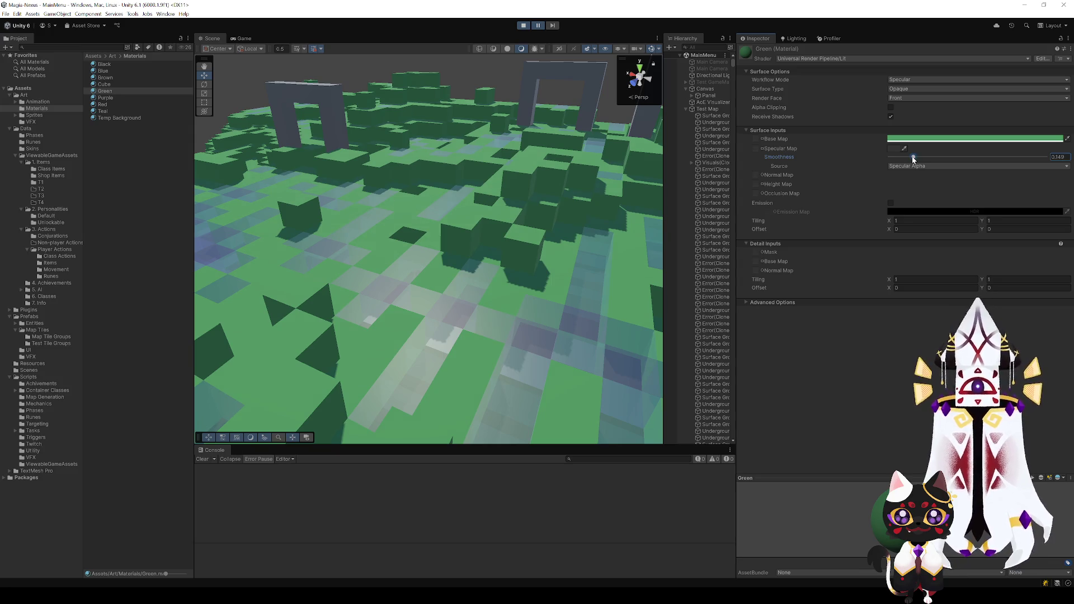
pyautogui.moveTo(410, 283)
pyautogui.mouseDown()
pyautogui.moveTo(507, 288)
pyautogui.moveTo(554, 313)
pyautogui.moveTo(546, 330)
pyautogui.moveTo(621, 331)
pyautogui.moveTo(588, 274)
pyautogui.mouseUp()
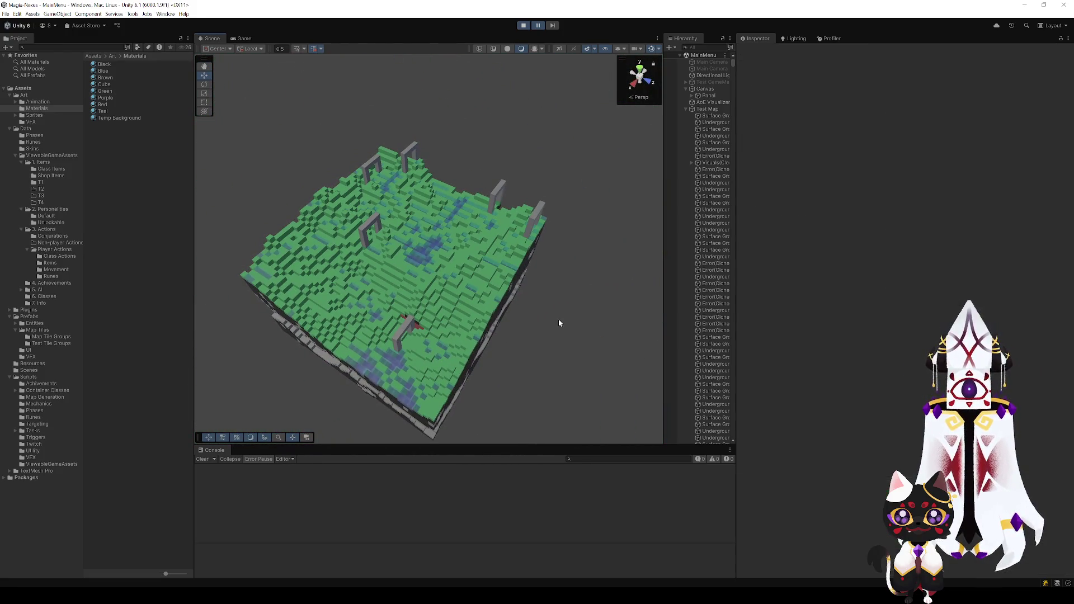
# - Fly down for a close look at the translucent river tiles, then stop the game
pyautogui.moveTo(540, 334)
pyautogui.mouseDown()
pyautogui.moveTo(556, 307)
pyautogui.moveTo(332, 323)
pyautogui.moveTo(561, 292)
pyautogui.moveTo(575, 321)
pyautogui.moveTo(664, 247)
pyautogui.moveTo(651, 238)
pyautogui.moveTo(619, 268)
pyautogui.moveTo(446, 318)
pyautogui.moveTo(416, 300)
pyautogui.moveTo(395, 341)
pyautogui.moveTo(419, 283)
pyautogui.moveTo(417, 300)
pyautogui.moveTo(434, 301)
pyautogui.moveTo(417, 249)
pyautogui.moveTo(427, 235)
pyautogui.moveTo(394, 330)
pyautogui.moveTo(240, 355)
pyautogui.moveTo(542, 347)
pyautogui.moveTo(625, 384)
pyautogui.moveTo(579, 389)
pyautogui.mouseUp()
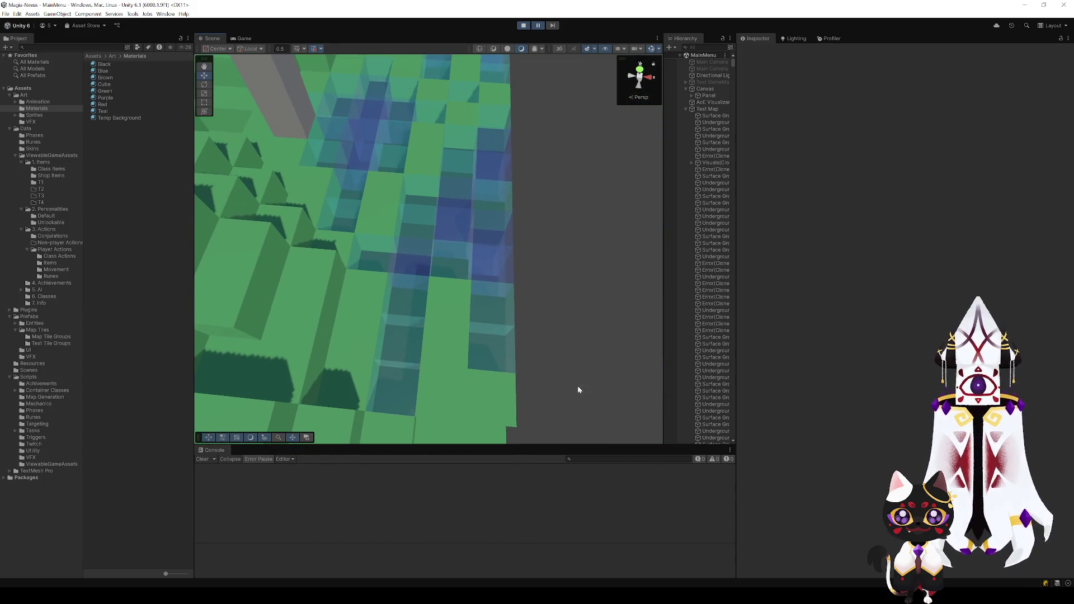
pyautogui.moveTo(423, 274)
pyautogui.mouseDown()
pyautogui.moveTo(433, 294)
pyautogui.moveTo(428, 211)
pyautogui.moveTo(415, 247)
pyautogui.moveTo(427, 260)
pyautogui.moveTo(398, 220)
pyautogui.moveTo(336, 180)
pyautogui.moveTo(441, 194)
pyautogui.moveTo(410, 160)
pyautogui.moveTo(216, 352)
pyautogui.moveTo(211, 259)
pyautogui.moveTo(297, 247)
pyautogui.moveTo(380, 258)
pyautogui.moveTo(311, 187)
pyautogui.moveTo(209, 203)
pyautogui.moveTo(179, 222)
pyautogui.moveTo(263, 223)
pyautogui.moveTo(473, 289)
pyautogui.moveTo(311, 292)
pyautogui.moveTo(438, 304)
pyautogui.moveTo(454, 267)
pyautogui.moveTo(473, 302)
pyautogui.mouseUp()
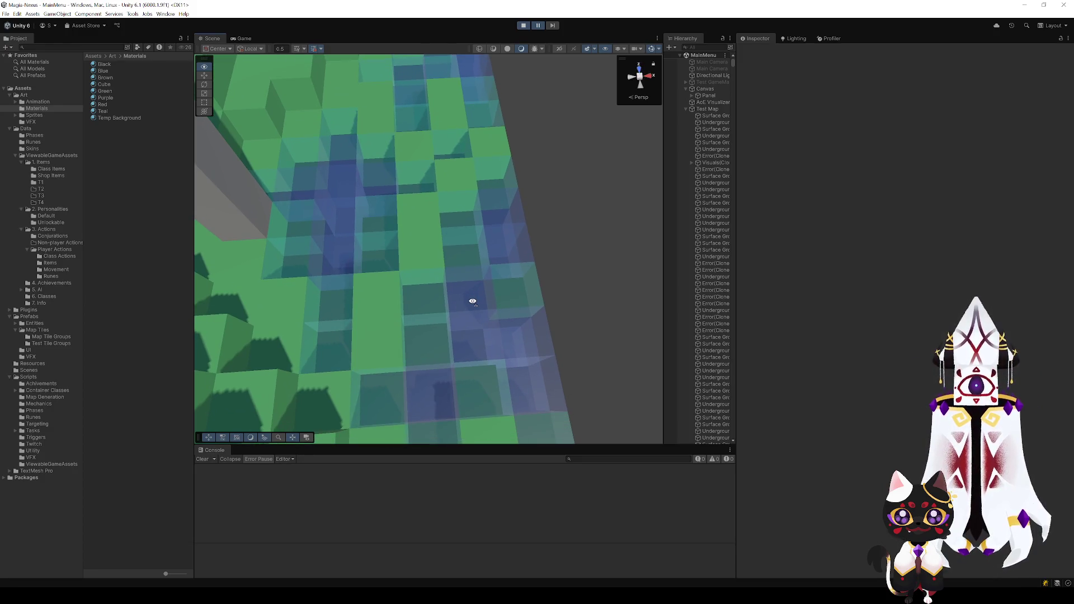
pyautogui.click(528, 26)
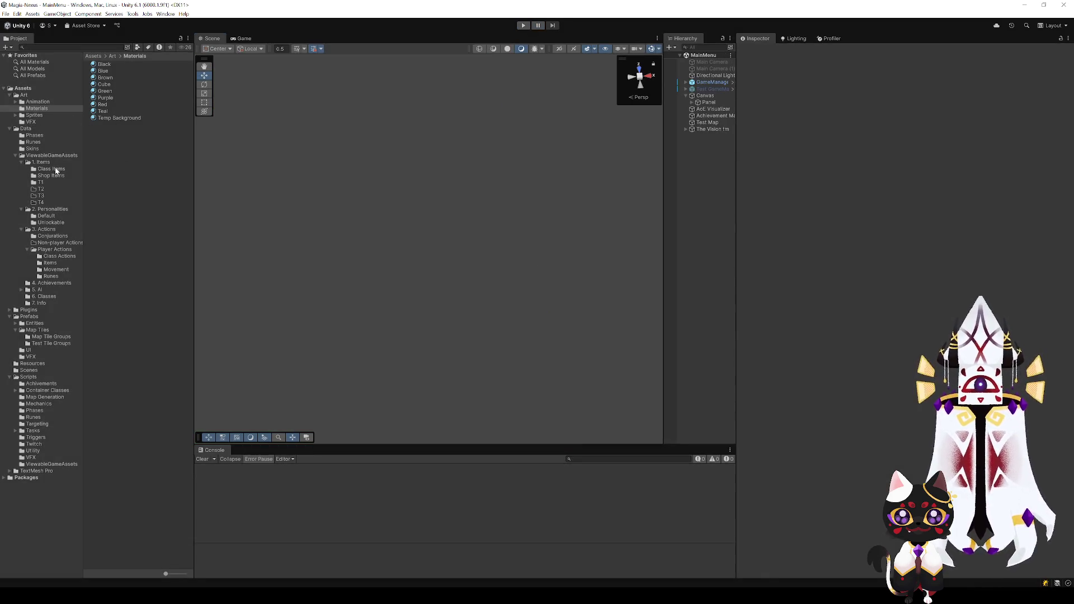
# - Open the TGE - Riverbank prefab, check its connections' allowed tiles, and exit Prefab Mode
pyautogui.click(52, 343)
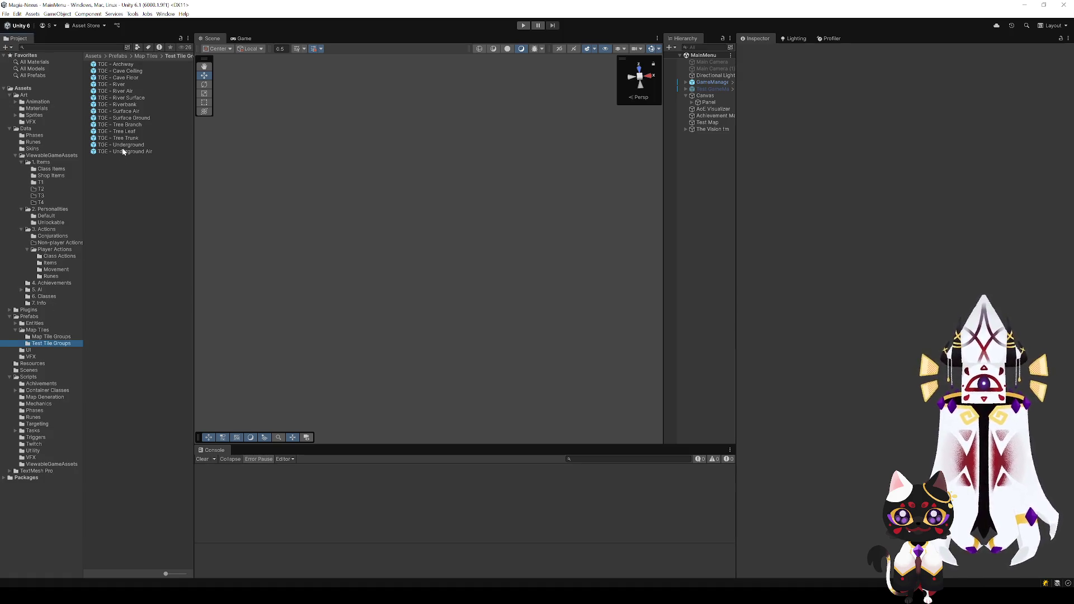
pyautogui.doubleClick(124, 104)
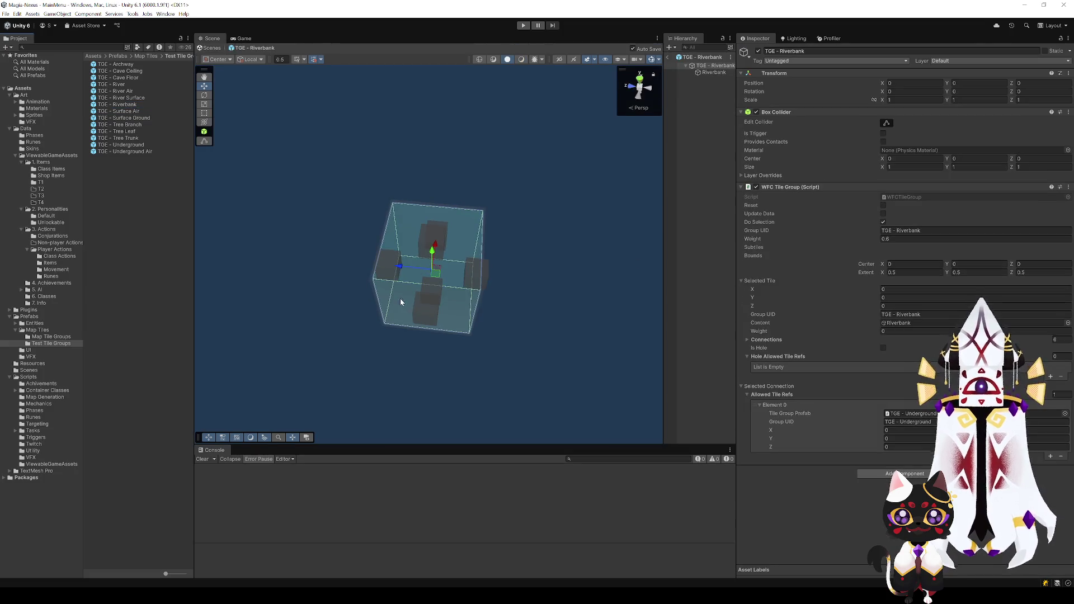
pyautogui.click(435, 311)
pyautogui.moveTo(495, 328)
pyautogui.mouseDown()
pyautogui.moveTo(318, 307)
pyautogui.moveTo(432, 327)
pyautogui.mouseUp()
pyautogui.click(400, 324)
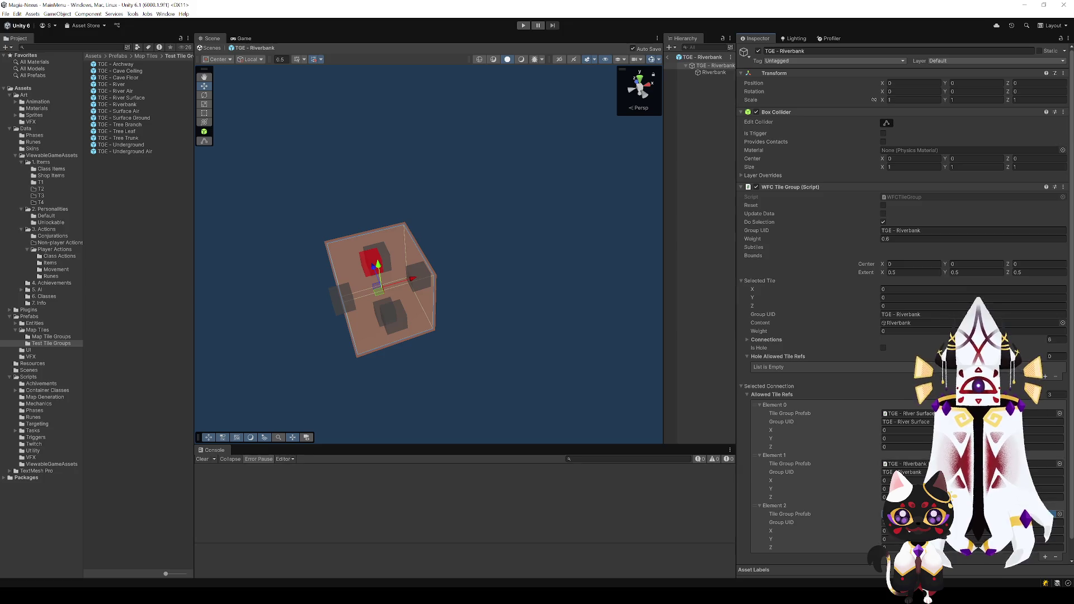
pyautogui.click(666, 59)
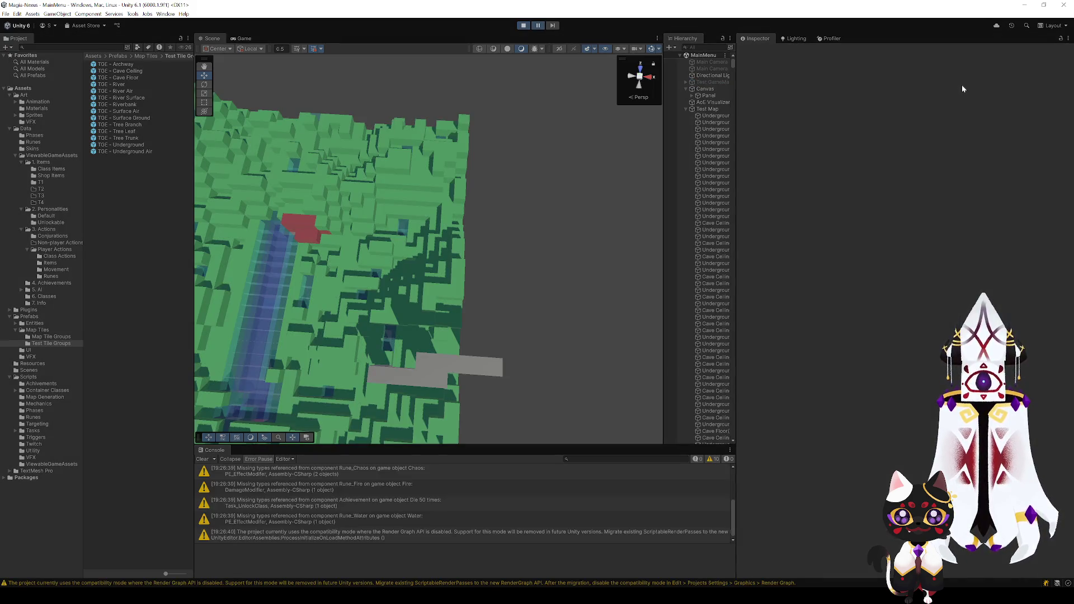
# - Survey the blue river, stop the game, and open the TGE - River Air prefab
pyautogui.moveTo(377, 285)
pyautogui.mouseDown()
pyautogui.moveTo(343, 257)
pyautogui.moveTo(449, 246)
pyautogui.moveTo(445, 223)
pyautogui.moveTo(384, 168)
pyautogui.moveTo(412, 151)
pyautogui.moveTo(399, 136)
pyautogui.moveTo(169, 264)
pyautogui.moveTo(84, 272)
pyautogui.moveTo(93, 215)
pyautogui.moveTo(75, 207)
pyautogui.moveTo(34, 224)
pyautogui.moveTo(1067, 240)
pyautogui.moveTo(266, 259)
pyautogui.moveTo(249, 237)
pyautogui.moveTo(376, 242)
pyautogui.moveTo(389, 259)
pyautogui.moveTo(471, 197)
pyautogui.mouseUp()
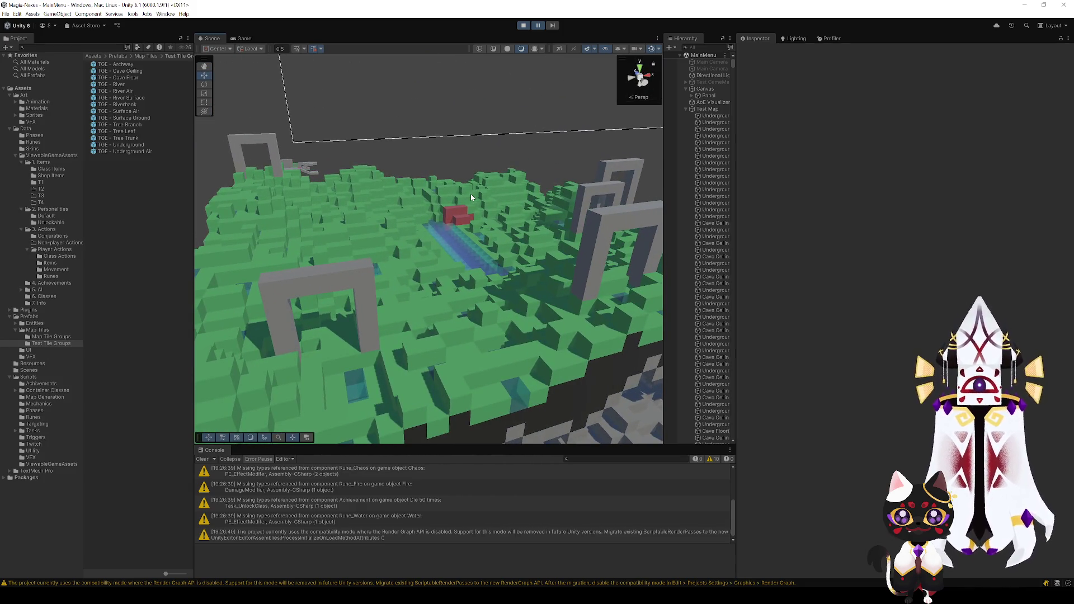
pyautogui.moveTo(471, 193)
pyautogui.mouseDown()
pyautogui.moveTo(556, 254)
pyautogui.moveTo(542, 294)
pyautogui.moveTo(467, 223)
pyautogui.moveTo(408, 211)
pyautogui.moveTo(437, 221)
pyautogui.moveTo(400, 240)
pyautogui.moveTo(403, 220)
pyautogui.moveTo(337, 191)
pyautogui.moveTo(612, 242)
pyautogui.moveTo(347, 277)
pyautogui.moveTo(378, 242)
pyautogui.moveTo(271, 360)
pyautogui.moveTo(479, 180)
pyautogui.moveTo(178, 296)
pyautogui.moveTo(195, 305)
pyautogui.moveTo(422, 292)
pyautogui.moveTo(431, 308)
pyautogui.moveTo(438, 300)
pyautogui.moveTo(659, 352)
pyautogui.moveTo(783, 299)
pyautogui.moveTo(724, 266)
pyautogui.moveTo(201, 361)
pyautogui.moveTo(491, 297)
pyautogui.moveTo(539, 318)
pyautogui.moveTo(658, 327)
pyautogui.moveTo(441, 335)
pyautogui.moveTo(538, 340)
pyautogui.moveTo(478, 333)
pyautogui.moveTo(504, 291)
pyautogui.mouseUp()
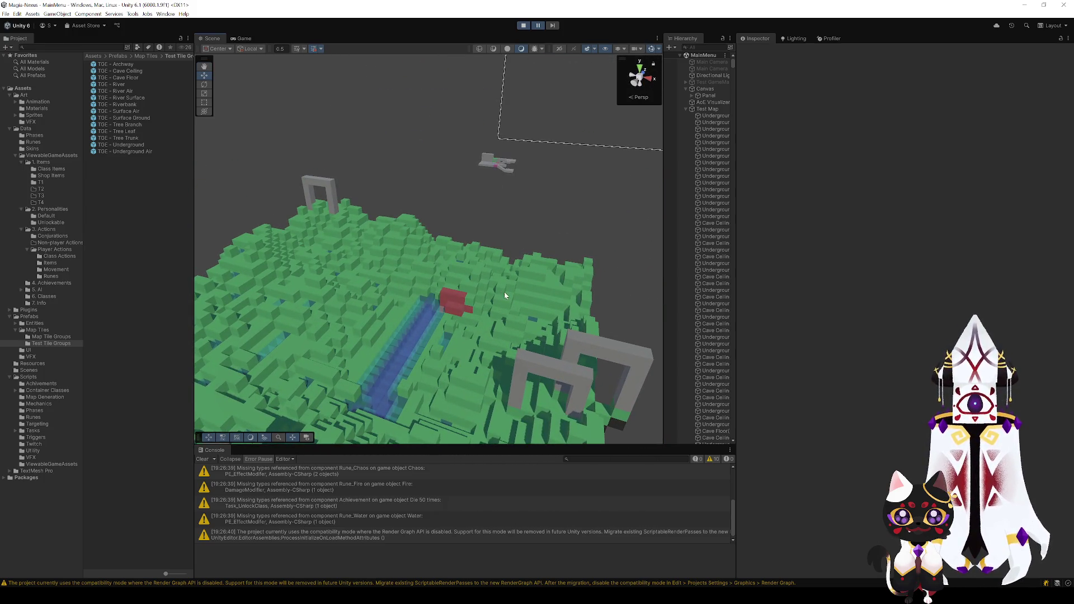
pyautogui.click(522, 27)
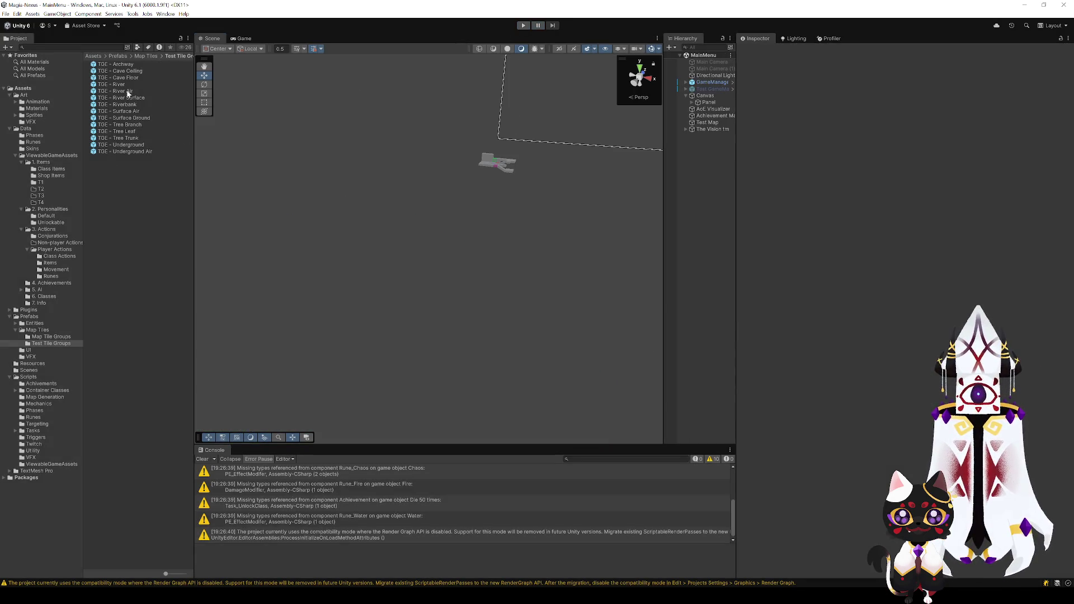
pyautogui.click(128, 97)
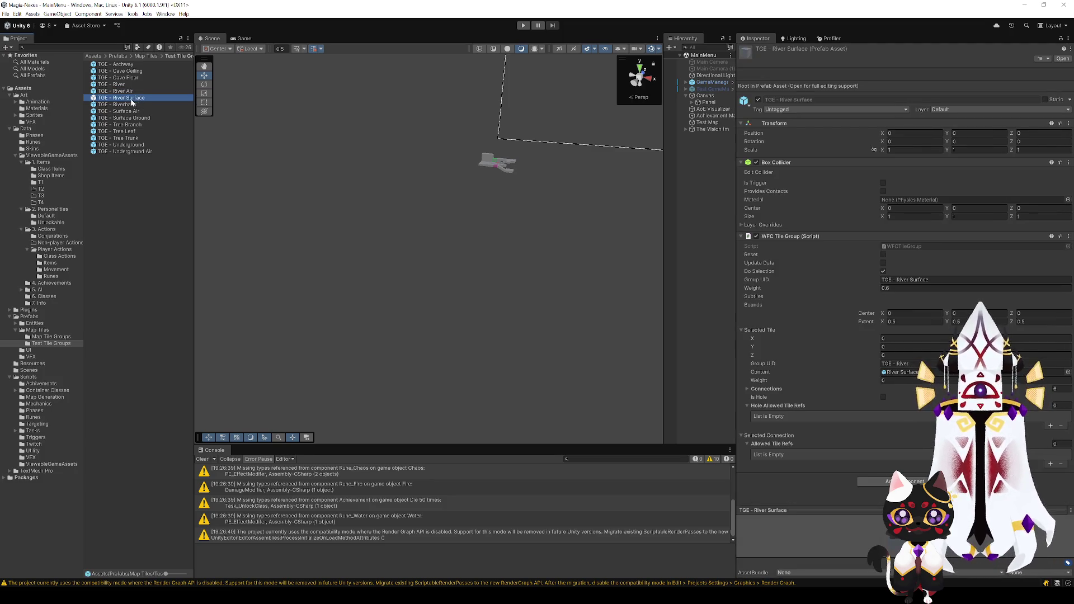
pyautogui.doubleClick(127, 92)
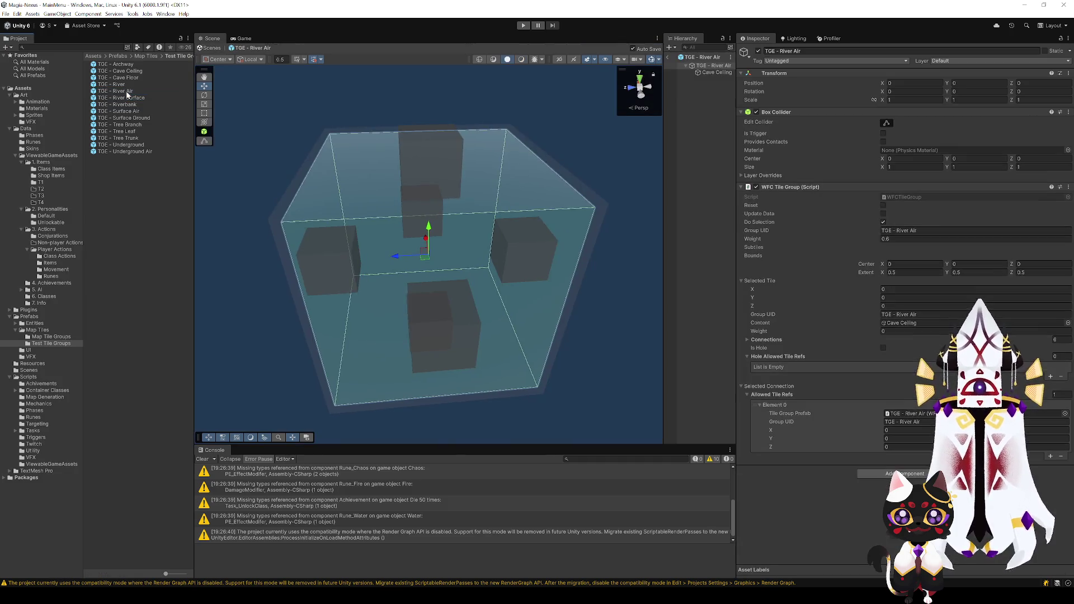
# - Disable the River Air tile's Cave Ceiling child and set the tile's weight to 0
pyautogui.scroll(-5, 468, 221)
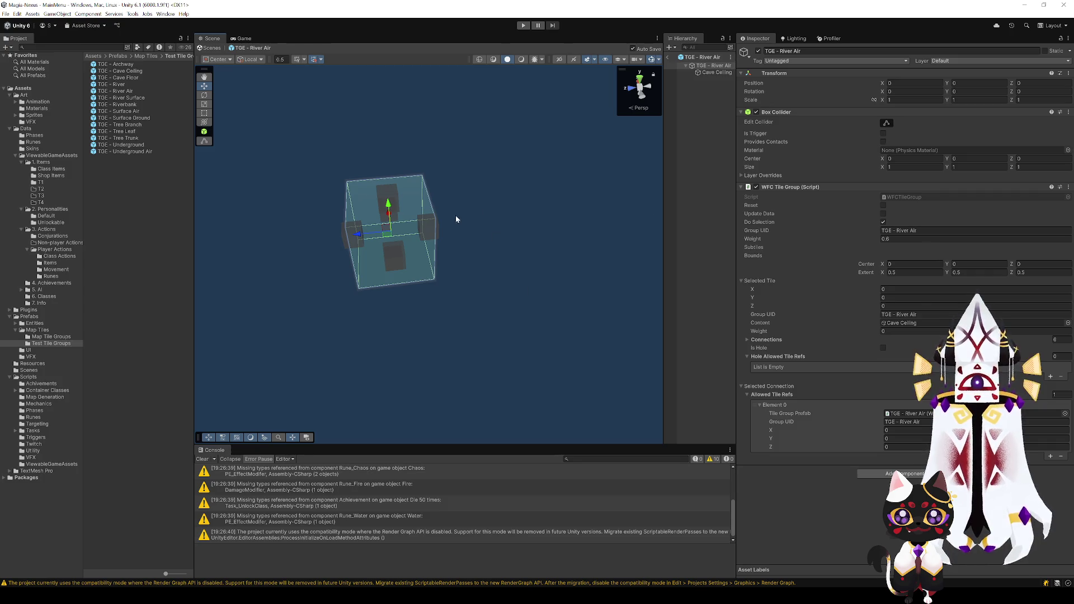
pyautogui.click(700, 73)
pyautogui.click(758, 52)
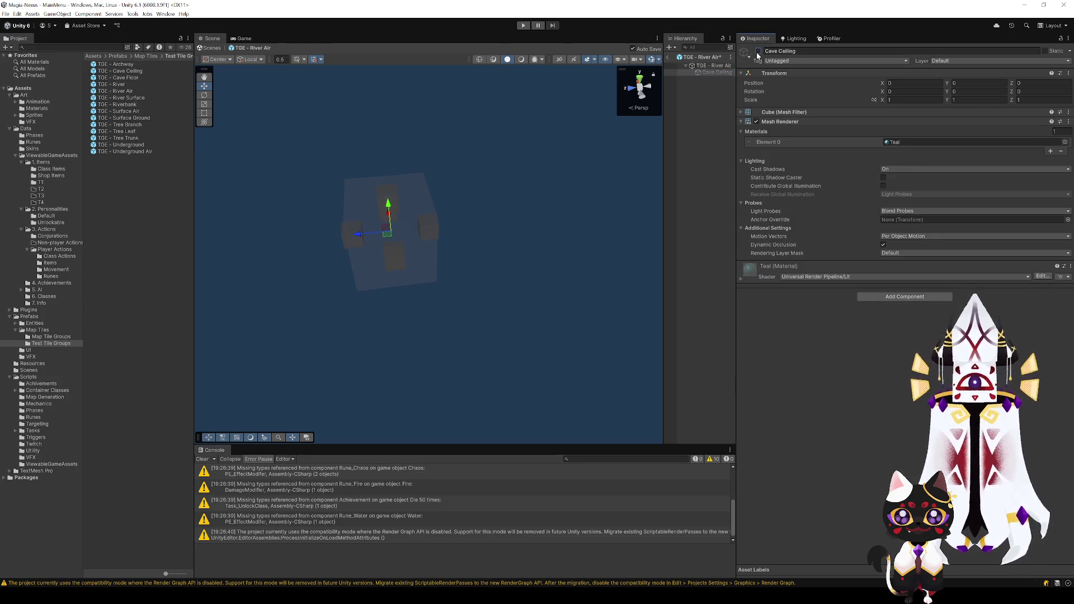
pyautogui.click(401, 243)
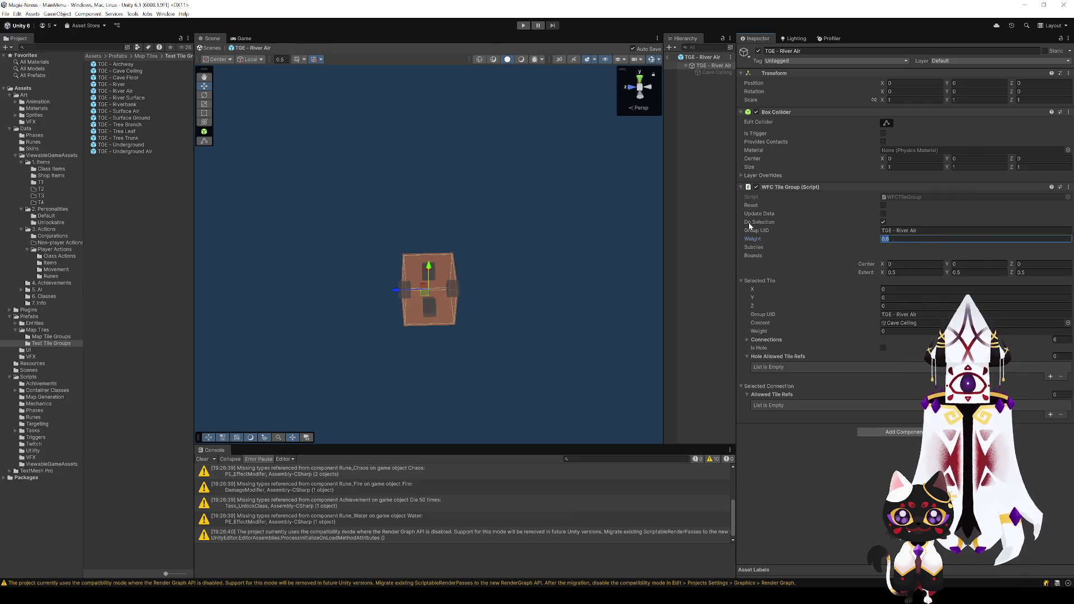
pyautogui.click(856, 463)
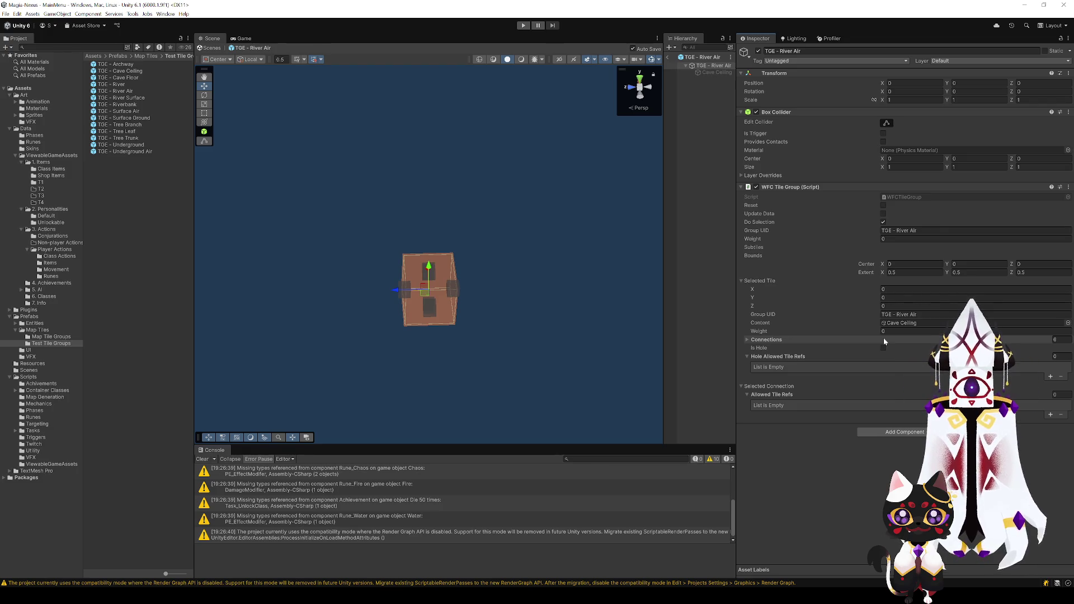
# - Check the allowed tiles on the River Air tile's top, bottom, left and right connections
pyautogui.moveTo(537, 288)
pyautogui.mouseDown()
pyautogui.moveTo(509, 292)
pyautogui.moveTo(551, 294)
pyautogui.moveTo(511, 289)
pyautogui.mouseUp()
pyautogui.scroll(5, 546, 263)
pyautogui.scroll(-10, 547, 274)
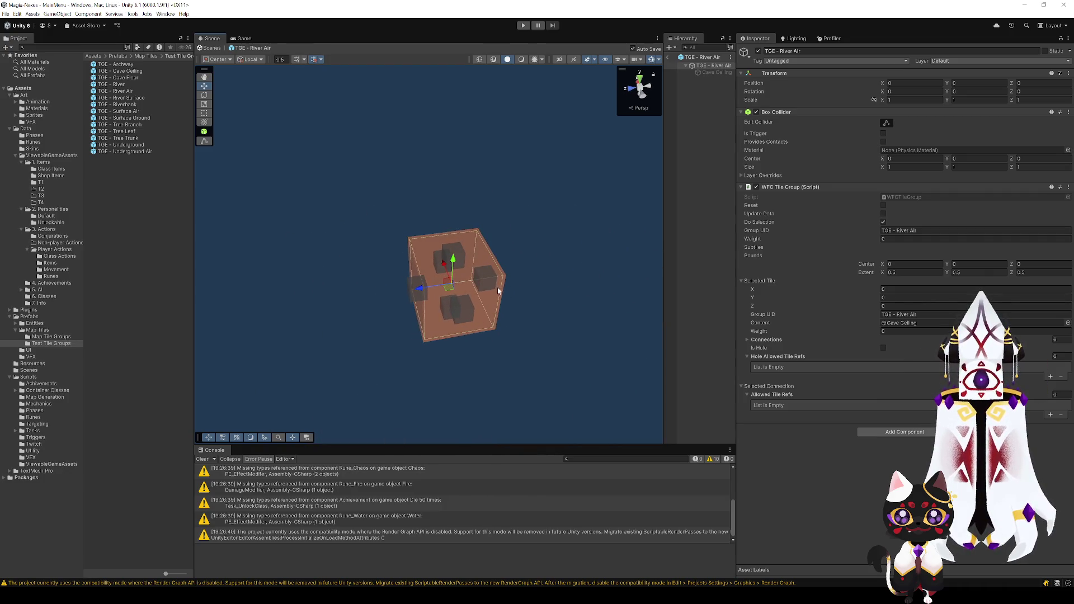
pyautogui.click(460, 254)
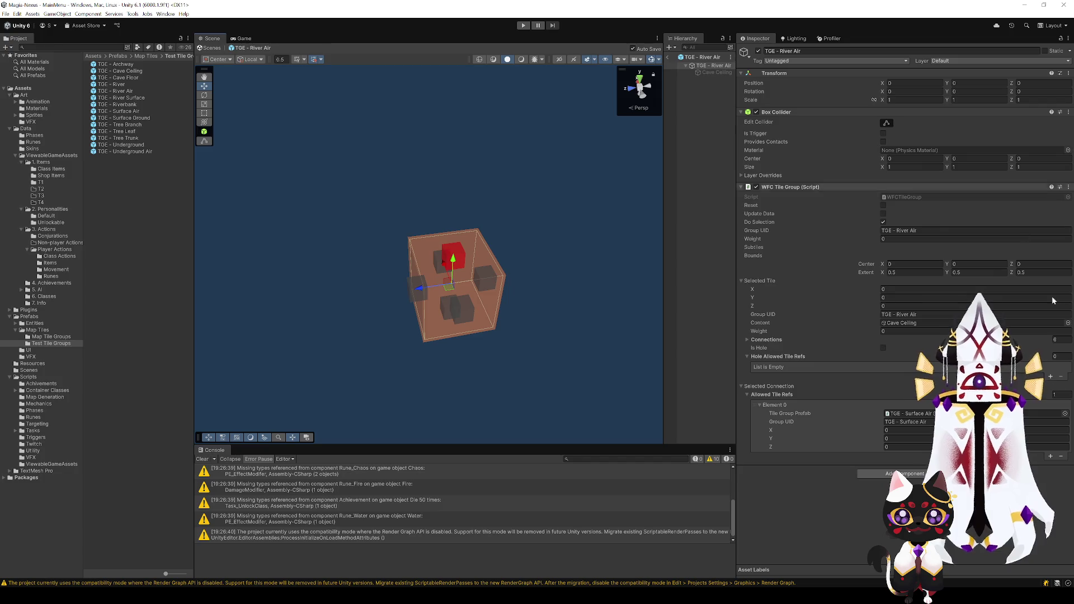
pyautogui.click(447, 309)
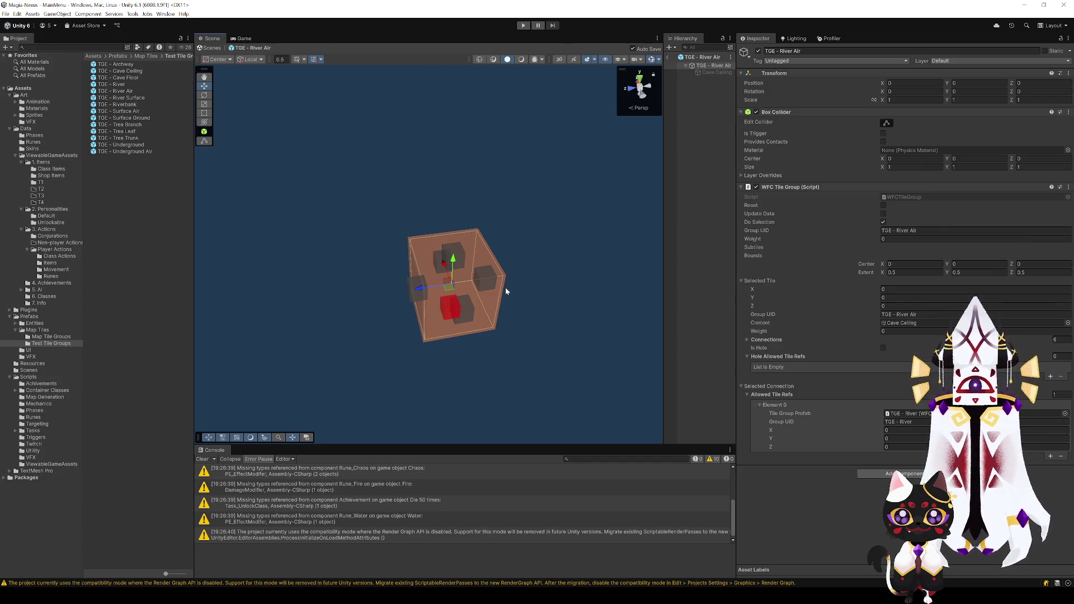
pyautogui.click(488, 280)
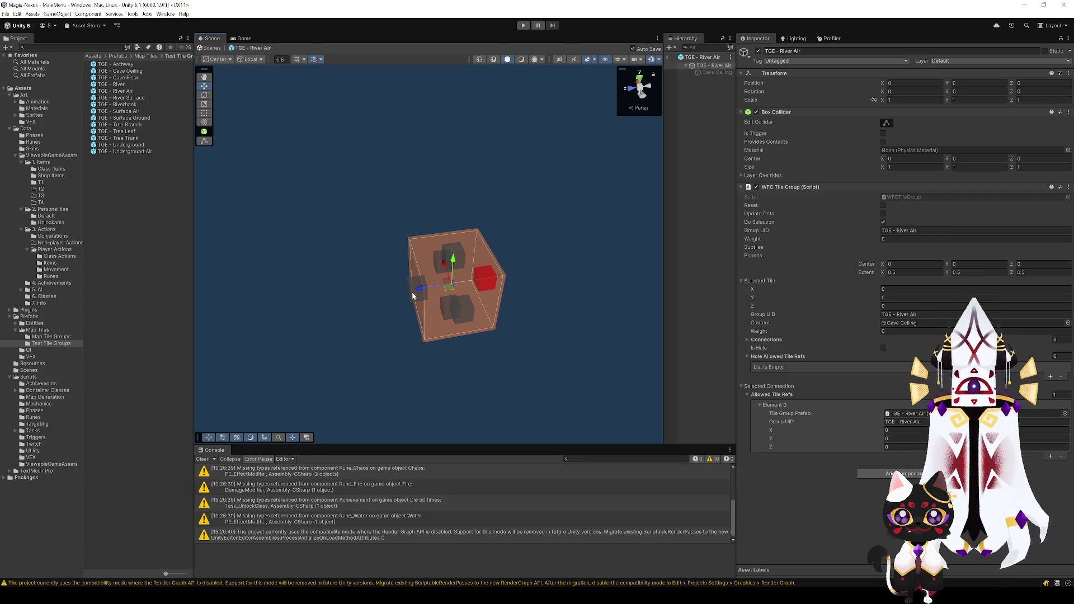
pyautogui.click(418, 288)
pyautogui.click(483, 282)
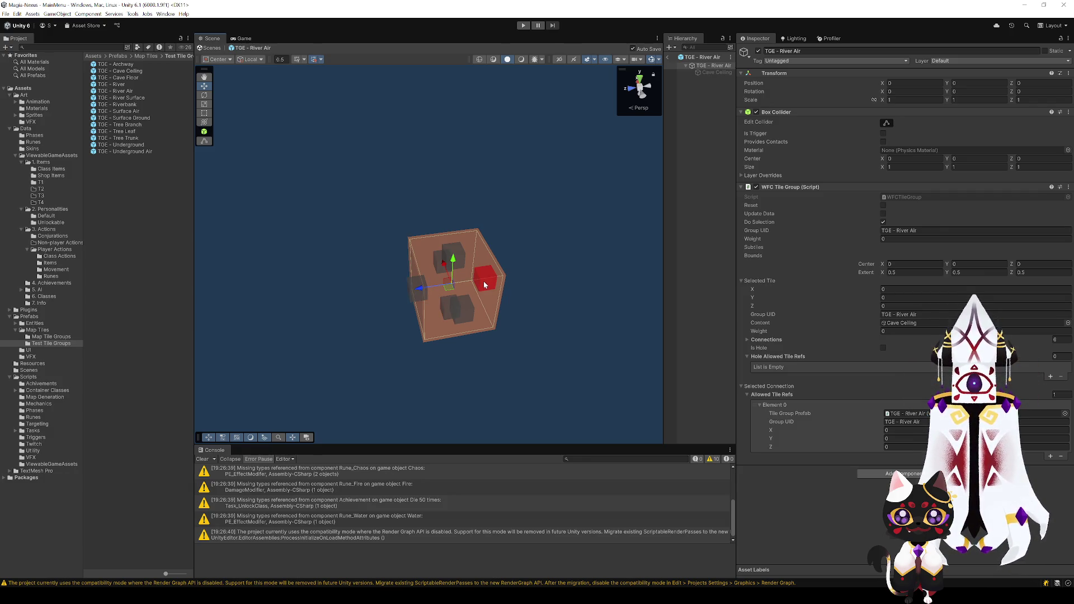
# - Add TGE - Surface Air and a third allowed-tile entry, then check the bottom and upper connections
pyautogui.click(1049, 456)
pyautogui.moveTo(118, 111)
pyautogui.mouseDown()
pyautogui.moveTo(504, 252)
pyautogui.moveTo(903, 463)
pyautogui.mouseUp()
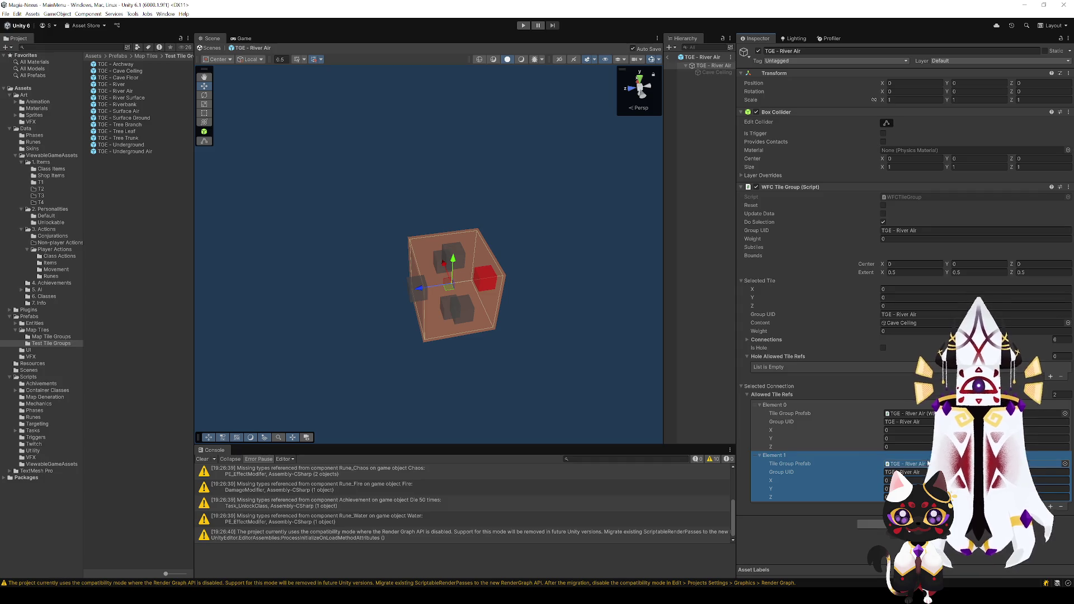
pyautogui.click(1049, 506)
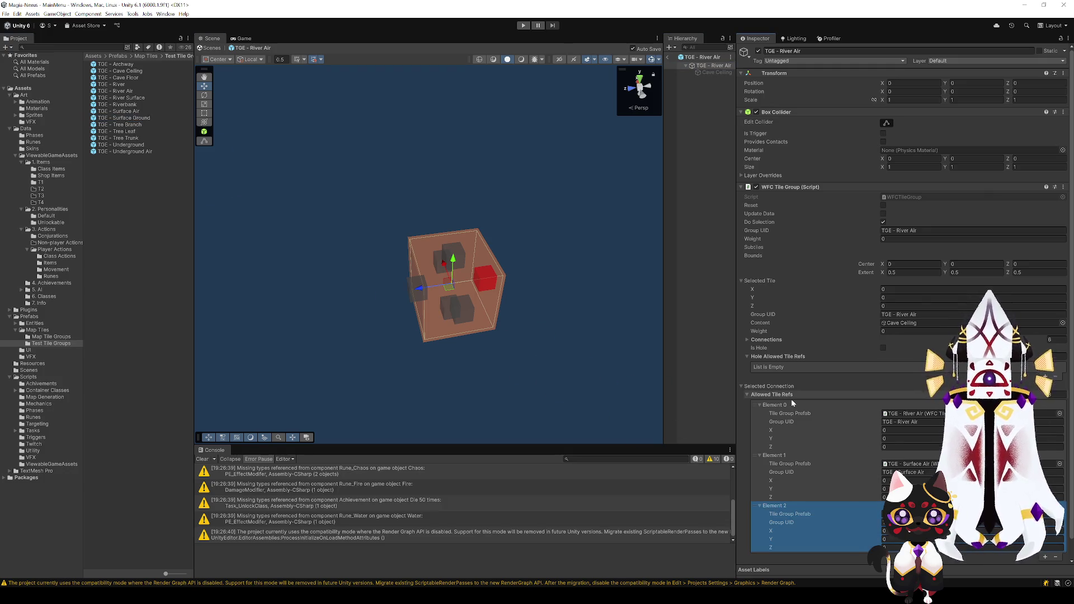
pyautogui.click(460, 311)
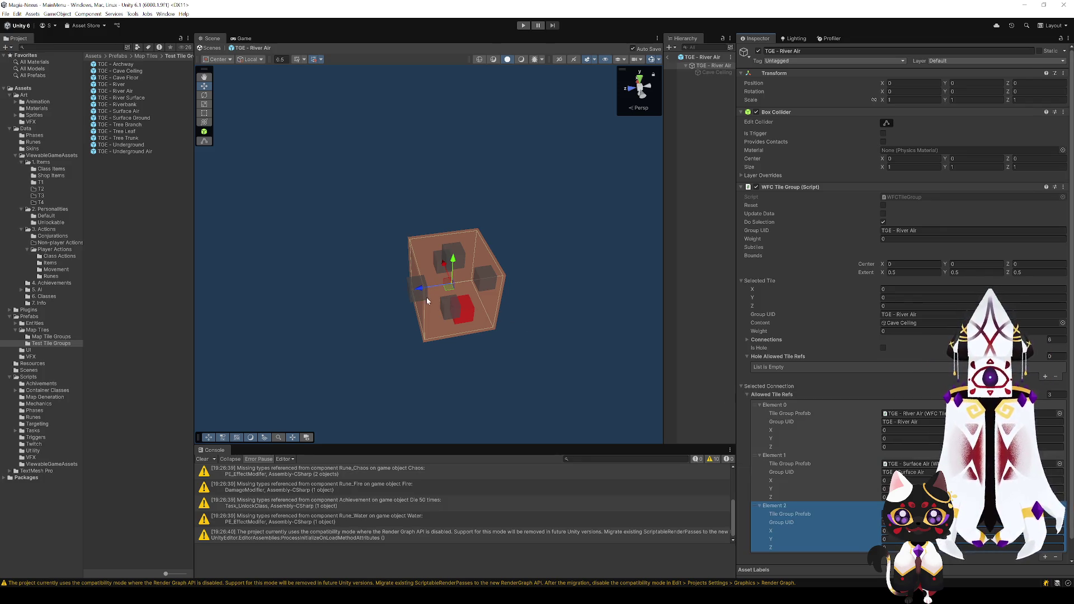
pyautogui.moveTo(426, 300)
pyautogui.mouseDown()
pyautogui.moveTo(537, 361)
pyautogui.moveTo(487, 350)
pyautogui.moveTo(396, 361)
pyautogui.moveTo(447, 248)
pyautogui.mouseUp()
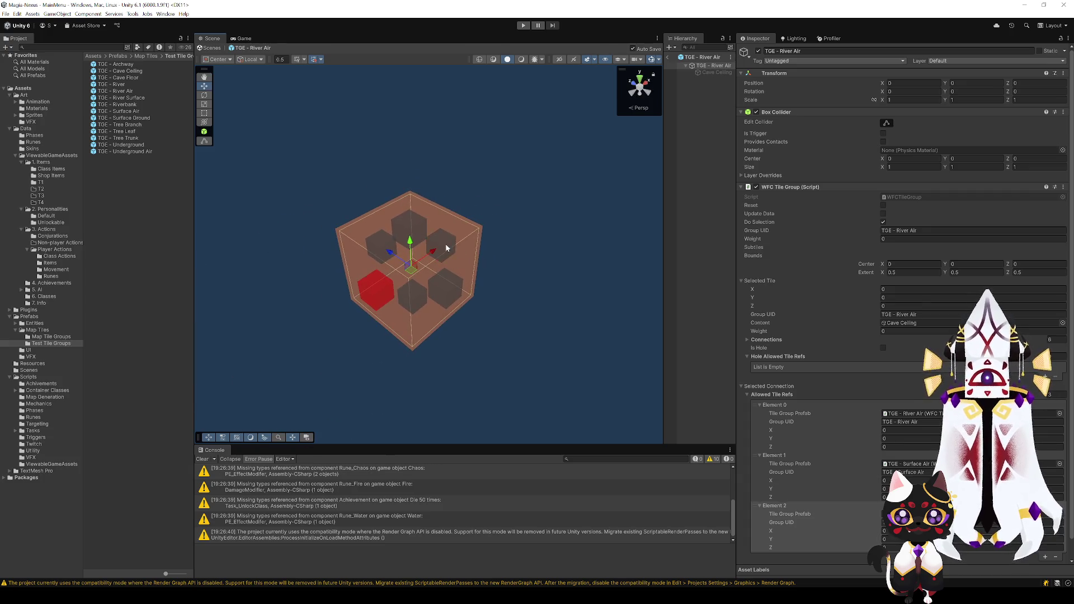
pyautogui.click(446, 248)
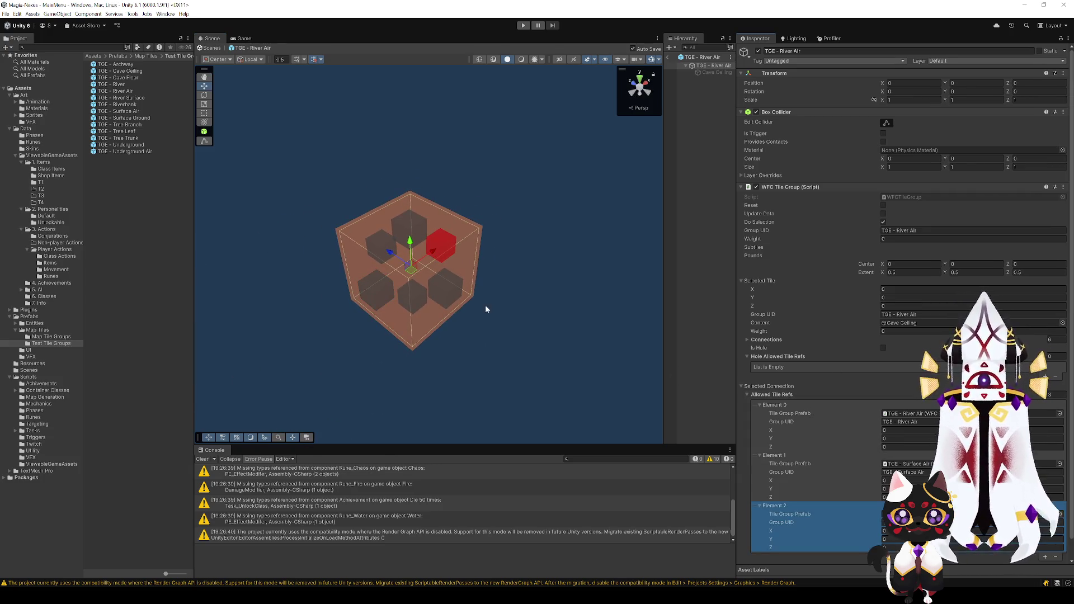
pyautogui.click(390, 242)
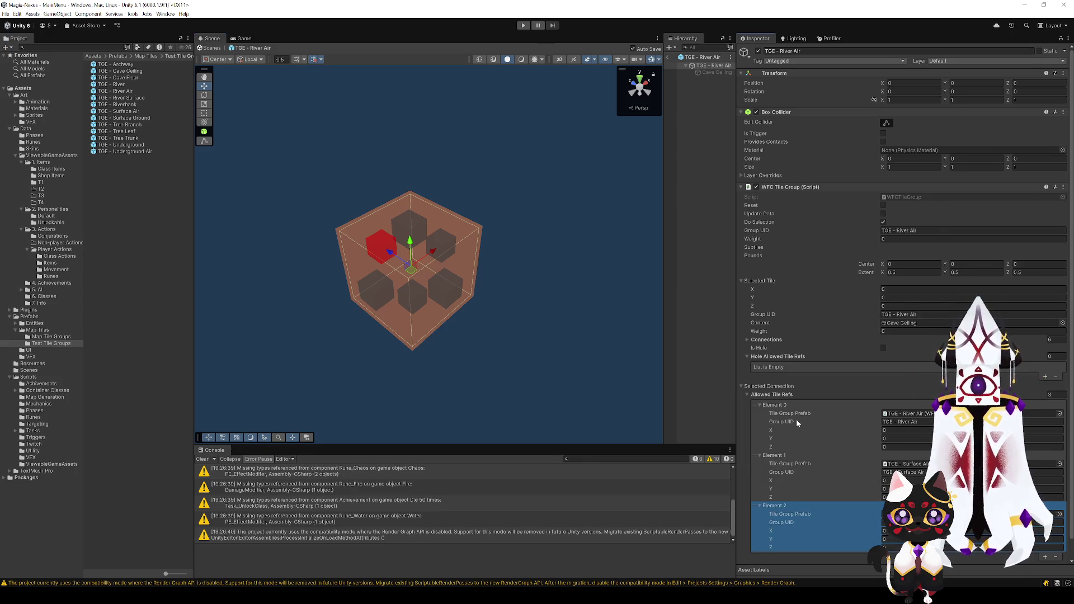
# - Frame and orbit the tile cube, toggle its selection to inspect the data, then exit the River Air prefab
pyautogui.moveTo(643, 346)
pyautogui.mouseDown()
pyautogui.moveTo(518, 266)
pyautogui.moveTo(610, 278)
pyautogui.moveTo(667, 265)
pyautogui.mouseUp()
pyautogui.scroll(5, 660, 263)
pyautogui.press('f')
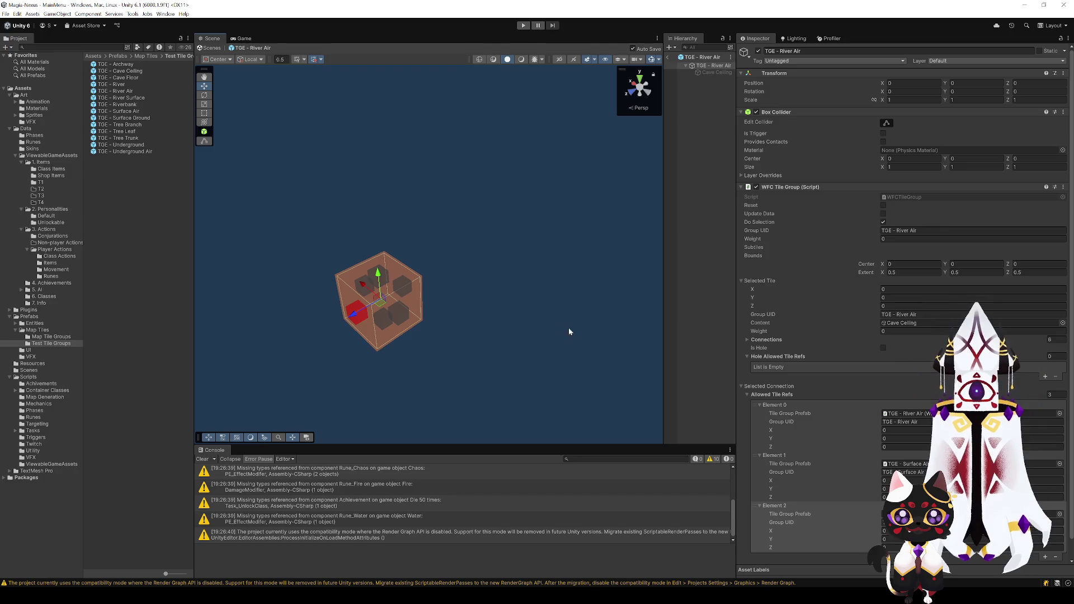
pyautogui.moveTo(572, 362)
pyautogui.mouseDown()
pyautogui.moveTo(527, 352)
pyautogui.moveTo(464, 374)
pyautogui.moveTo(408, 359)
pyautogui.moveTo(550, 357)
pyautogui.mouseUp()
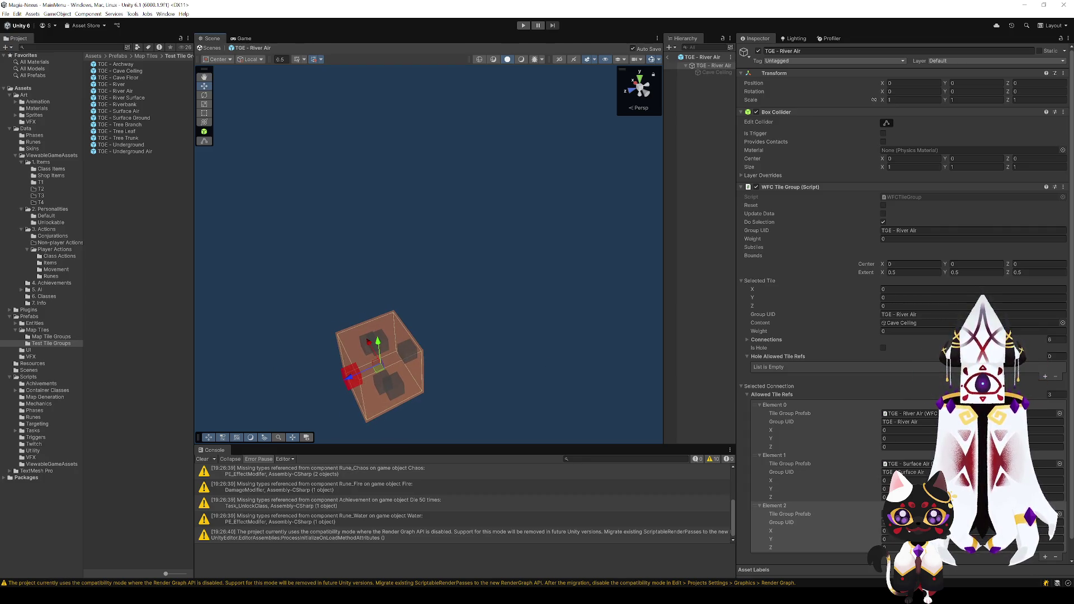
pyautogui.moveTo(290, 394)
pyautogui.mouseDown()
pyautogui.moveTo(554, 307)
pyautogui.moveTo(354, 293)
pyautogui.moveTo(555, 282)
pyautogui.mouseUp()
pyautogui.scroll(-5, 445, 285)
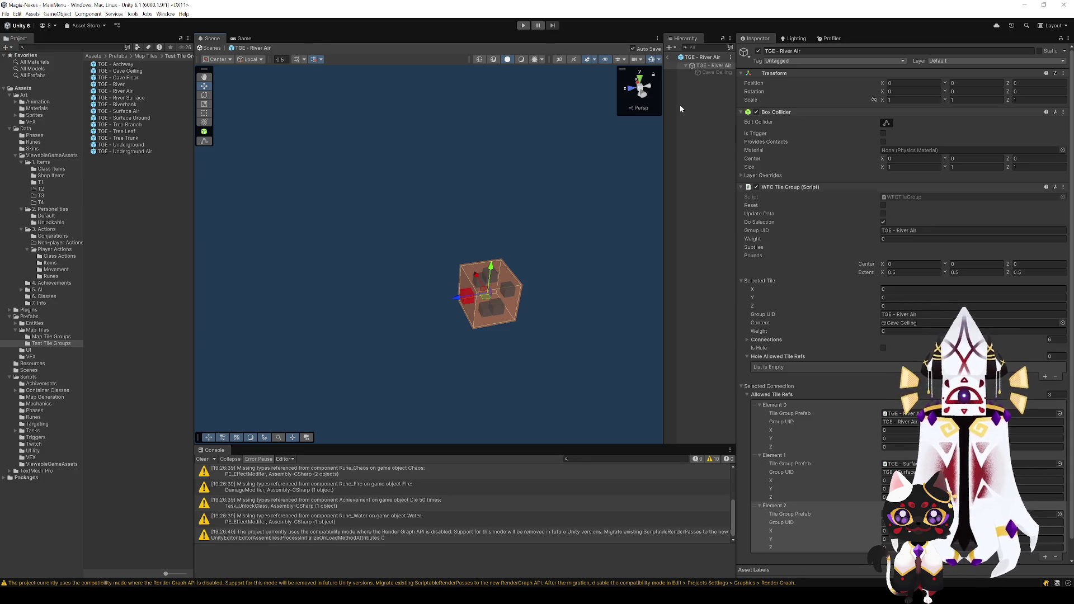
pyautogui.moveTo(654, 149)
pyautogui.mouseDown()
pyautogui.moveTo(599, 235)
pyautogui.moveTo(603, 301)
pyautogui.mouseUp()
pyautogui.scroll(3, 601, 235)
pyautogui.scroll(-5, 602, 300)
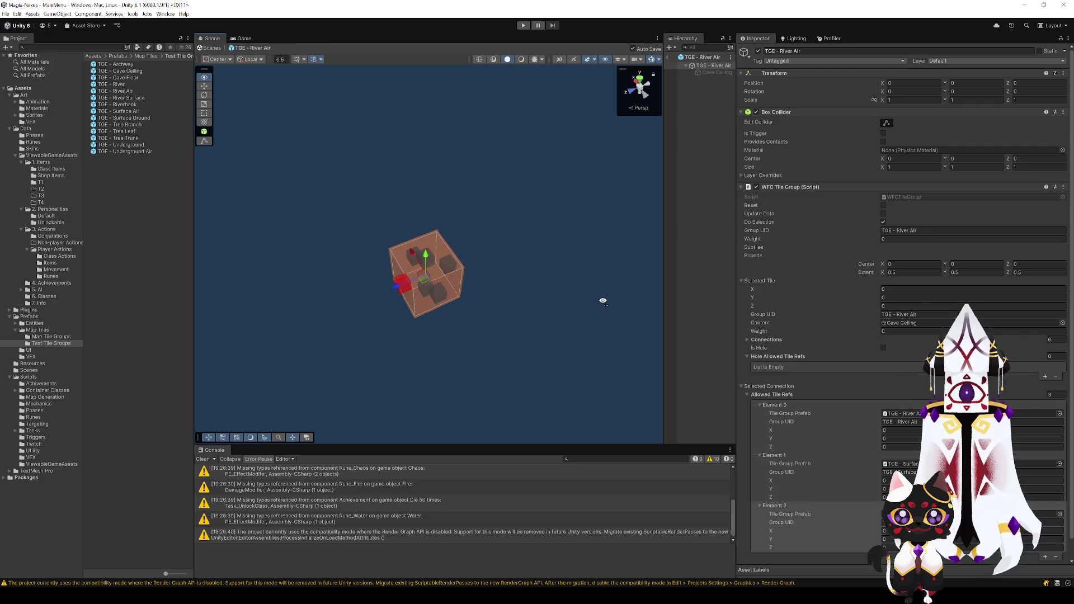
pyautogui.click(567, 305)
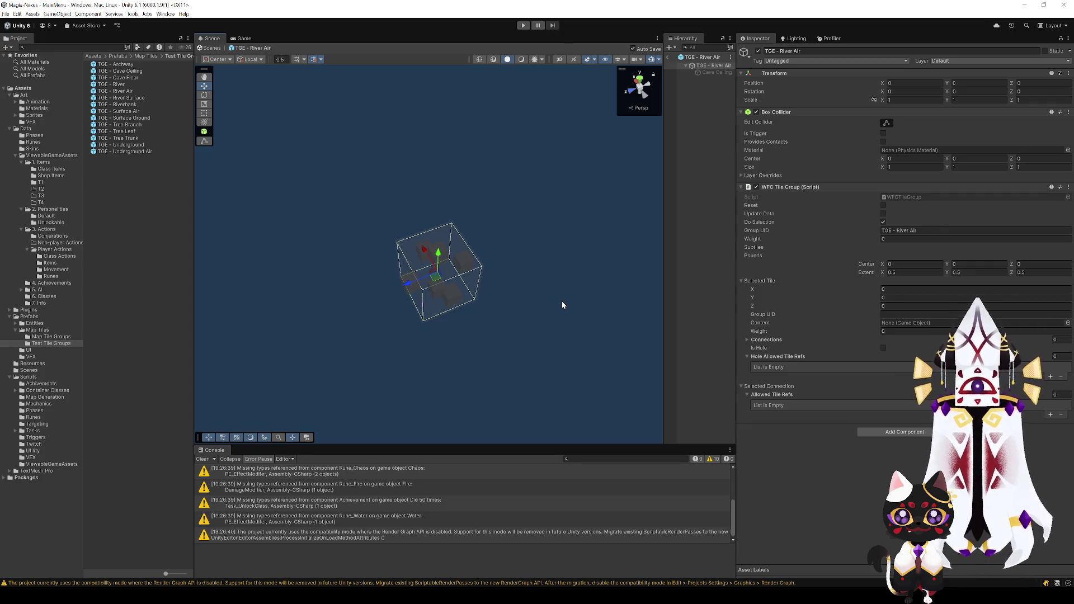
pyautogui.click(468, 285)
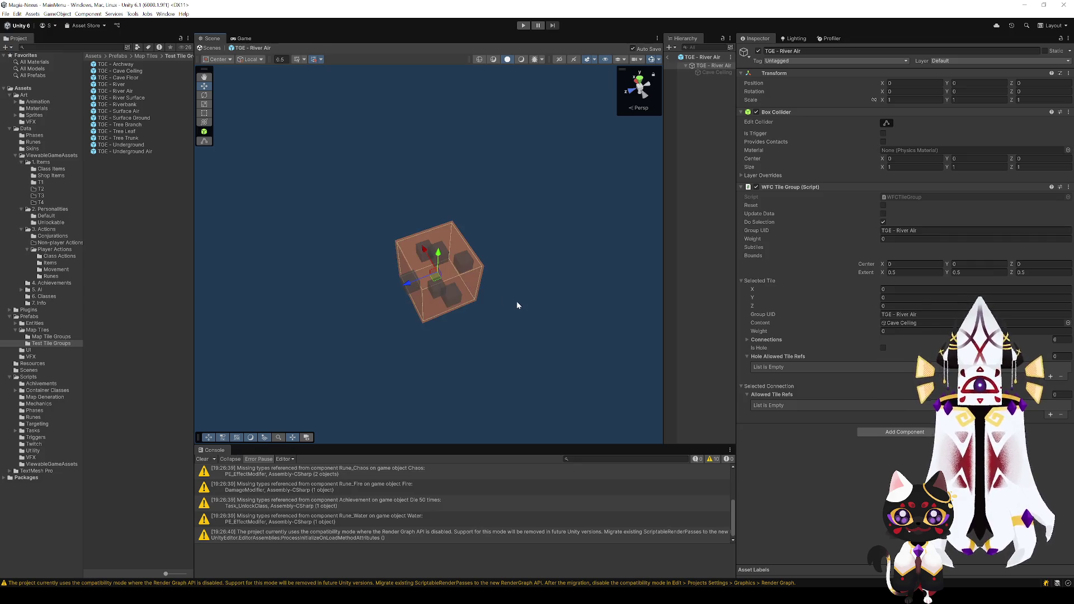
pyautogui.click(517, 301)
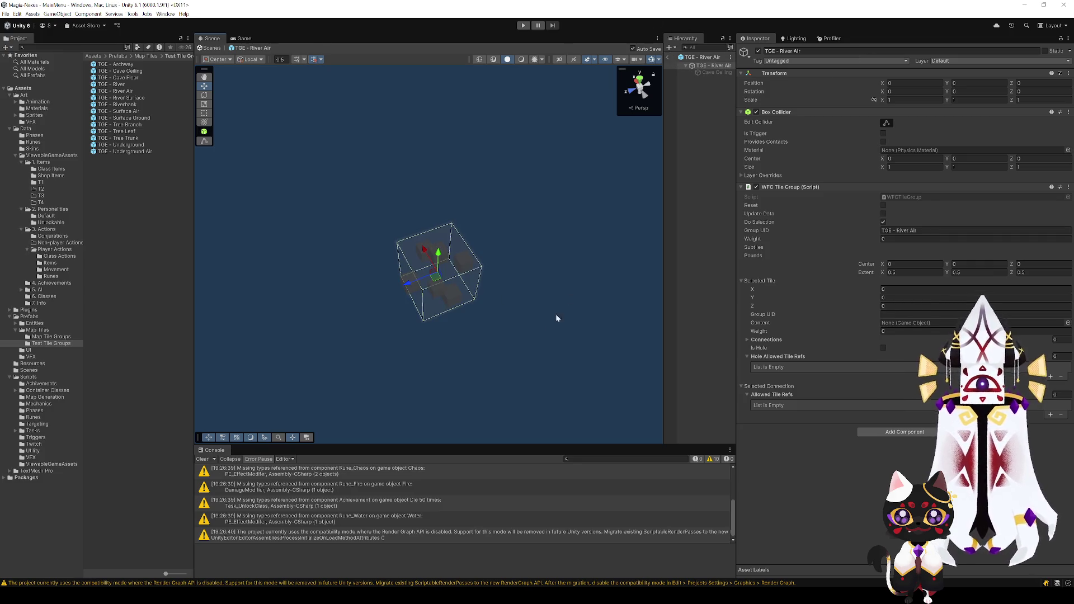
pyautogui.click(472, 297)
pyautogui.click(521, 321)
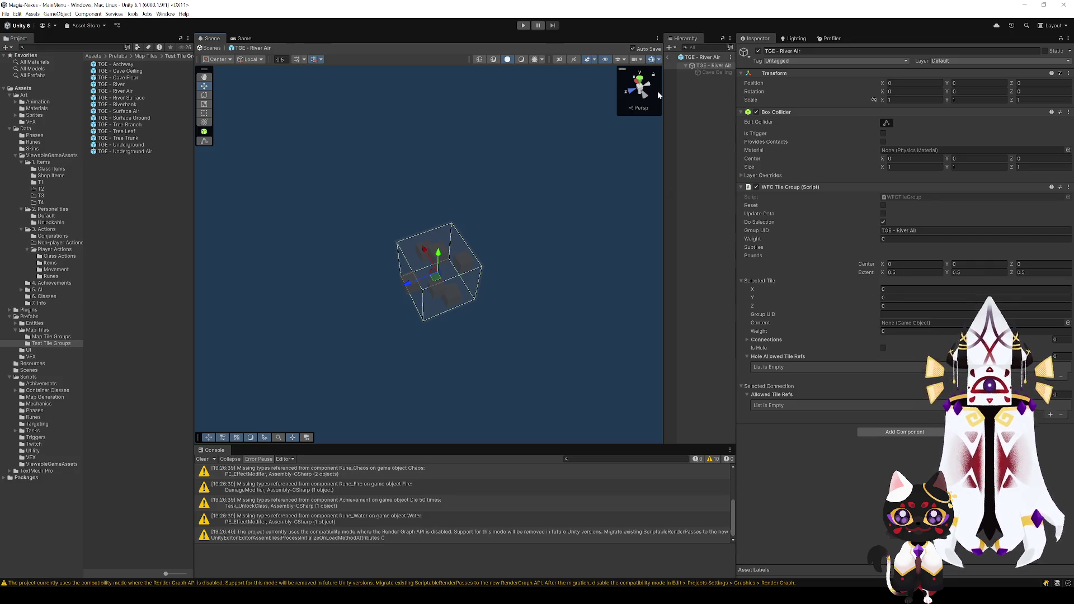
pyautogui.click(669, 59)
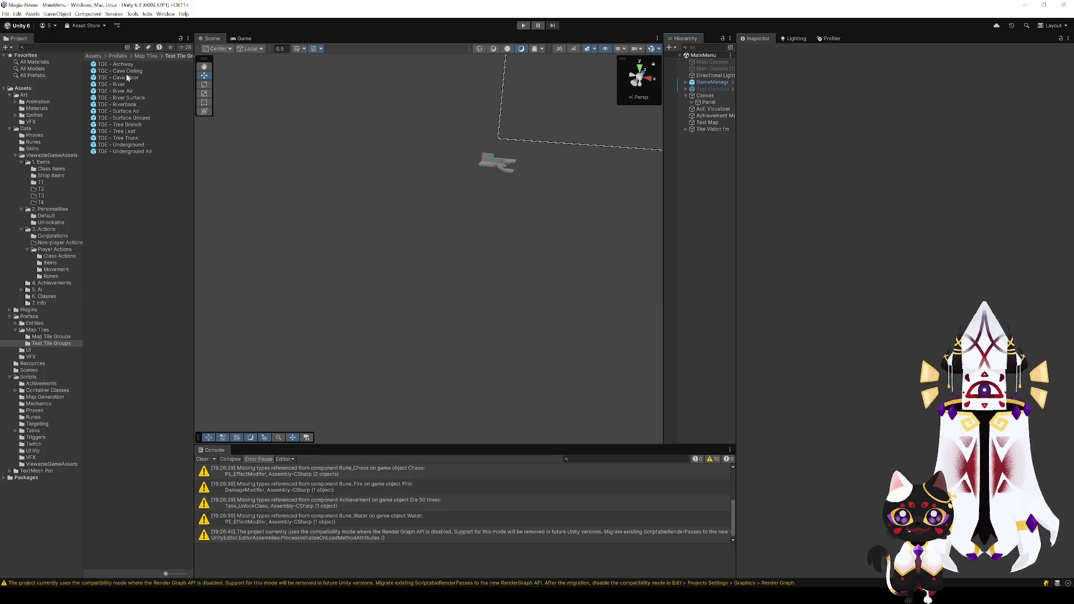
pyautogui.doubleClick(127, 91)
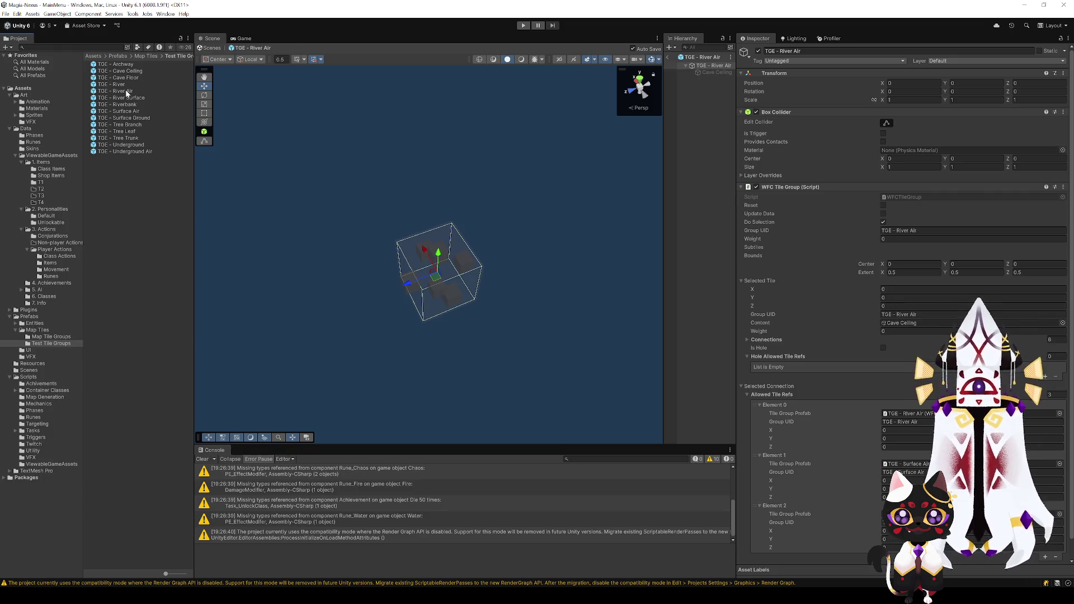
pyautogui.click(439, 287)
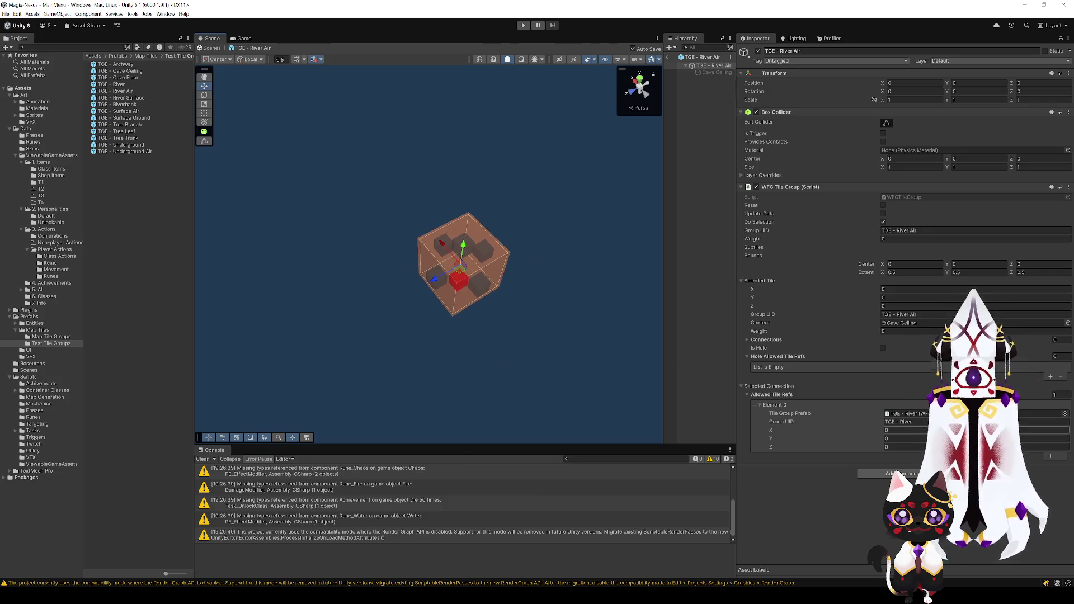
pyautogui.click(1060, 457)
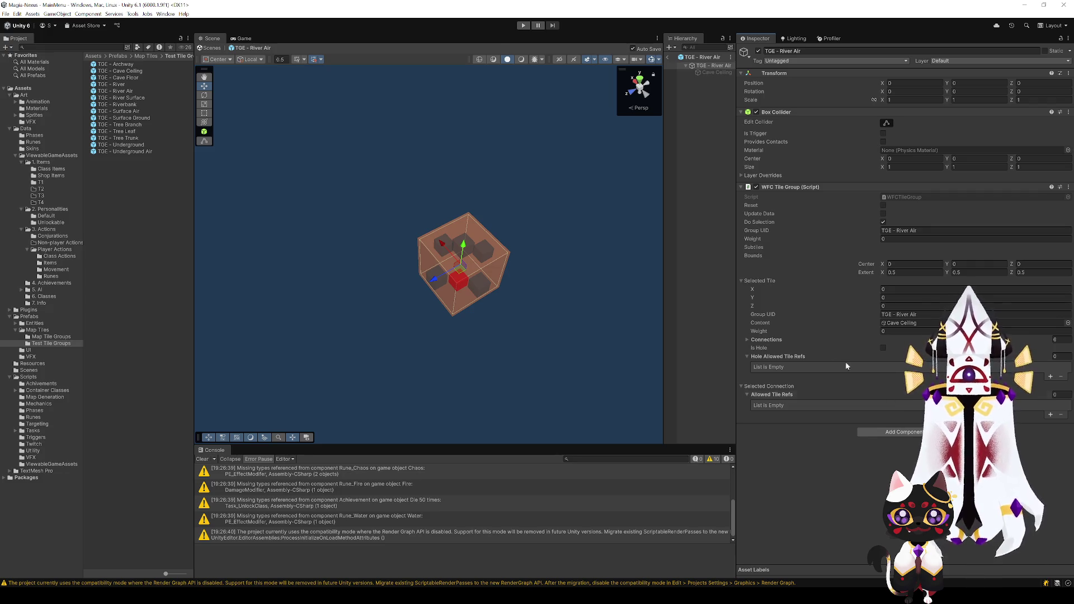
pyautogui.click(666, 59)
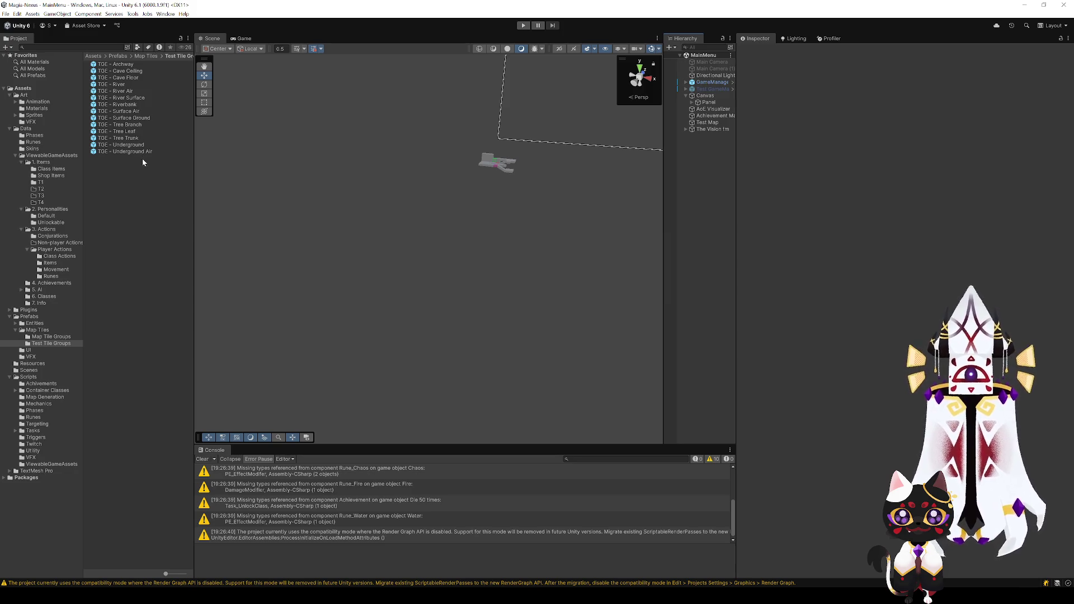
# - Open the TGE - River prefab and inspect its top connection's allowed tiles
pyautogui.doubleClick(131, 85)
pyautogui.click(481, 240)
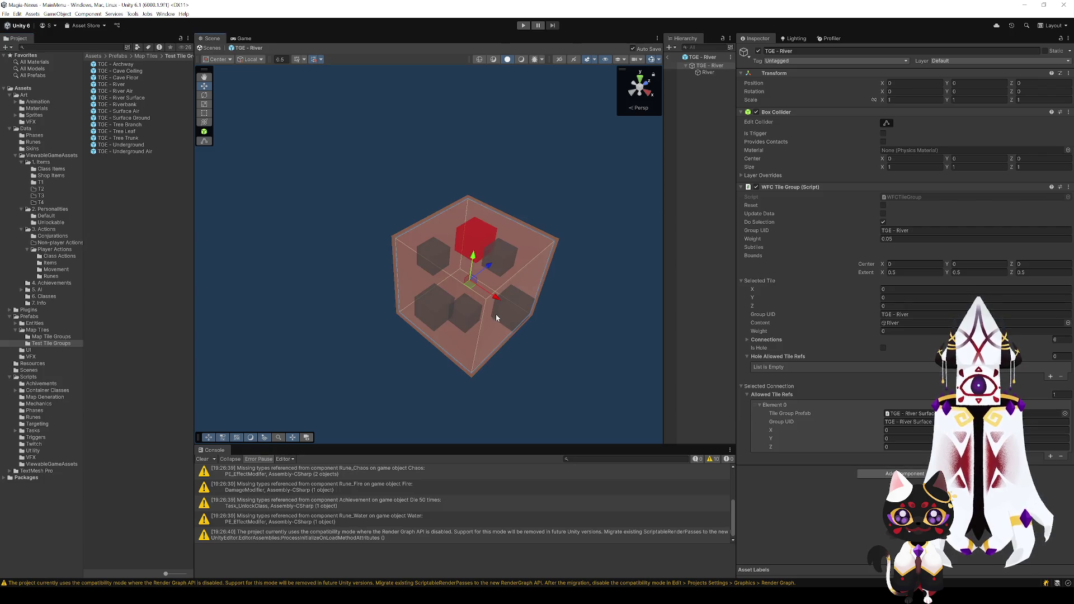
pyautogui.scroll(3, 468, 359)
pyautogui.scroll(-3, 468, 360)
pyautogui.scroll(3, 467, 360)
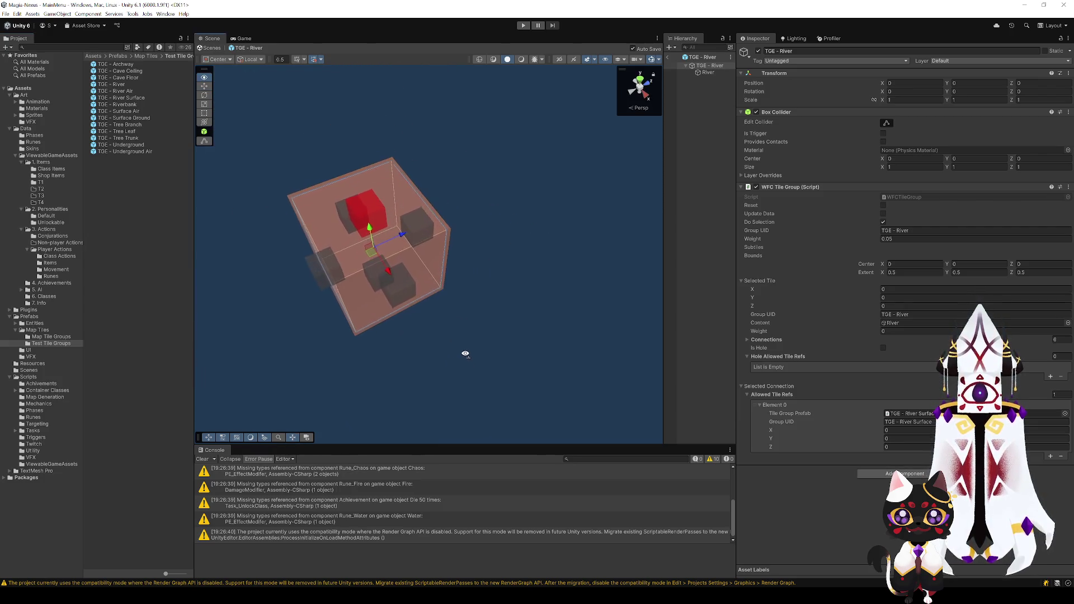
# - Check the River tile's front-bottom connection, then inspect TGE - River Surface's top connection
pyautogui.moveTo(450, 346)
pyautogui.mouseDown()
pyautogui.moveTo(451, 336)
pyautogui.moveTo(486, 334)
pyautogui.moveTo(441, 318)
pyautogui.mouseUp()
pyautogui.scroll(3, 461, 328)
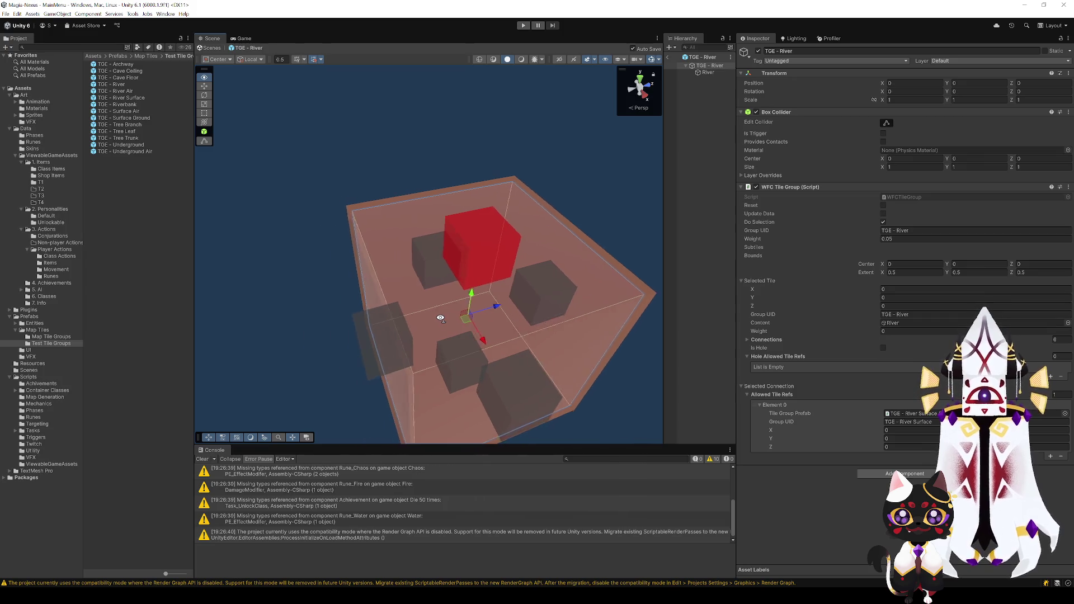
pyautogui.scroll(-3, 440, 318)
pyautogui.scroll(2, 440, 318)
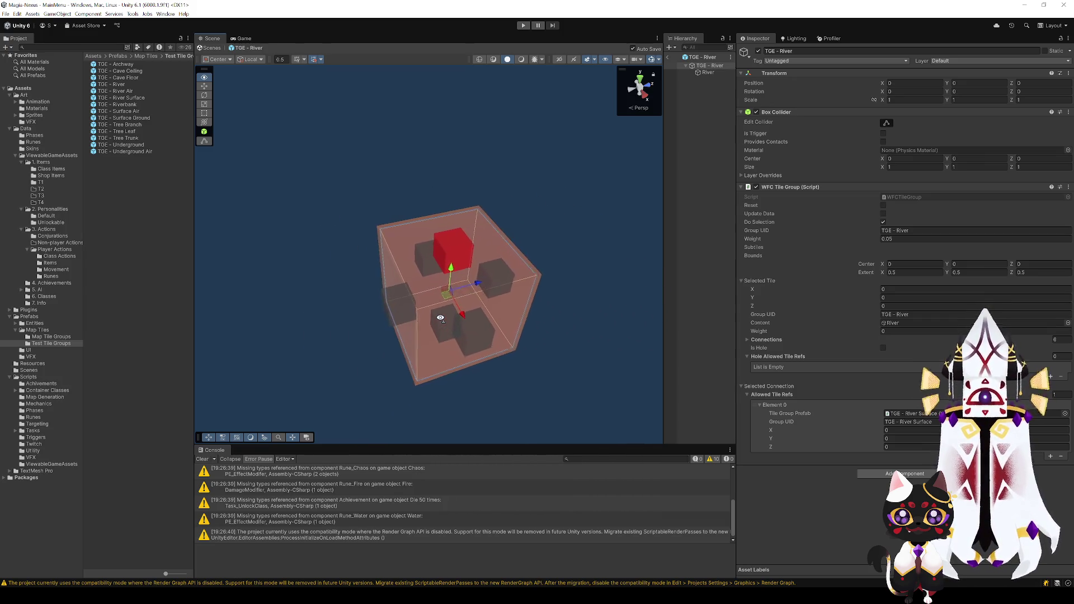
pyautogui.moveTo(440, 318)
pyautogui.mouseDown()
pyautogui.moveTo(429, 289)
pyautogui.moveTo(371, 395)
pyautogui.moveTo(389, 366)
pyautogui.moveTo(455, 352)
pyautogui.moveTo(446, 336)
pyautogui.moveTo(487, 338)
pyautogui.moveTo(451, 329)
pyautogui.moveTo(457, 344)
pyautogui.mouseUp()
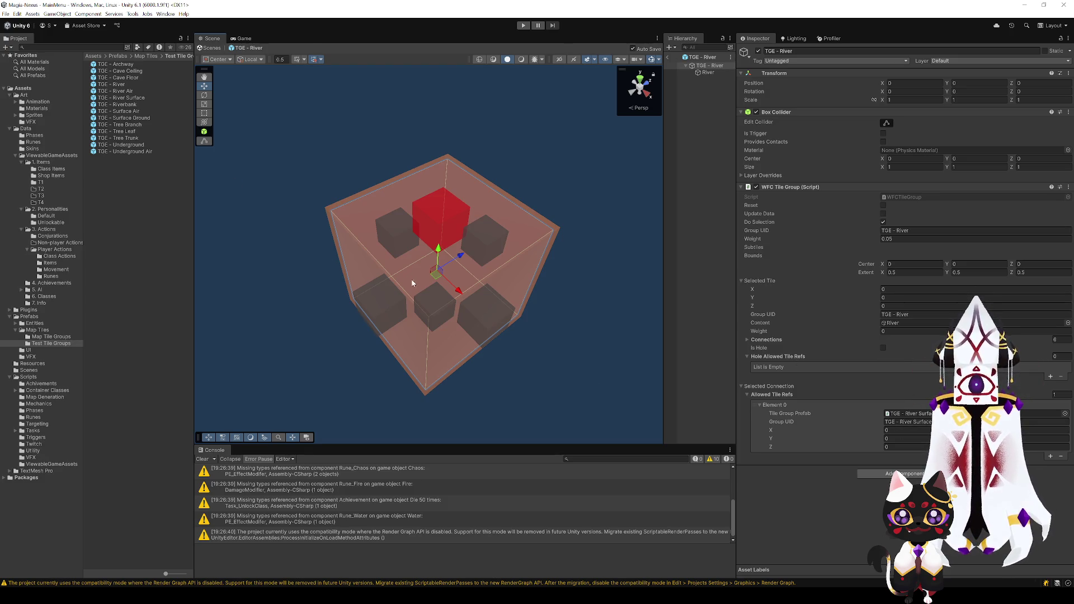
pyautogui.click(434, 314)
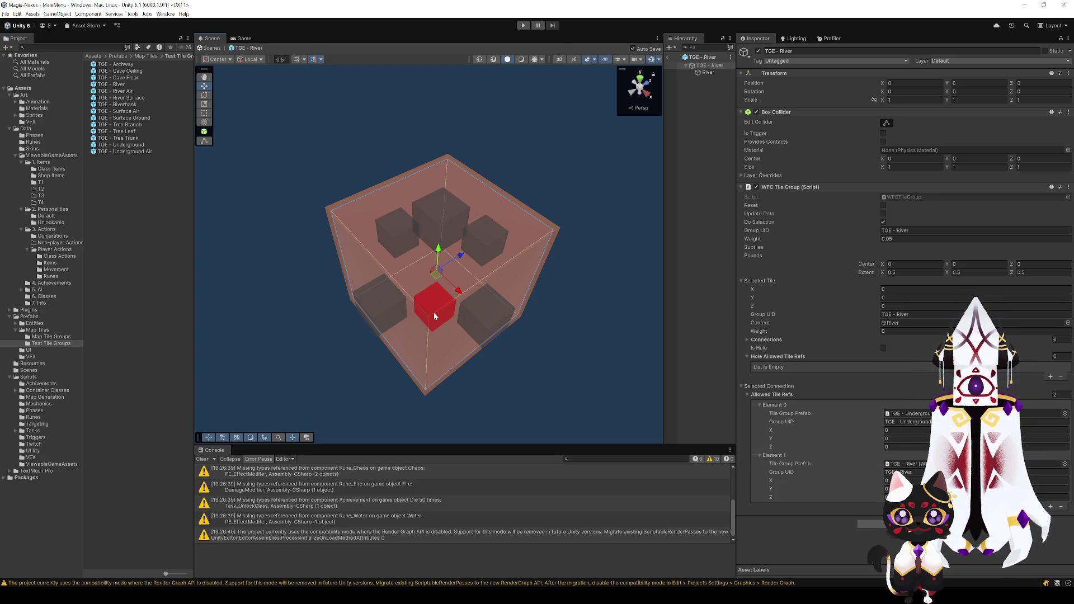
pyautogui.doubleClick(124, 98)
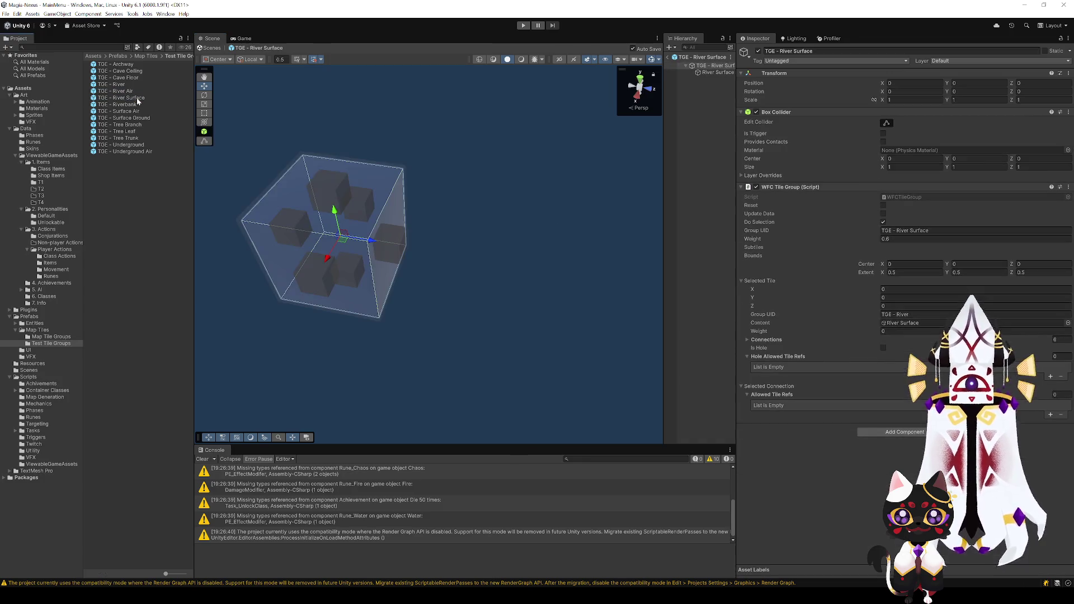
pyautogui.click(324, 183)
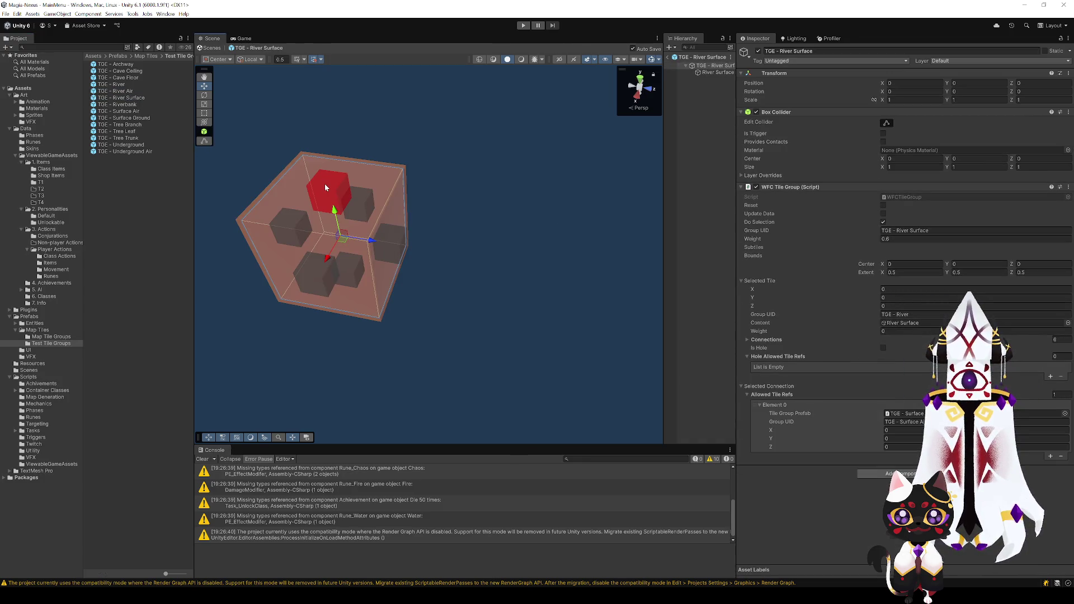
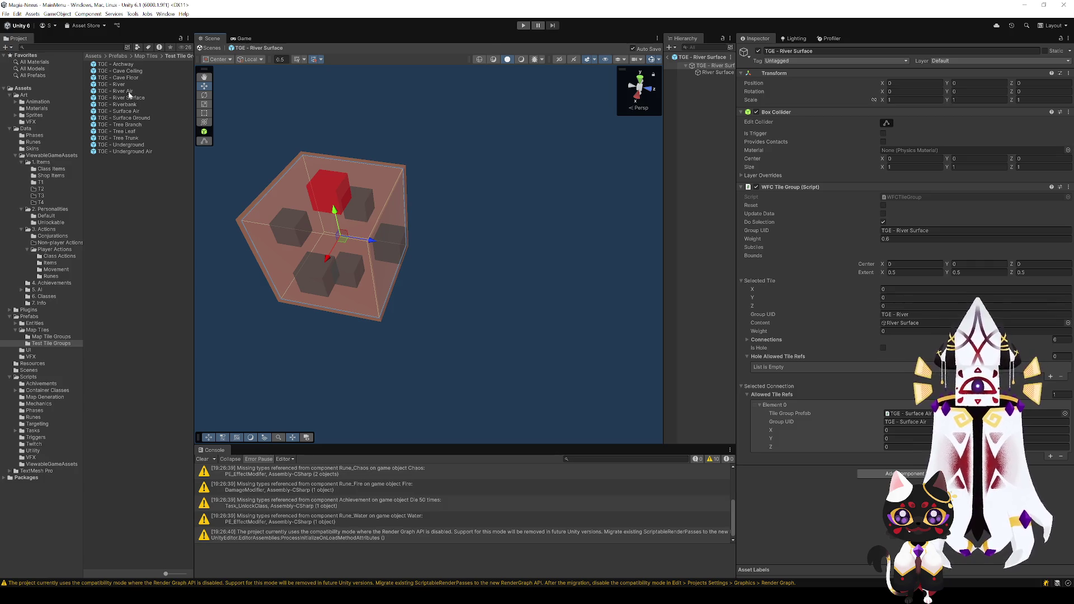
# - Allow River Air on the current connection, then open TGE - Riverbank and allow Riverbank on its connection
pyautogui.moveTo(128, 94); pyautogui.dragTo(418, 202)
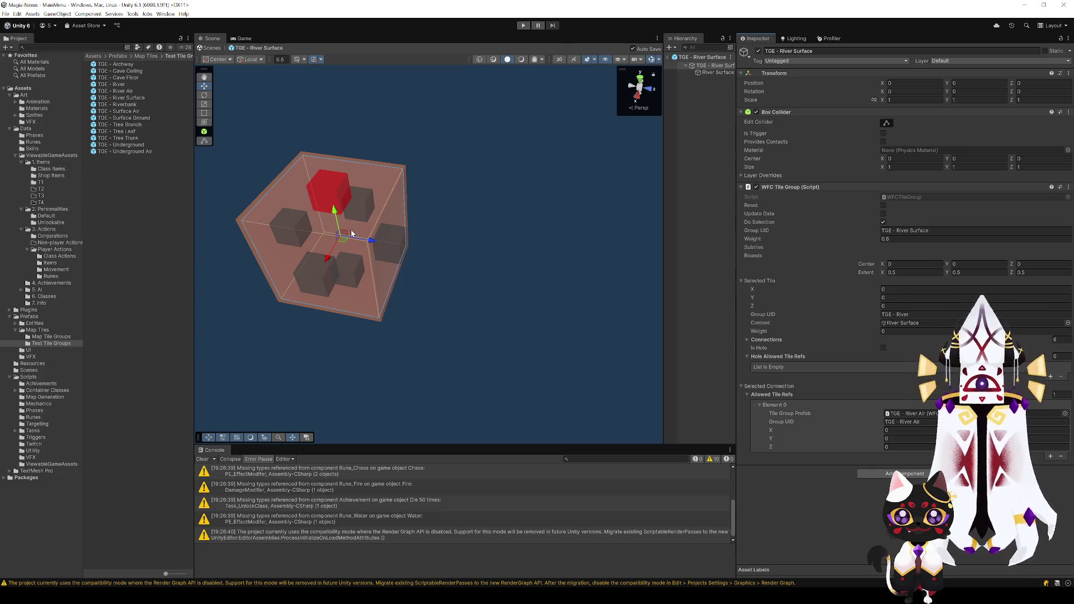
pyautogui.click(131, 106)
pyautogui.doubleClick(129, 107)
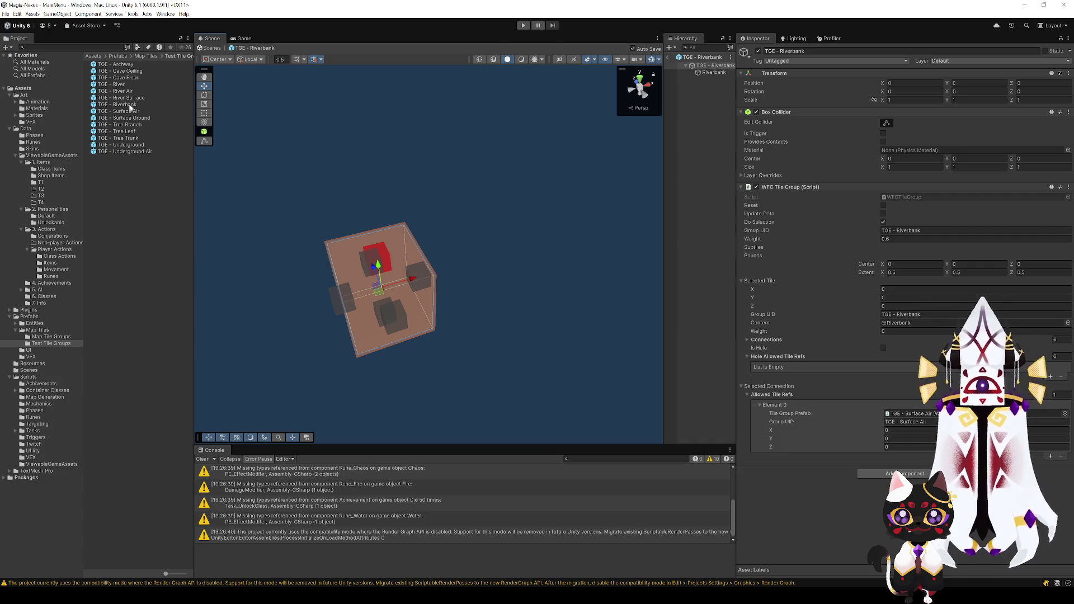
pyautogui.moveTo(130, 105)
pyautogui.mouseDown()
pyautogui.moveTo(922, 457)
pyautogui.moveTo(926, 414)
pyautogui.mouseUp()
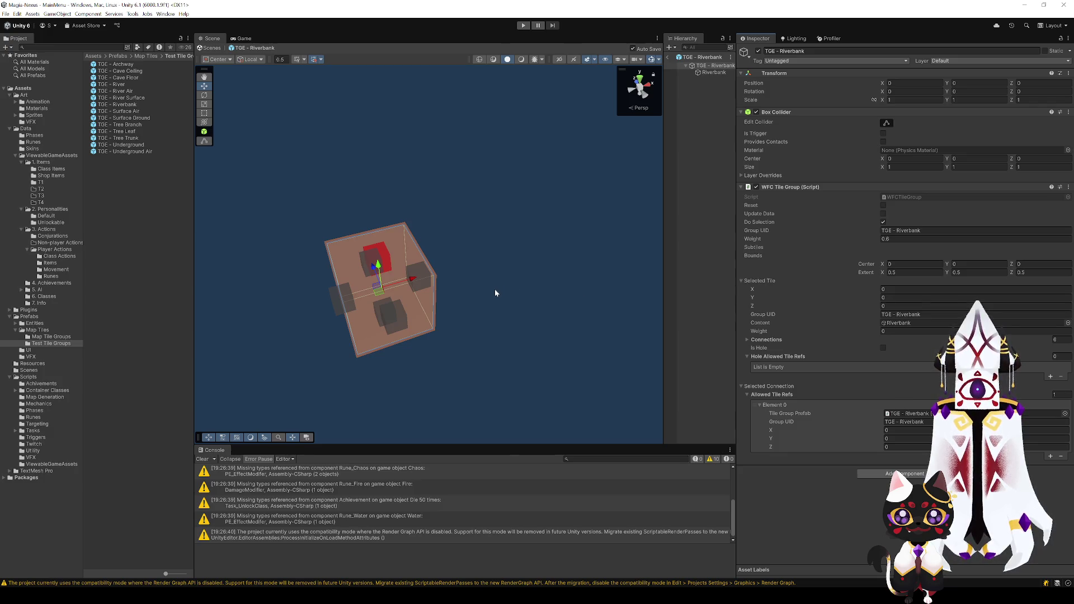
# - Add a fourth allowed tile group entry to the Riverbank cube's face connections
pyautogui.moveTo(494, 288)
pyautogui.mouseDown()
pyautogui.moveTo(502, 298)
pyautogui.moveTo(425, 279)
pyautogui.mouseUp()
pyautogui.click(381, 273)
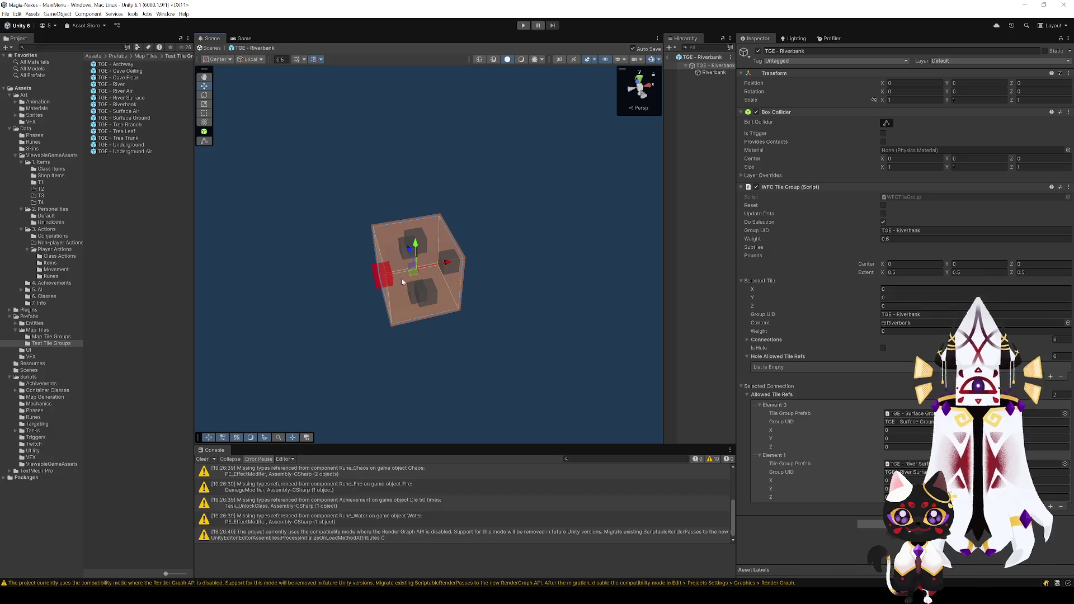
pyautogui.click(430, 300)
pyautogui.moveTo(428, 342); pyautogui.dragTo(604, 402)
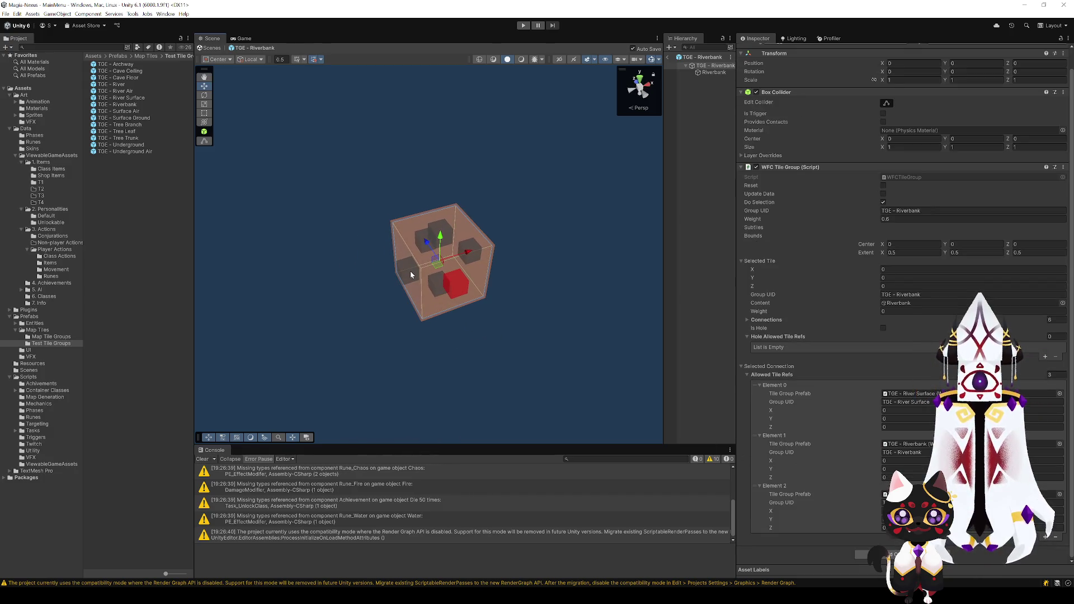
pyautogui.click(410, 270)
pyautogui.click(457, 290)
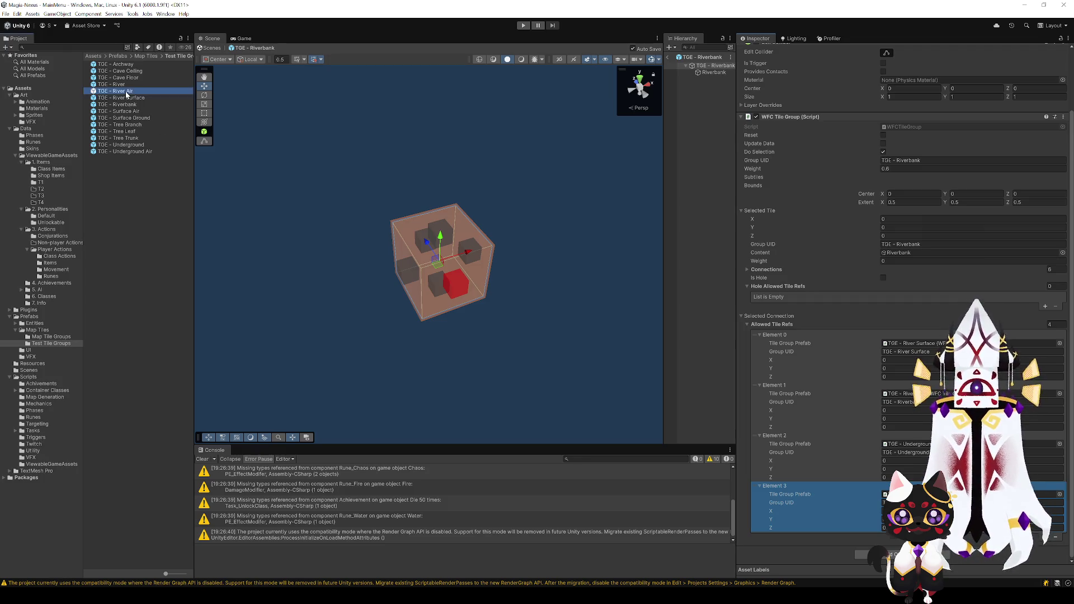
pyautogui.moveTo(127, 97); pyautogui.dragTo(906, 494)
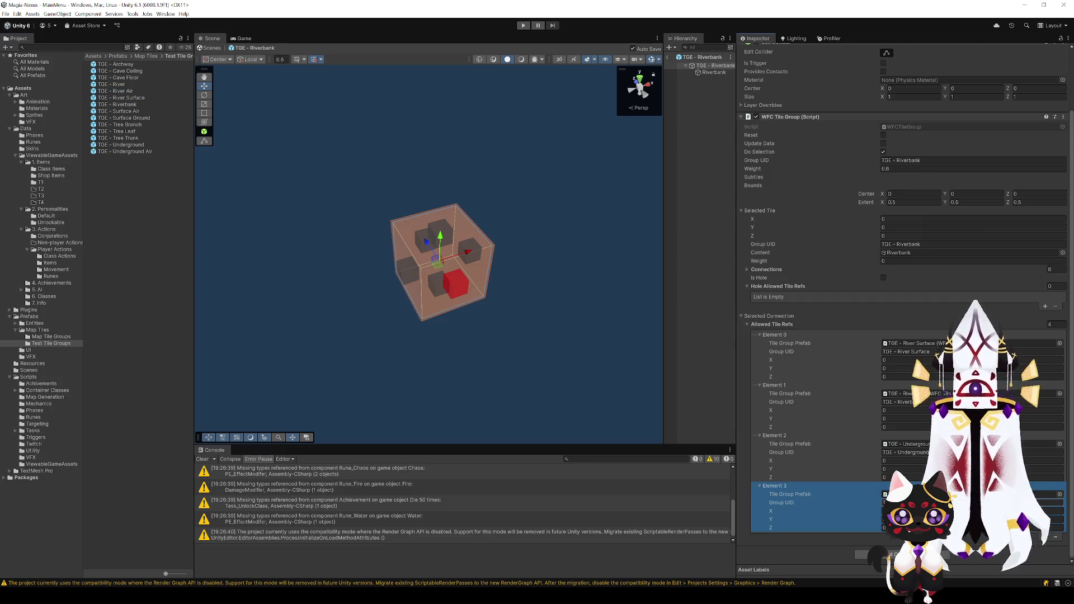
pyautogui.click(422, 238)
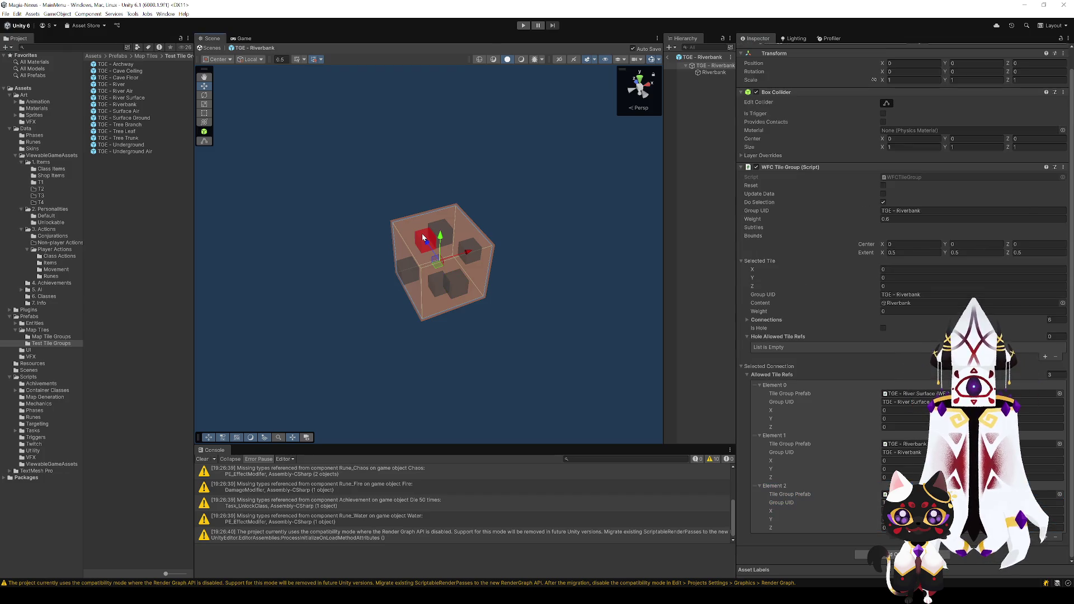
pyautogui.click(1044, 538)
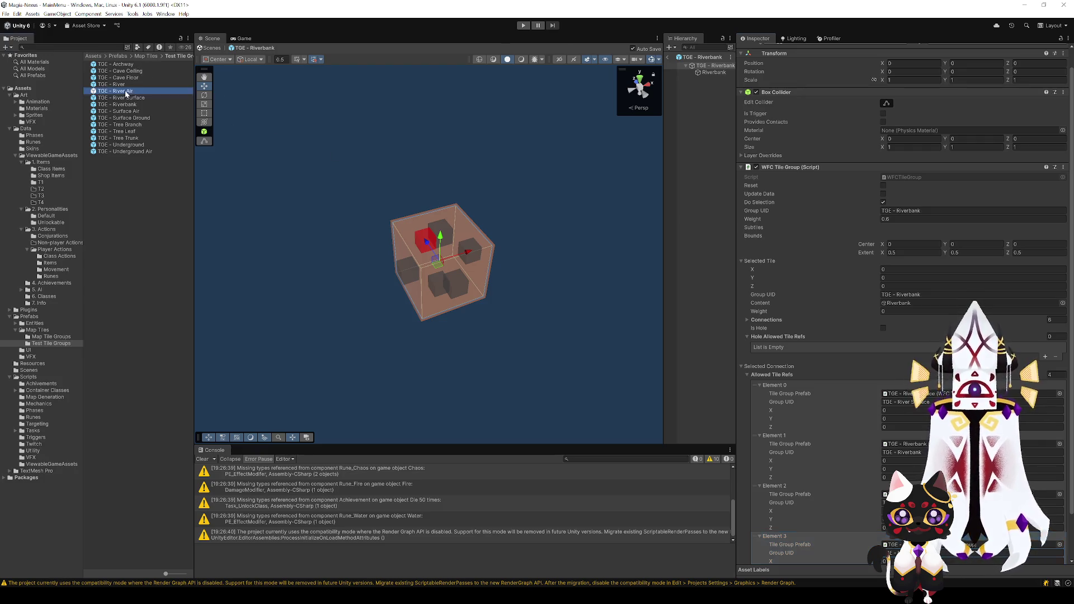
# - Open the TGE - River Surface prefab for editing
pyautogui.scroll(-3, 895, 336)
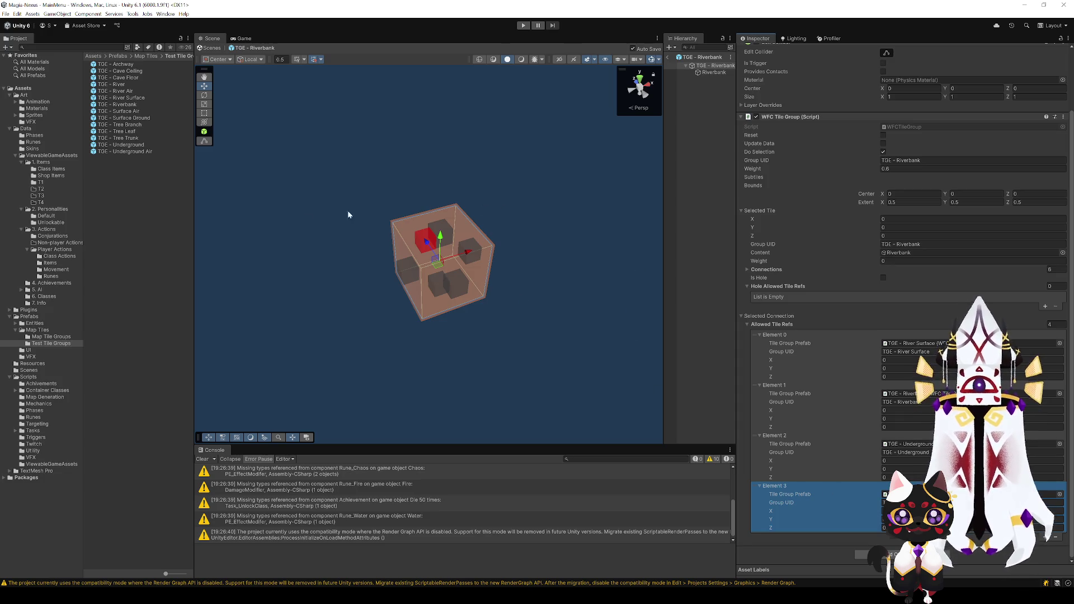
pyautogui.click(133, 105)
pyautogui.doubleClick(120, 97)
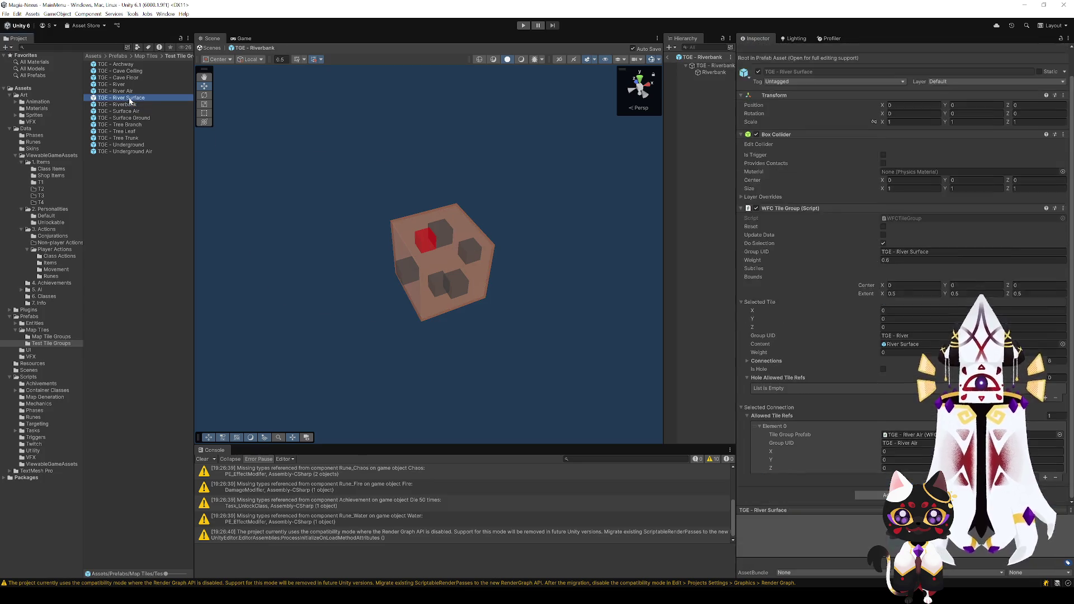
# - Add TGE - River Air as a second allowed neighbour on River Surface's connections, then exit prefab mode
pyautogui.moveTo(458, 263)
pyautogui.mouseDown()
pyautogui.moveTo(447, 279)
pyautogui.moveTo(468, 306)
pyautogui.moveTo(522, 300)
pyautogui.mouseUp()
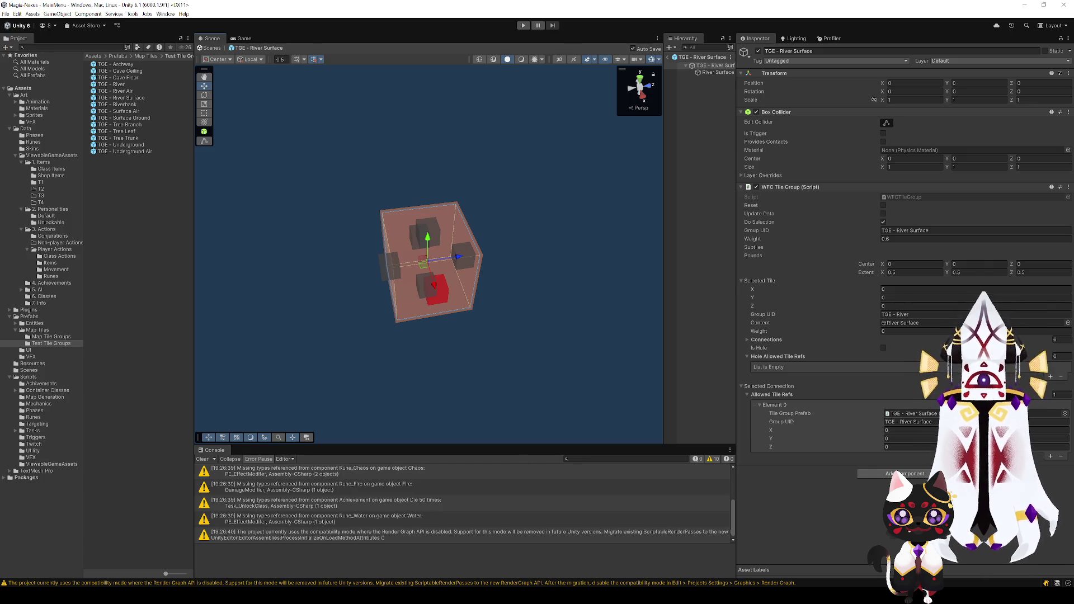
pyautogui.moveTo(455, 353)
pyautogui.mouseDown()
pyautogui.moveTo(528, 351)
pyautogui.moveTo(503, 358)
pyautogui.mouseUp()
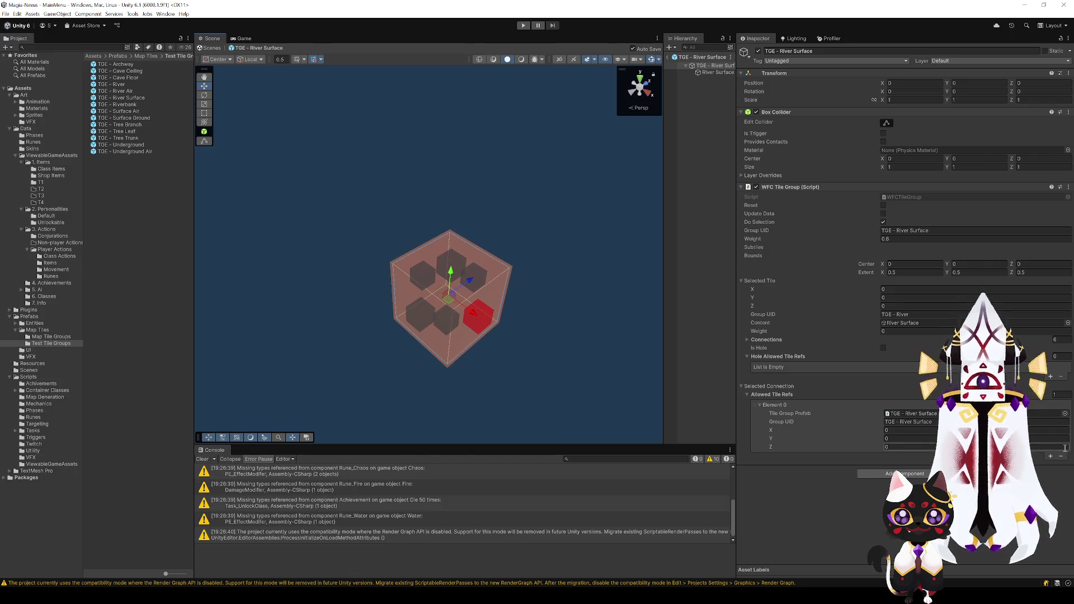
pyautogui.click(1049, 455)
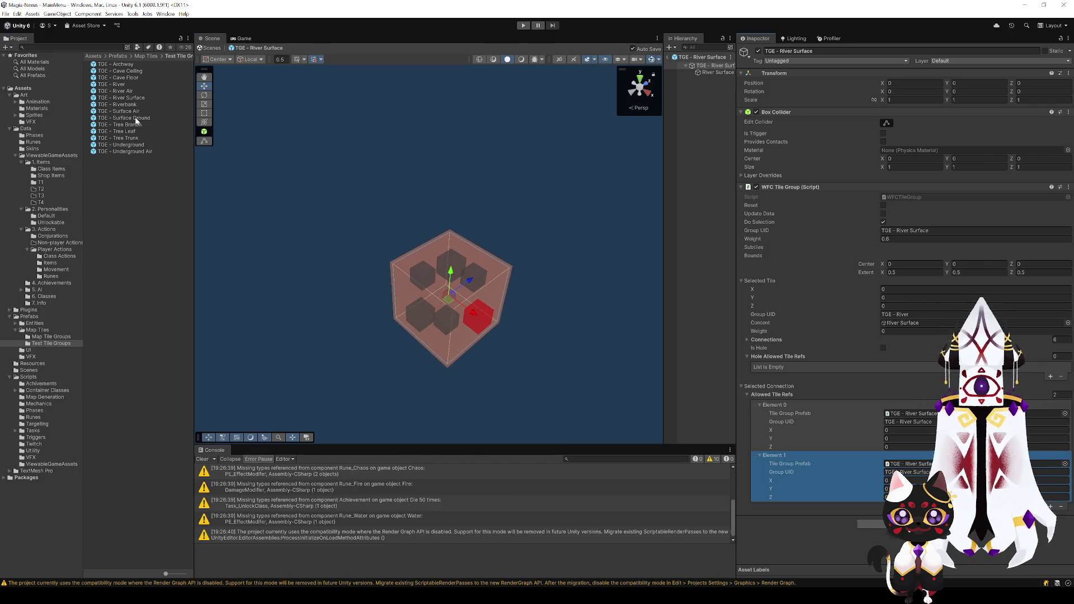
pyautogui.moveTo(127, 94)
pyautogui.mouseDown()
pyautogui.moveTo(808, 379)
pyautogui.moveTo(906, 464)
pyautogui.mouseUp()
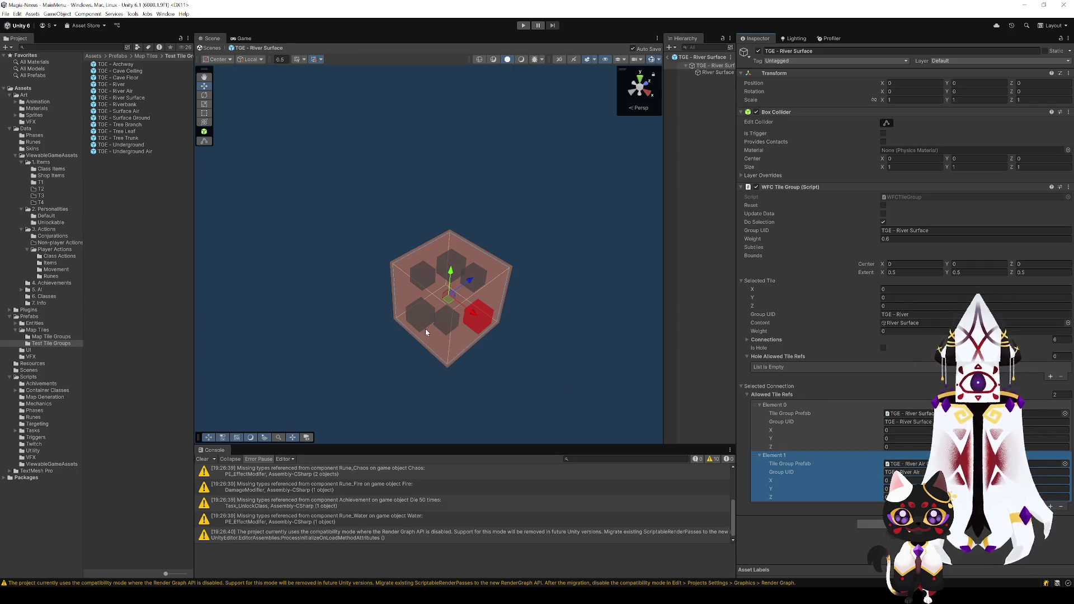
pyautogui.click(417, 313)
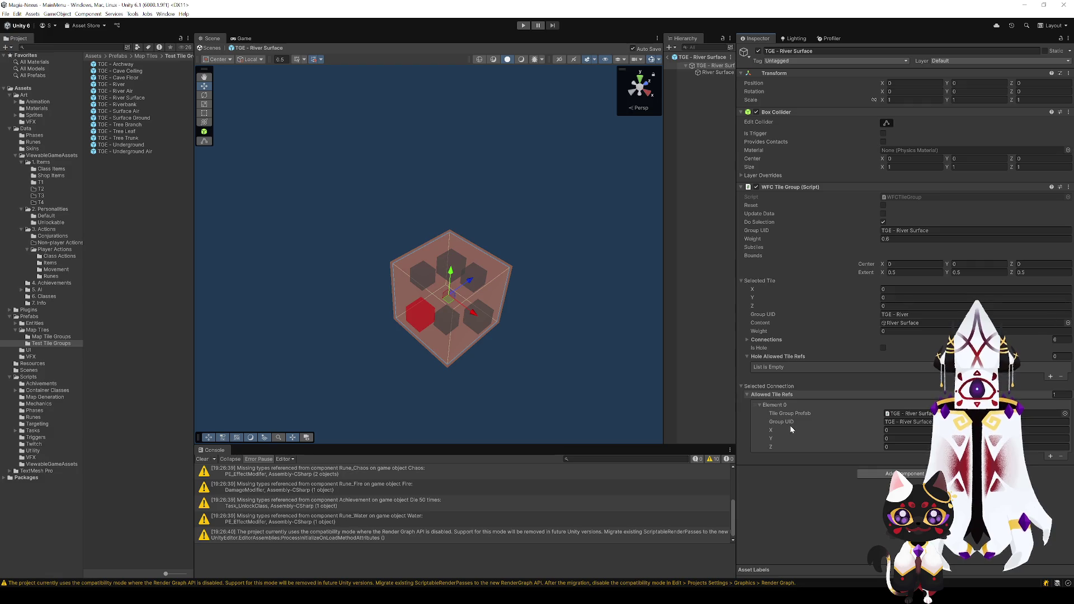
pyautogui.hotkey('ctrl', 'z')
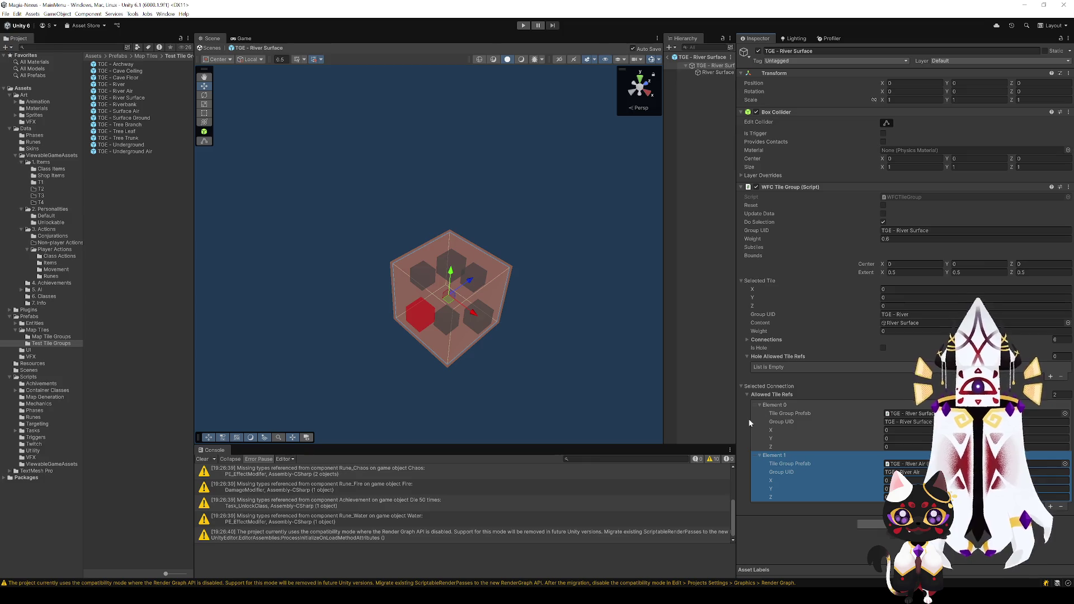
pyautogui.click(483, 278)
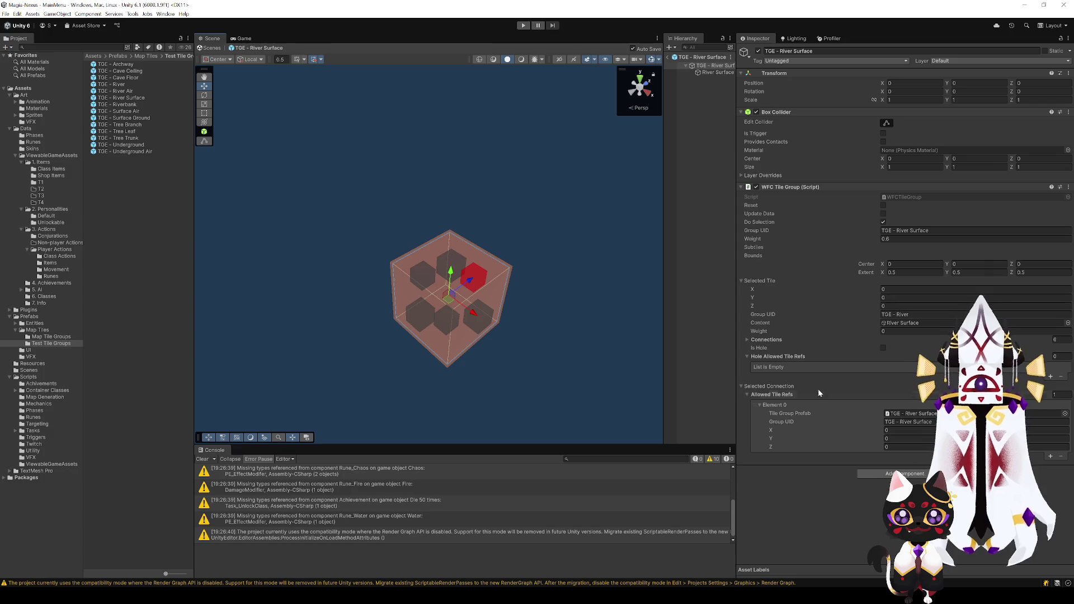
pyautogui.click(424, 271)
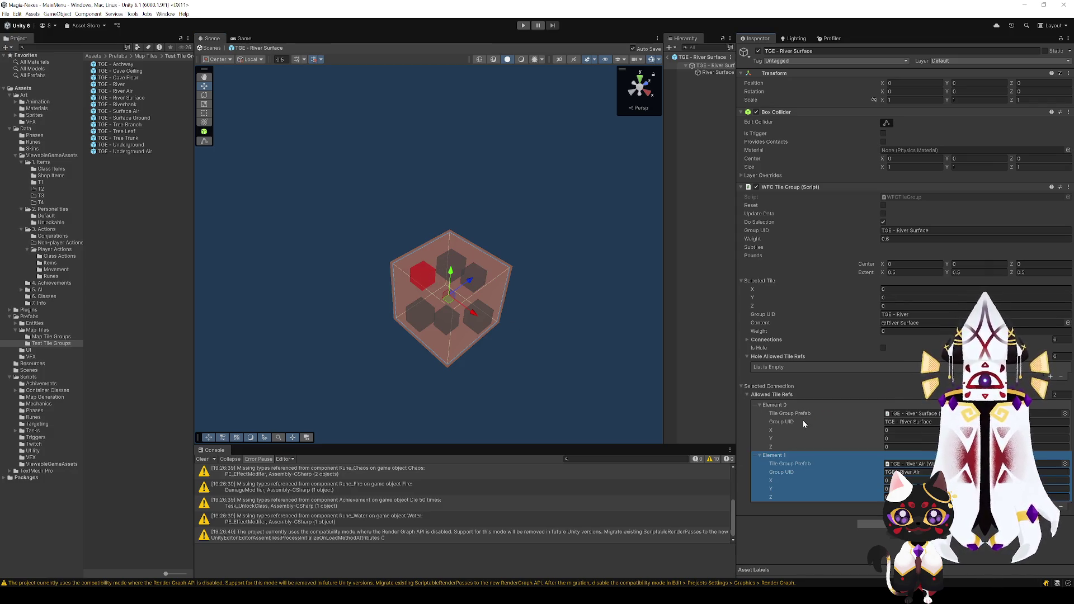
pyautogui.moveTo(604, 335); pyautogui.dragTo(562, 343)
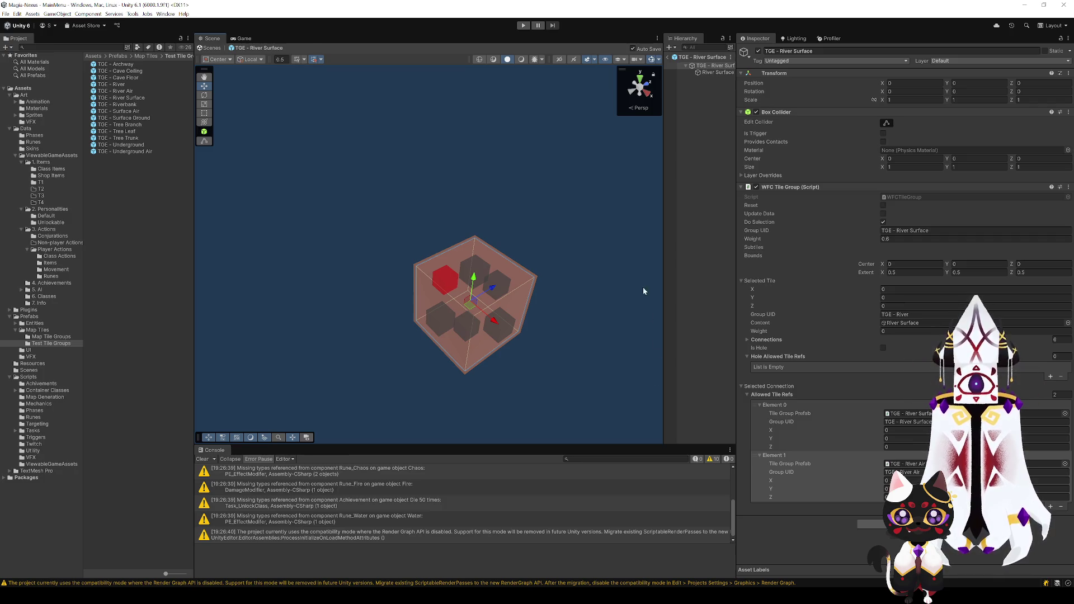
pyautogui.click(667, 58)
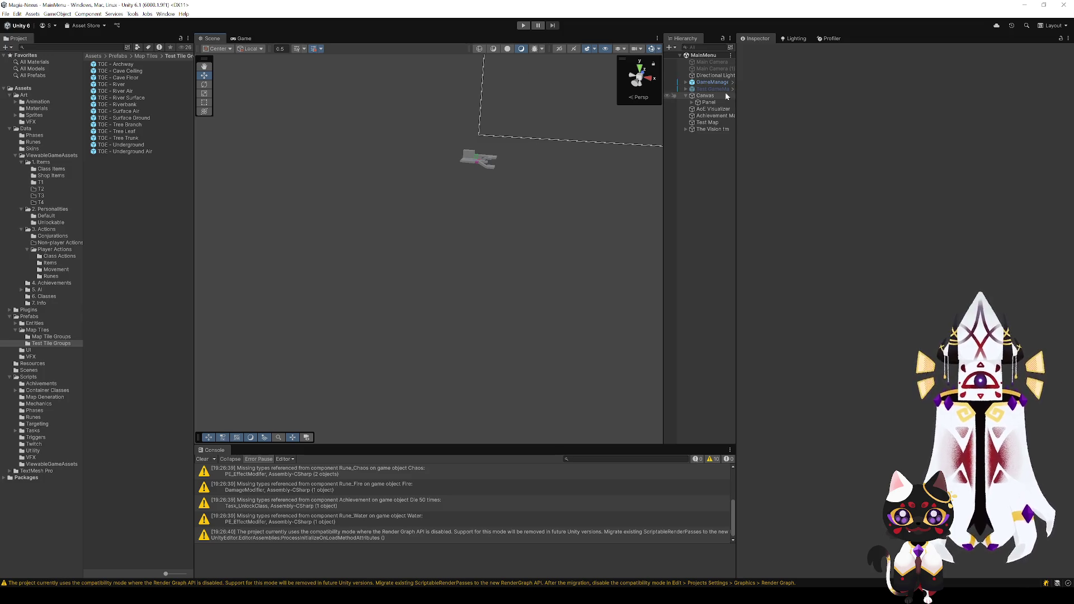
# - Append TGE - River Air to Test Map's Tile Group Prefabs and start play mode
pyautogui.click(711, 83)
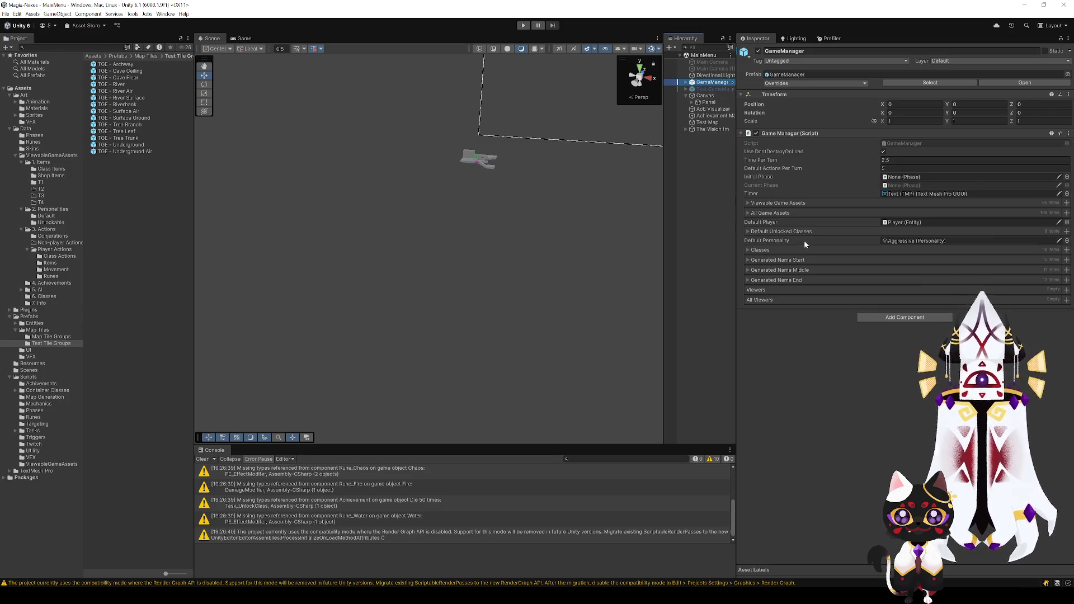
pyautogui.click(706, 123)
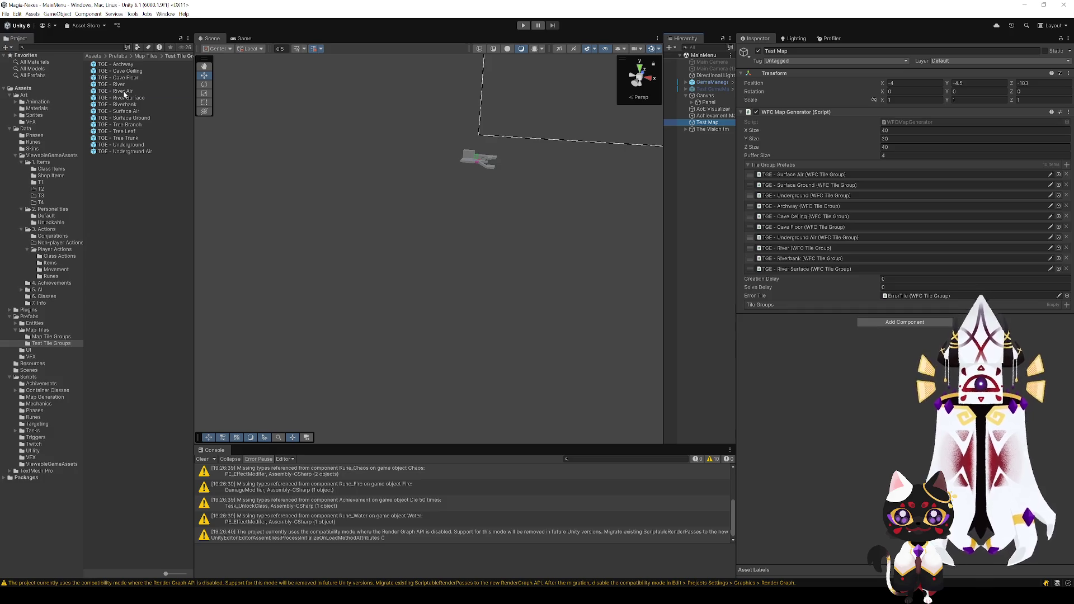
pyautogui.moveTo(124, 92); pyautogui.dragTo(785, 273)
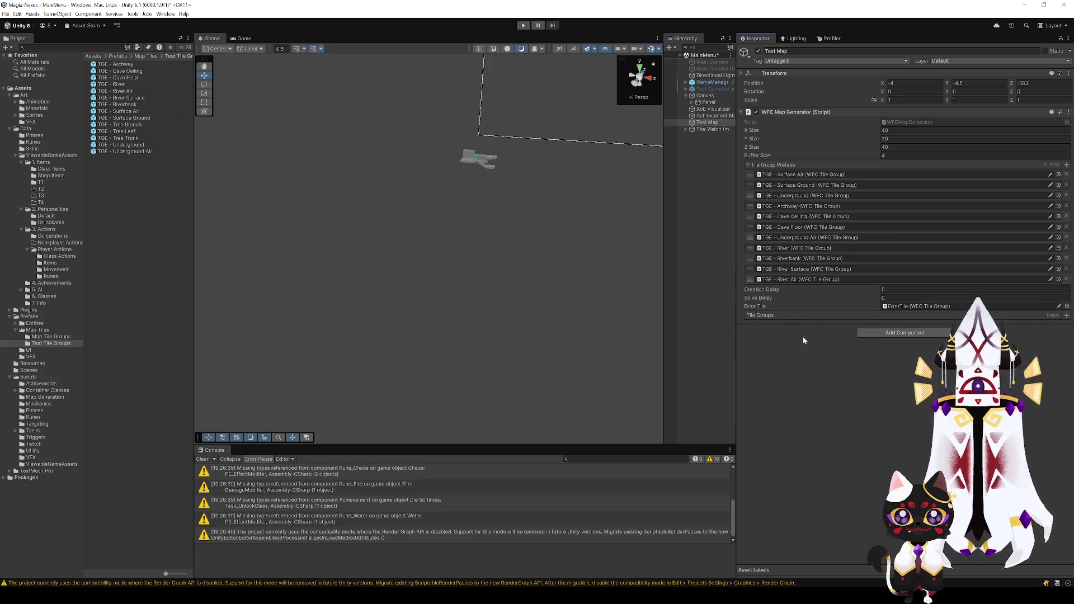
pyautogui.click(519, 25)
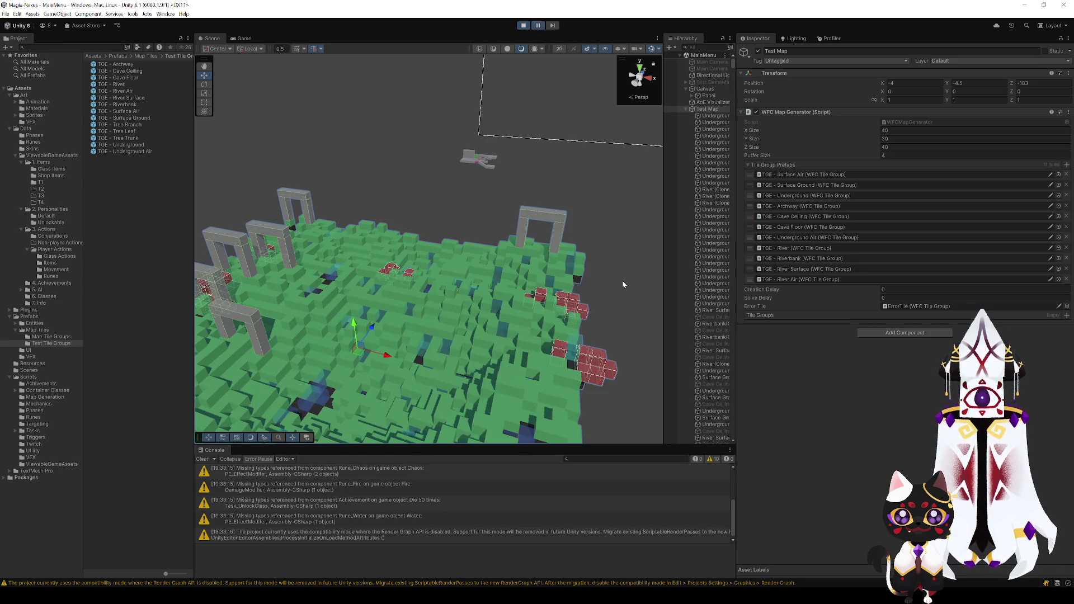
# - Fly over the generated voxel map to inspect the blue river tiles, then stop play mode
pyautogui.moveTo(491, 203); pyautogui.dragTo(488, 366)
pyautogui.click(488, 366)
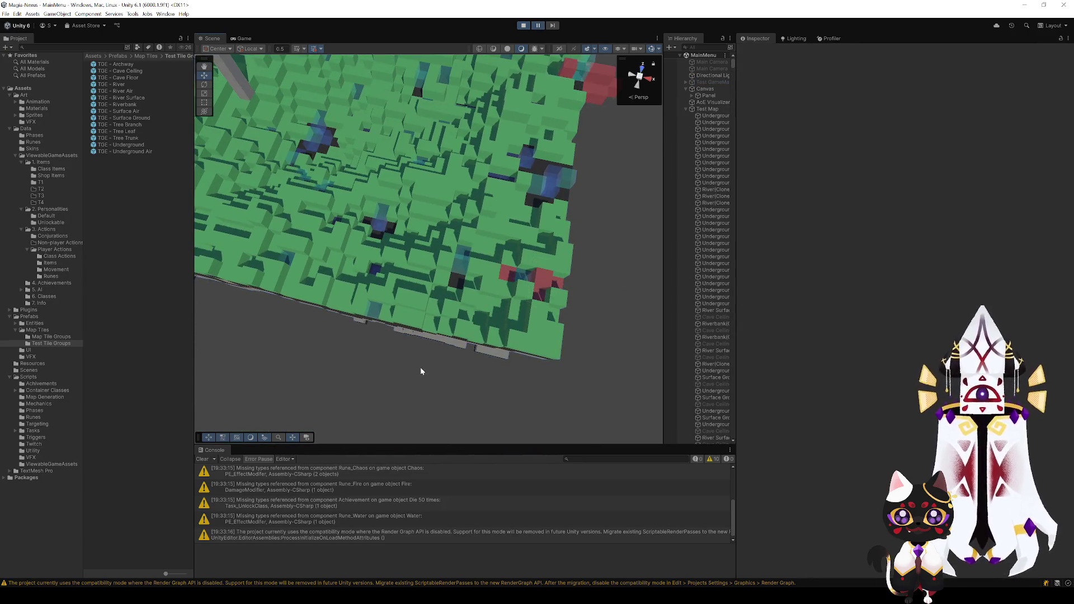
pyautogui.moveTo(420, 367)
pyautogui.mouseDown()
pyautogui.moveTo(301, 332)
pyautogui.moveTo(329, 336)
pyautogui.moveTo(276, 335)
pyautogui.moveTo(415, 318)
pyautogui.moveTo(461, 338)
pyautogui.moveTo(365, 319)
pyautogui.moveTo(417, 350)
pyautogui.moveTo(421, 335)
pyautogui.mouseUp()
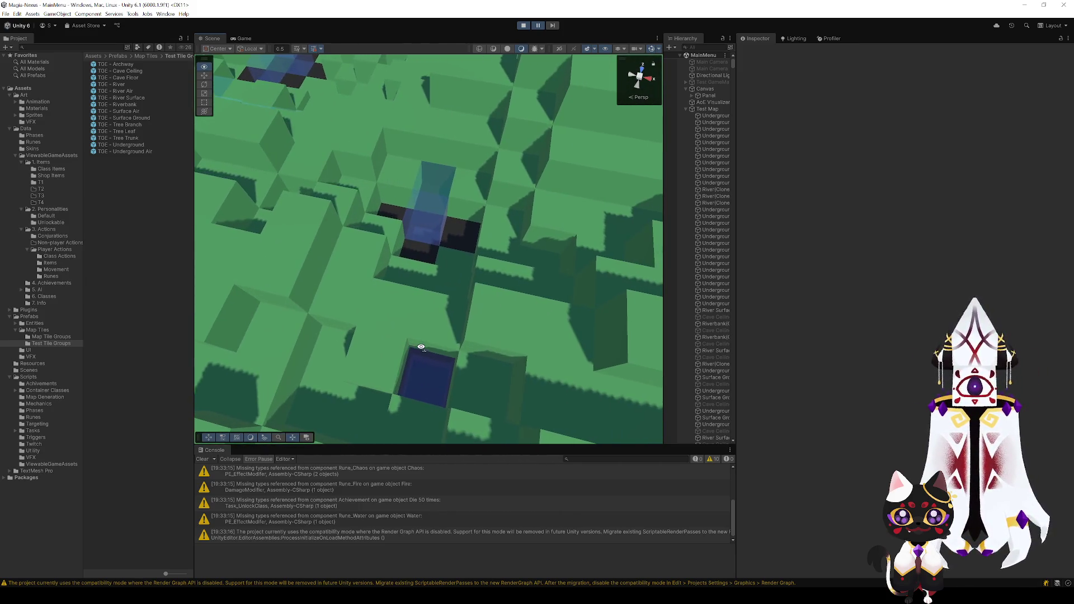
pyautogui.scroll(5, 420, 334)
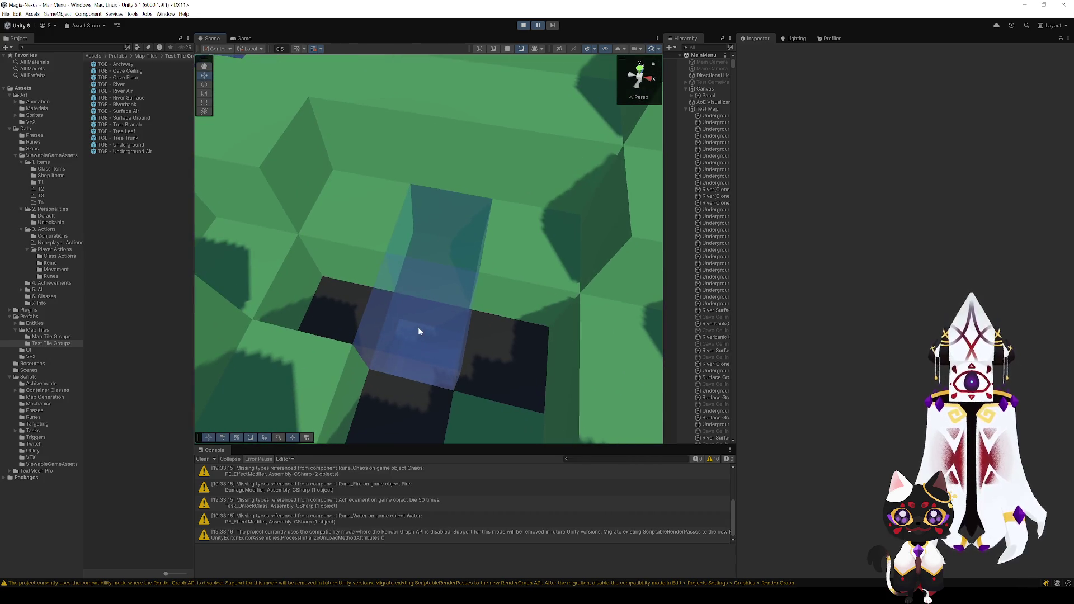
pyautogui.scroll(-5, 418, 331)
pyautogui.moveTo(455, 328)
pyautogui.mouseDown()
pyautogui.moveTo(448, 314)
pyautogui.moveTo(469, 340)
pyautogui.moveTo(468, 311)
pyautogui.moveTo(338, 304)
pyautogui.moveTo(362, 300)
pyautogui.mouseUp()
pyautogui.scroll(5, 448, 313)
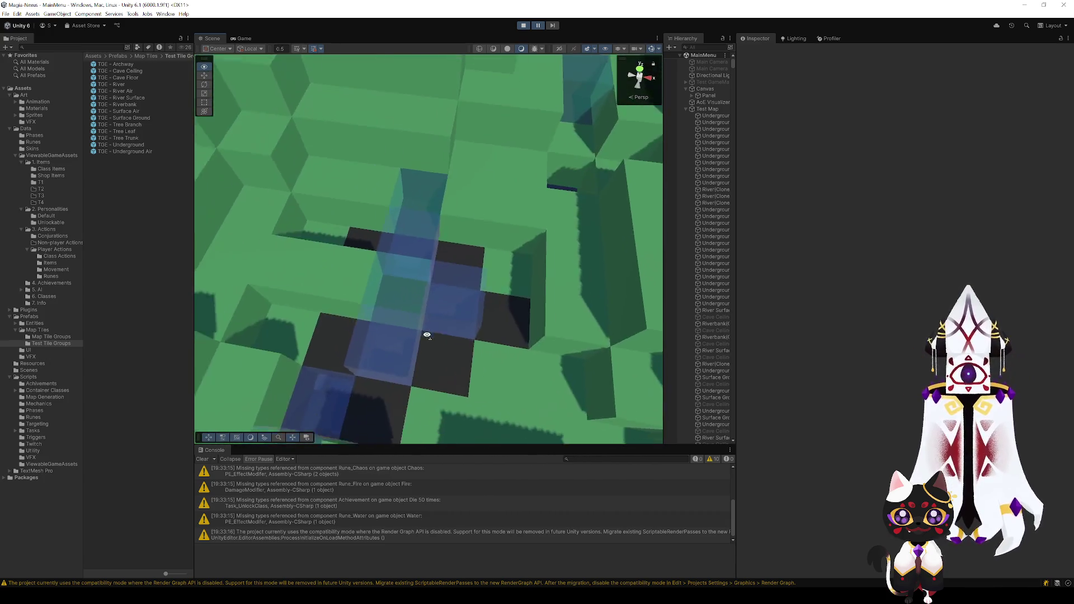
pyautogui.scroll(-5, 467, 312)
pyautogui.scroll(8, 400, 317)
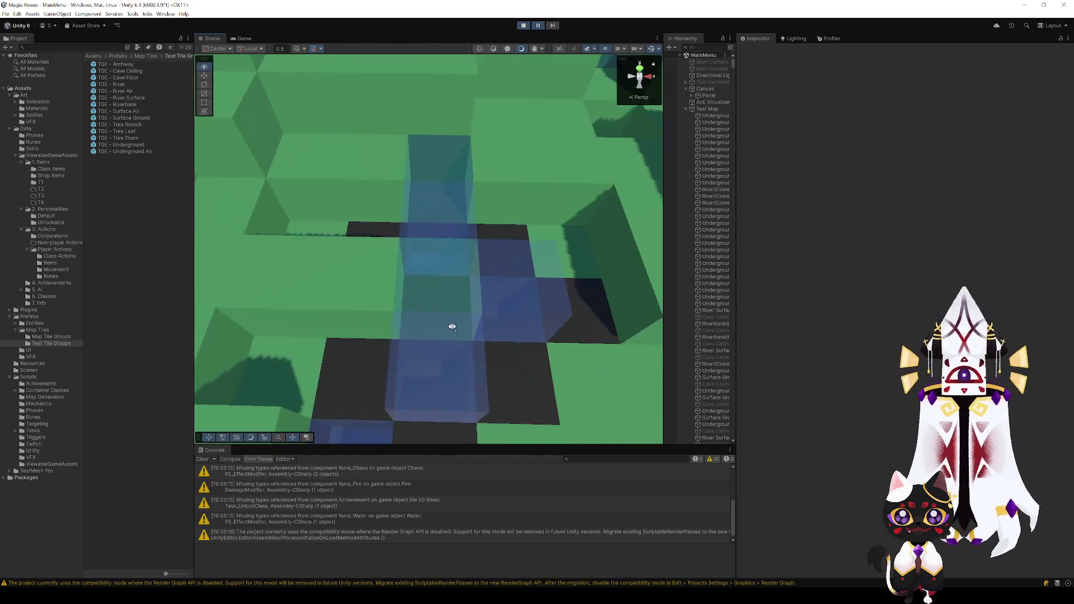
pyautogui.click(523, 25)
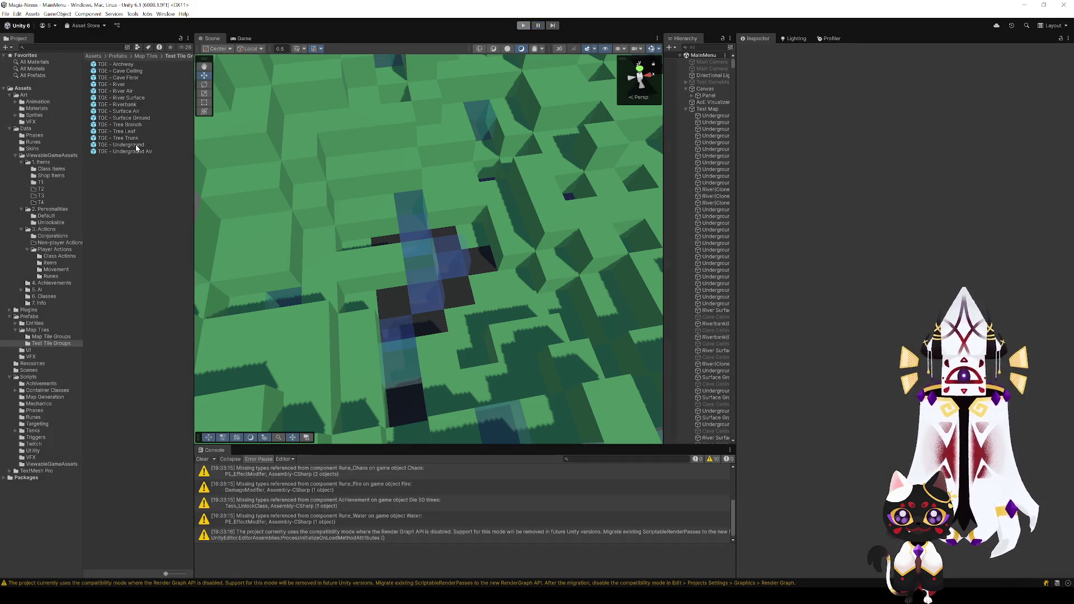
# - Open TGE - River Air and remove the third Allowed Tile Refs entry from its connections
pyautogui.doubleClick(124, 91)
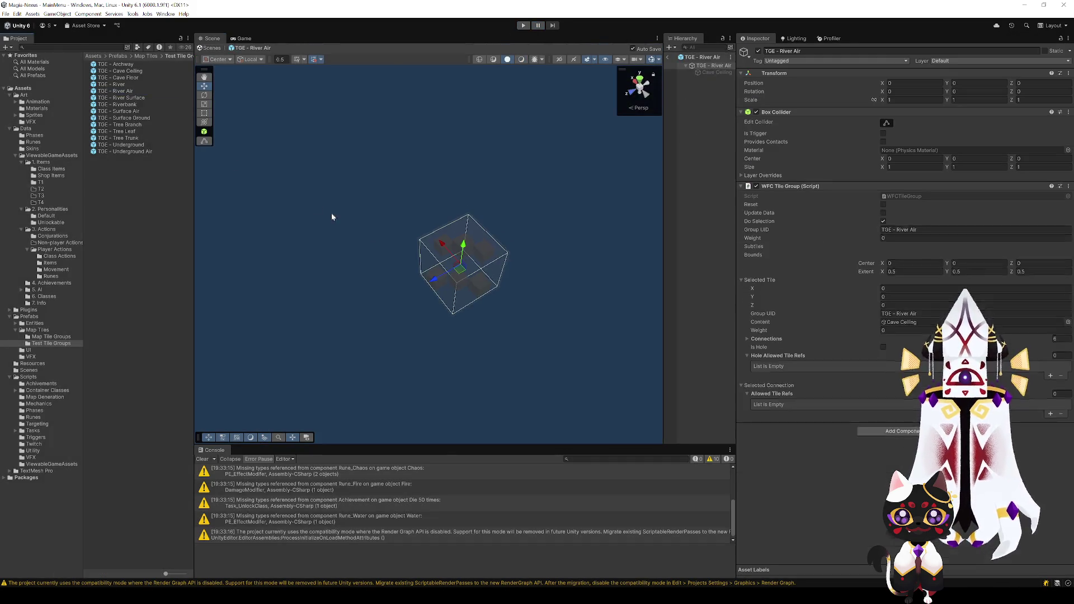
pyautogui.scroll(-1, 898, 449)
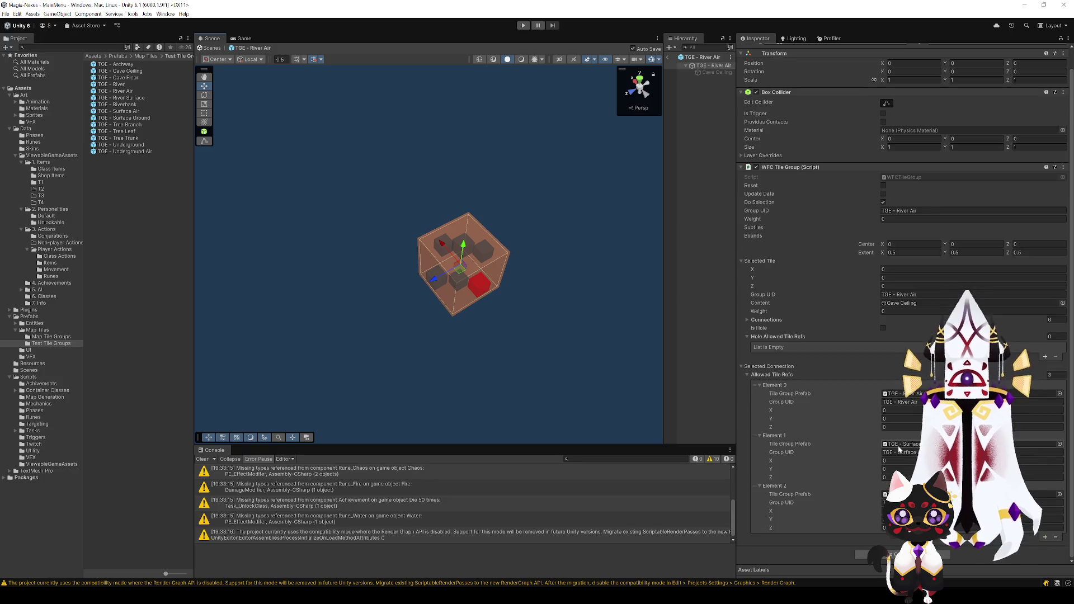
pyautogui.click(1051, 537)
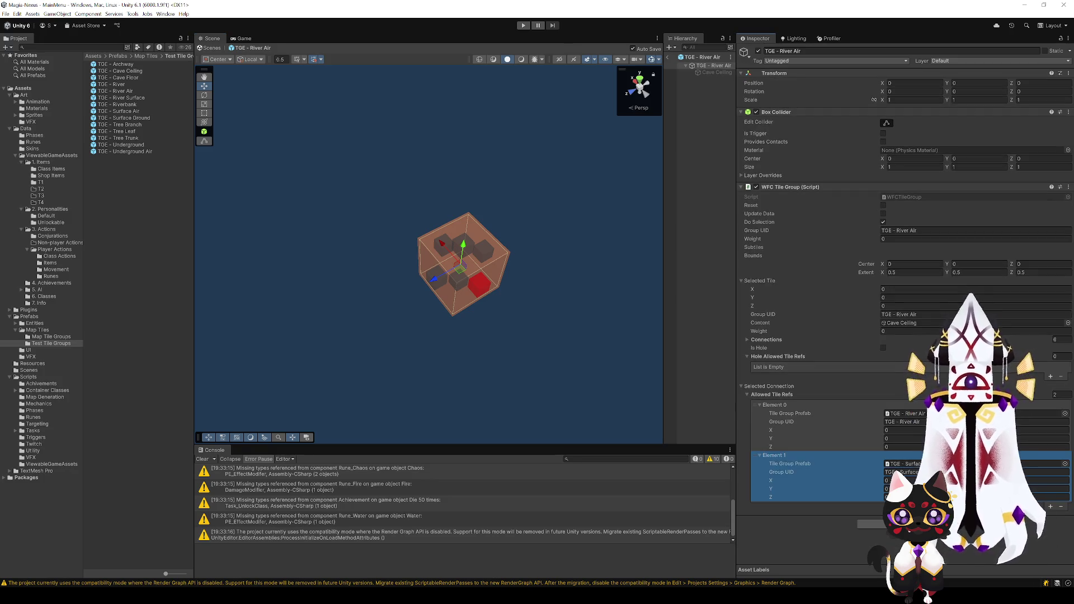
pyautogui.click(484, 252)
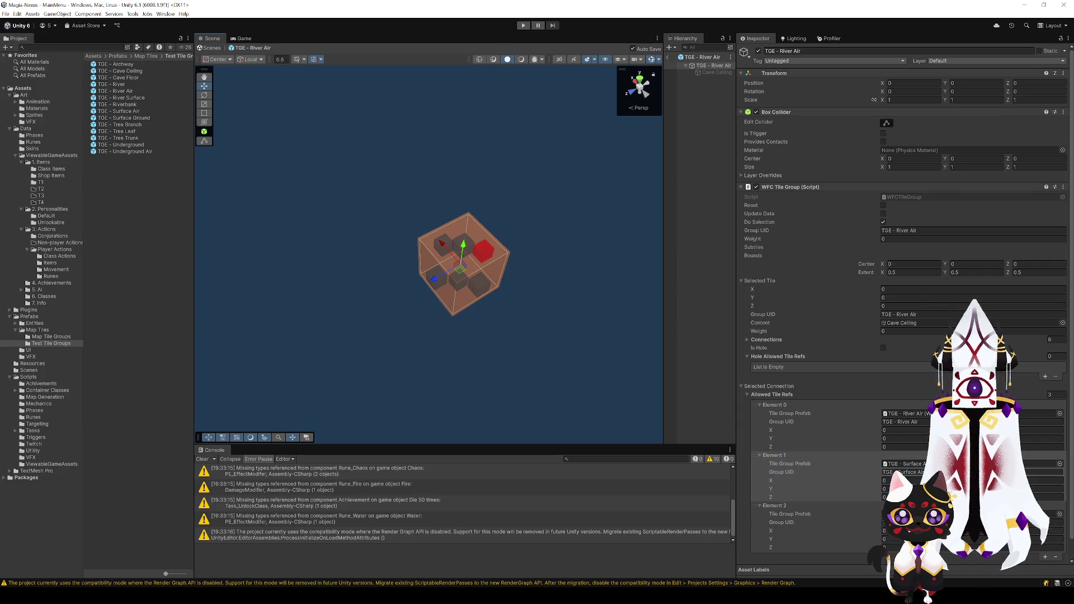
pyautogui.click(853, 514)
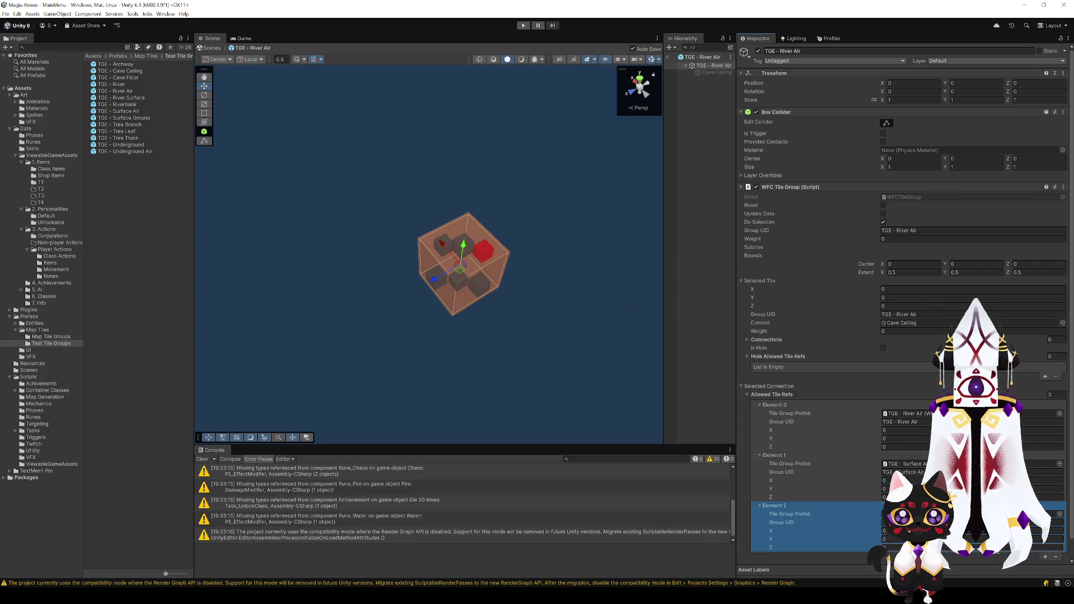
pyautogui.click(1055, 558)
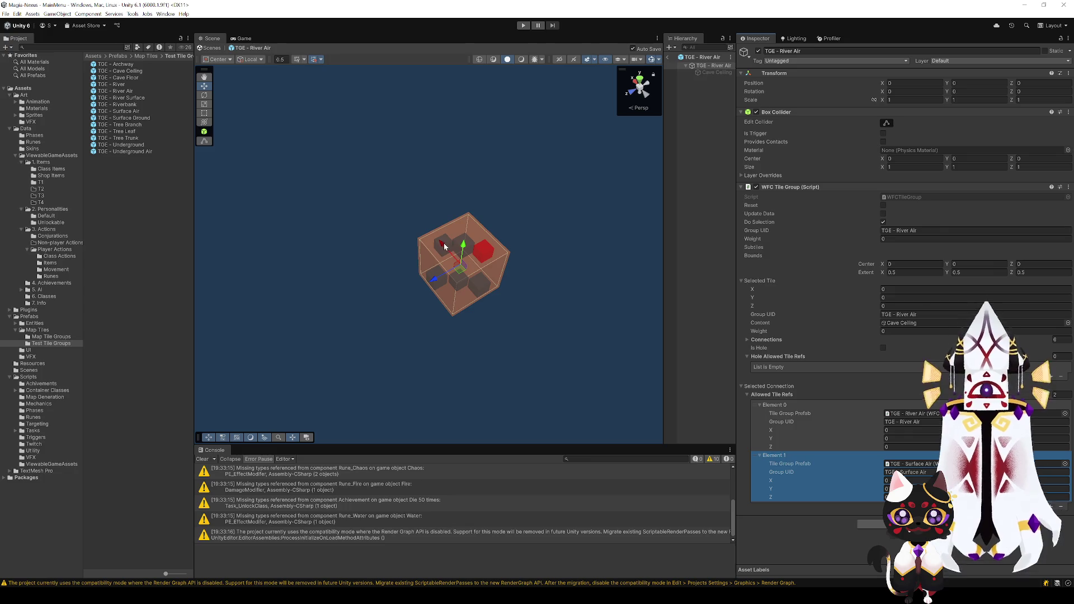
# - Remove the third entry from the top-left and lower-left connections too, then exit prefab mode and play
pyautogui.click(445, 247)
pyautogui.click(823, 532)
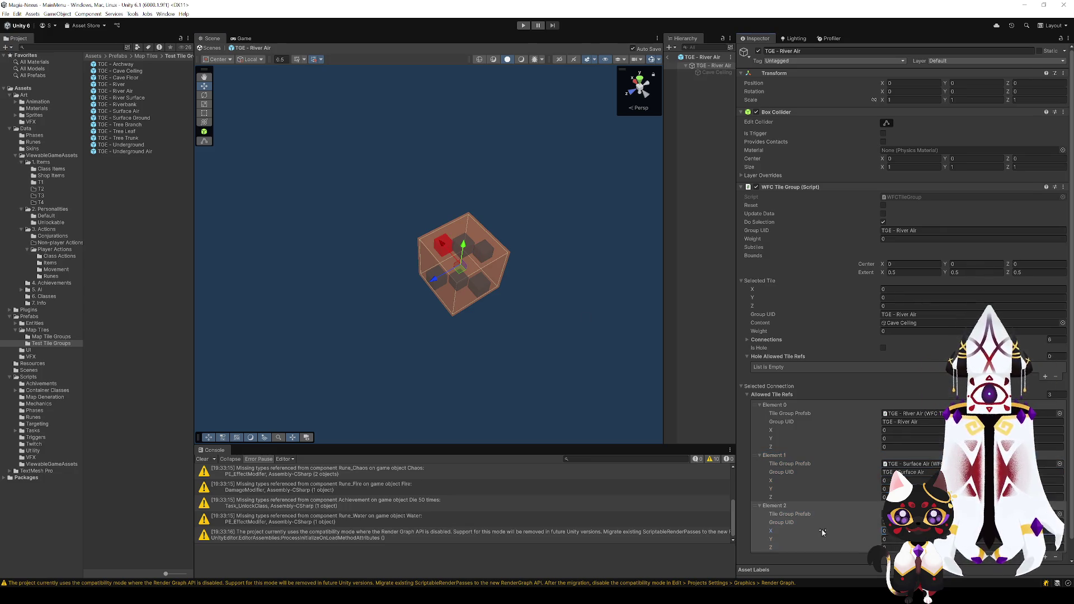
pyautogui.click(1057, 558)
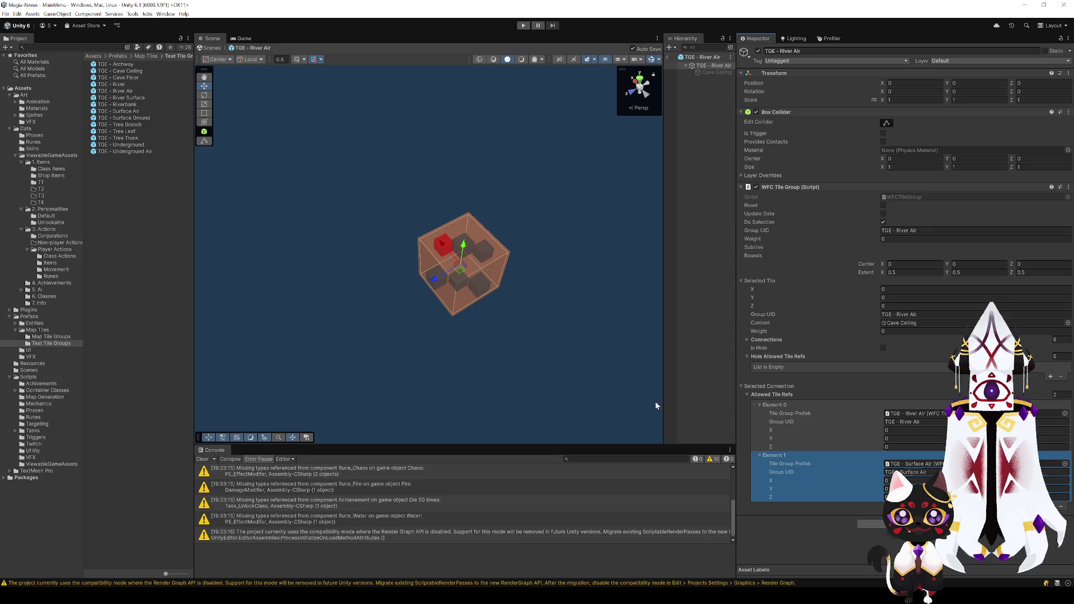
pyautogui.click(445, 284)
pyautogui.click(849, 528)
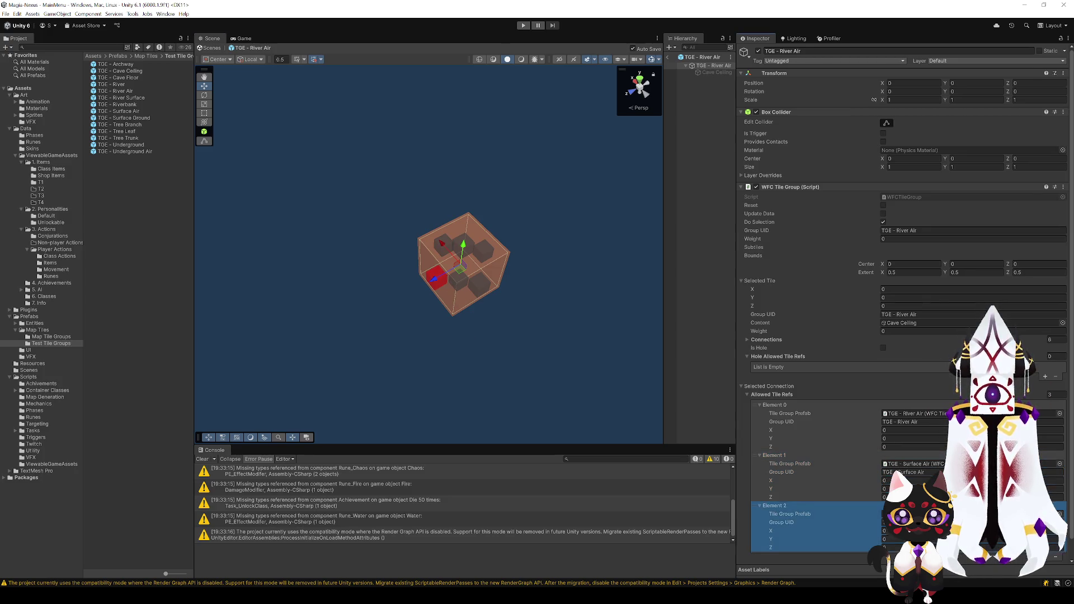
pyautogui.click(1055, 558)
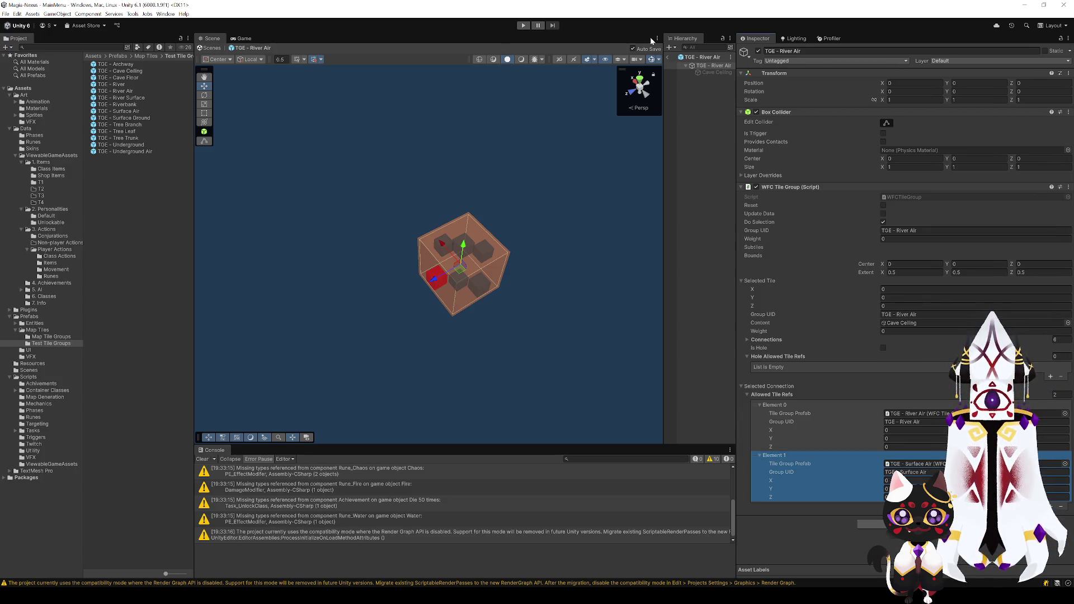
pyautogui.click(669, 58)
pyautogui.click(523, 26)
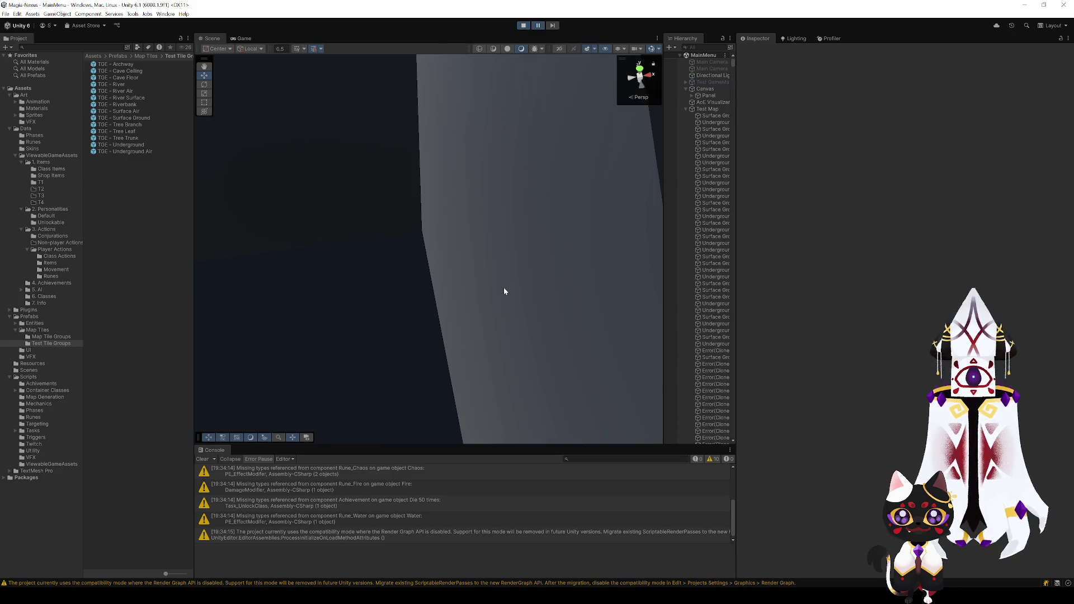
# - Orbit the Scene view over the generated voxel map, then check the How to Play menu in Game view
pyautogui.moveTo(503, 291)
pyautogui.mouseDown()
pyautogui.moveTo(461, 242)
pyautogui.moveTo(462, 254)
pyautogui.moveTo(535, 240)
pyautogui.moveTo(529, 175)
pyautogui.moveTo(590, 268)
pyautogui.moveTo(324, 307)
pyautogui.moveTo(378, 305)
pyautogui.mouseUp()
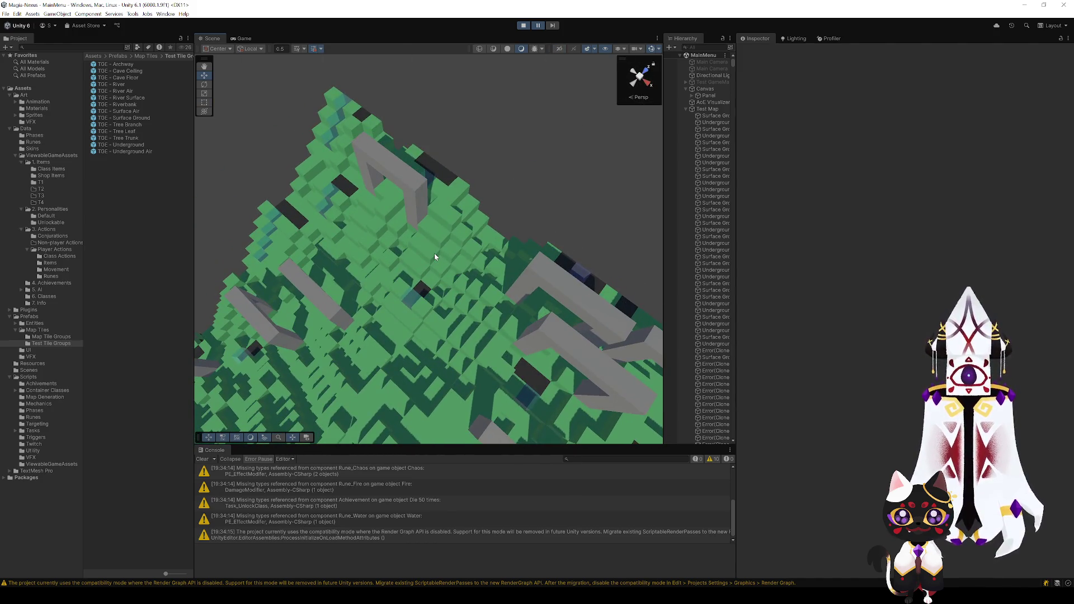
pyautogui.moveTo(444, 258)
pyautogui.mouseDown()
pyautogui.moveTo(467, 260)
pyautogui.moveTo(491, 237)
pyautogui.moveTo(495, 258)
pyautogui.moveTo(498, 249)
pyautogui.mouseUp()
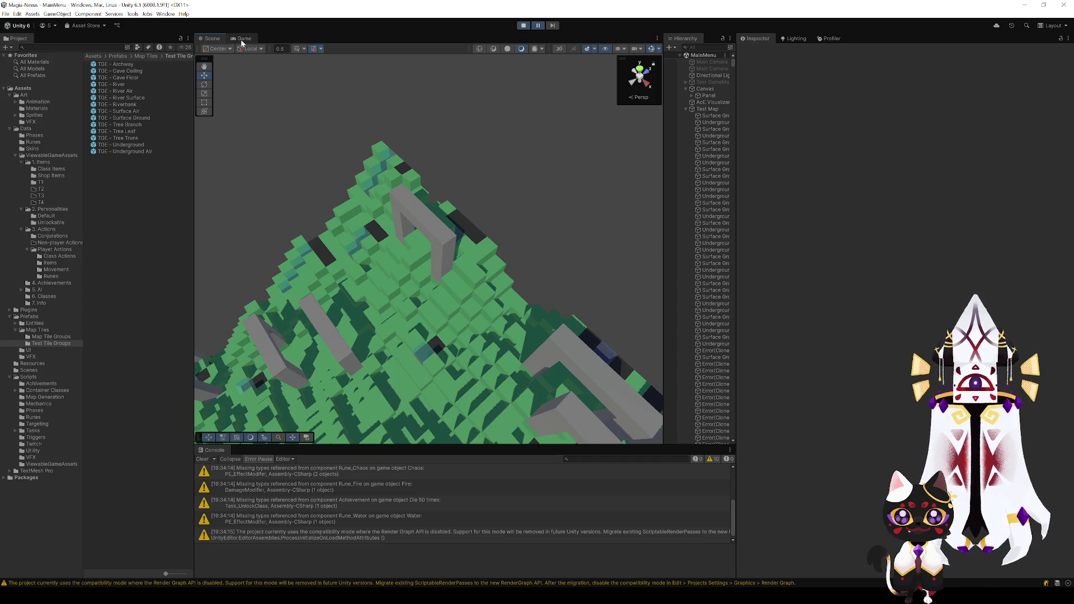
pyautogui.click(244, 38)
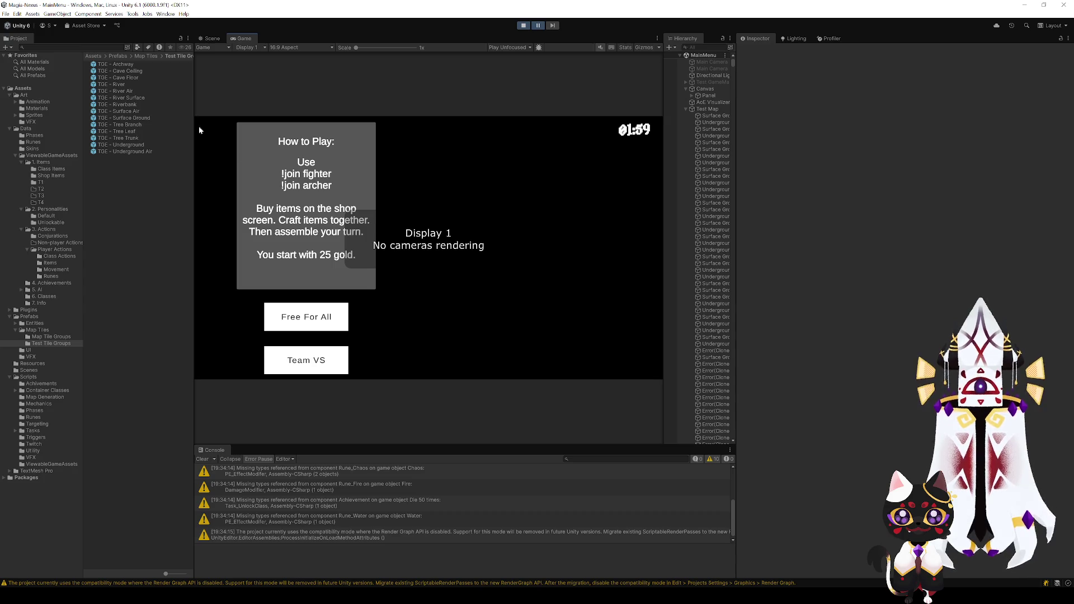
pyautogui.click(212, 38)
# - Flip to the Game view's menu, then back to the Scene view of the voxel terrain
pyautogui.click(244, 38)
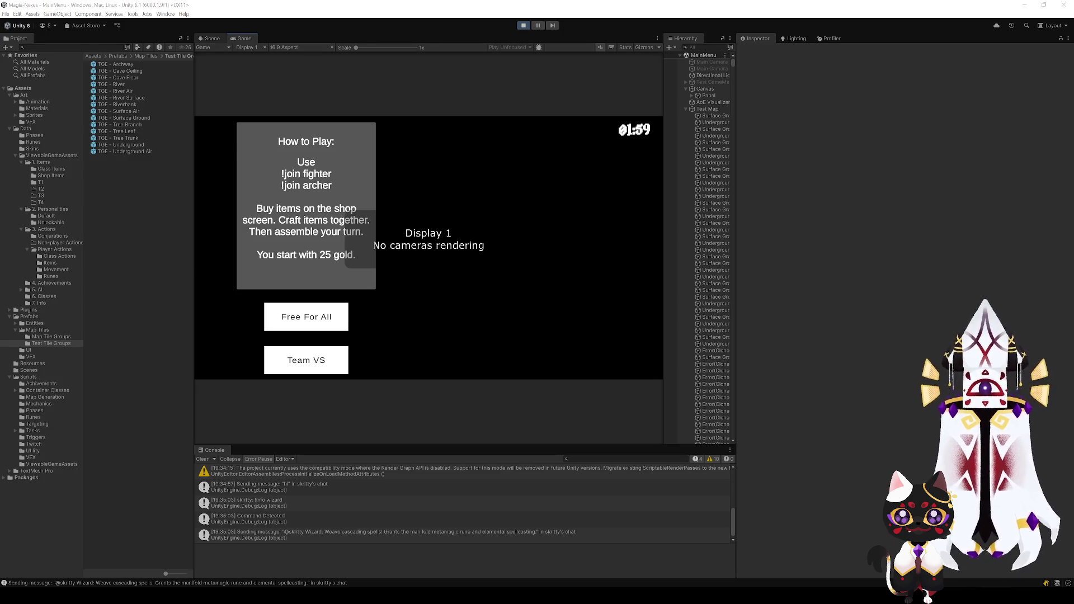
pyautogui.click(211, 40)
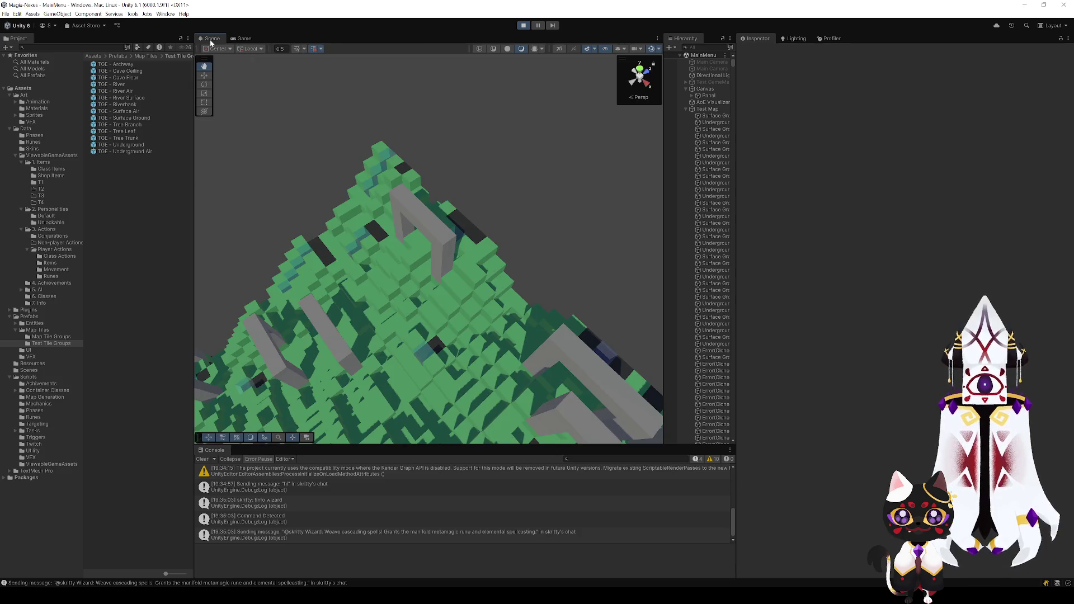
# - Orbit across the terrain, grey arches and blue river blocks, then stop play mode
pyautogui.moveTo(383, 308)
pyautogui.mouseDown()
pyautogui.moveTo(219, 301)
pyautogui.moveTo(525, 233)
pyautogui.moveTo(367, 270)
pyautogui.moveTo(384, 300)
pyautogui.moveTo(453, 326)
pyautogui.moveTo(481, 304)
pyautogui.moveTo(426, 300)
pyautogui.moveTo(338, 257)
pyautogui.moveTo(401, 275)
pyautogui.moveTo(116, 277)
pyautogui.moveTo(189, 174)
pyautogui.moveTo(224, 204)
pyautogui.moveTo(425, 305)
pyautogui.moveTo(511, 285)
pyautogui.moveTo(511, 338)
pyautogui.moveTo(673, 338)
pyautogui.moveTo(616, 292)
pyautogui.moveTo(626, 280)
pyautogui.moveTo(593, 266)
pyautogui.mouseUp()
pyautogui.moveTo(529, 295)
pyautogui.mouseDown()
pyautogui.moveTo(532, 270)
pyautogui.moveTo(546, 280)
pyautogui.moveTo(558, 257)
pyautogui.moveTo(582, 331)
pyautogui.moveTo(517, 263)
pyautogui.moveTo(496, 262)
pyautogui.moveTo(475, 220)
pyautogui.moveTo(546, 319)
pyautogui.mouseUp()
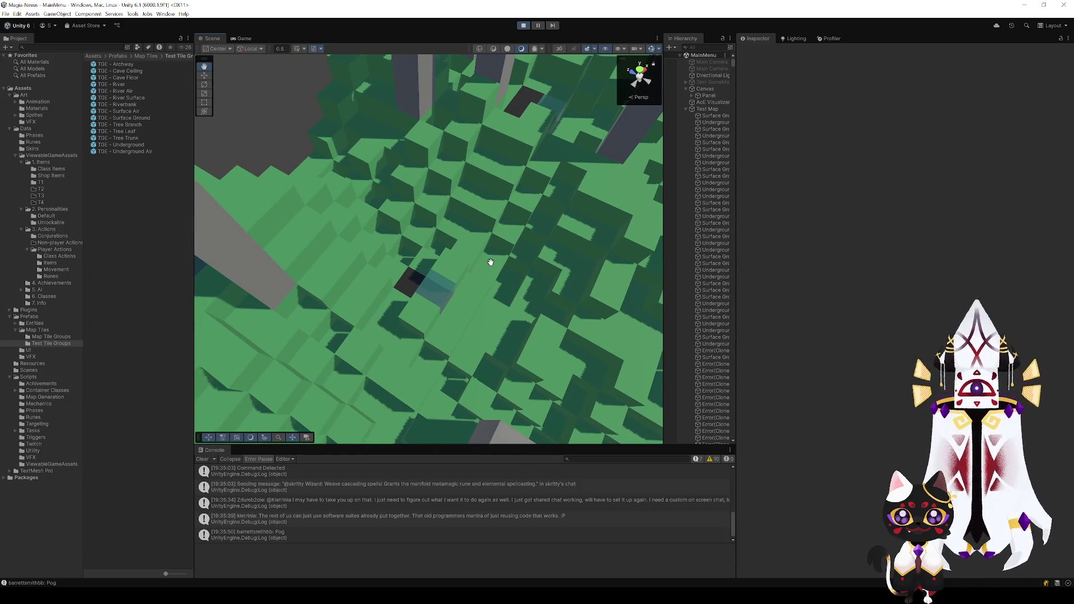
pyautogui.moveTo(489, 261)
pyautogui.mouseDown()
pyautogui.moveTo(554, 211)
pyautogui.moveTo(647, 180)
pyautogui.moveTo(653, 198)
pyautogui.moveTo(844, 220)
pyautogui.moveTo(690, 267)
pyautogui.moveTo(507, 246)
pyautogui.moveTo(211, 235)
pyautogui.mouseUp()
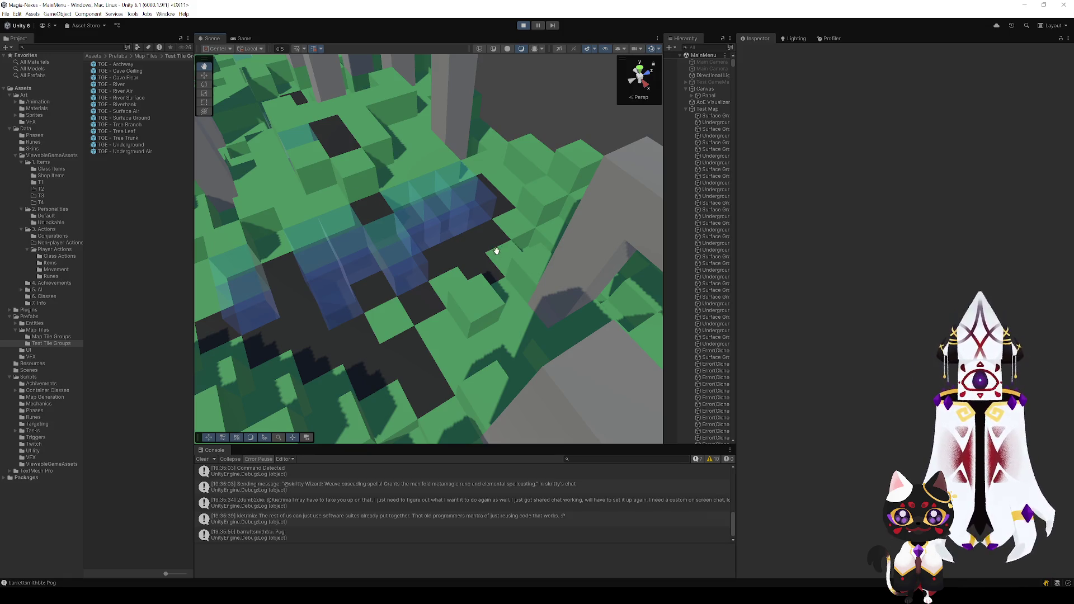
pyautogui.moveTo(496, 252)
pyautogui.mouseDown()
pyautogui.moveTo(503, 223)
pyautogui.moveTo(426, 218)
pyautogui.moveTo(425, 206)
pyautogui.moveTo(525, 218)
pyautogui.moveTo(537, 249)
pyautogui.moveTo(534, 162)
pyautogui.moveTo(518, 117)
pyautogui.mouseUp()
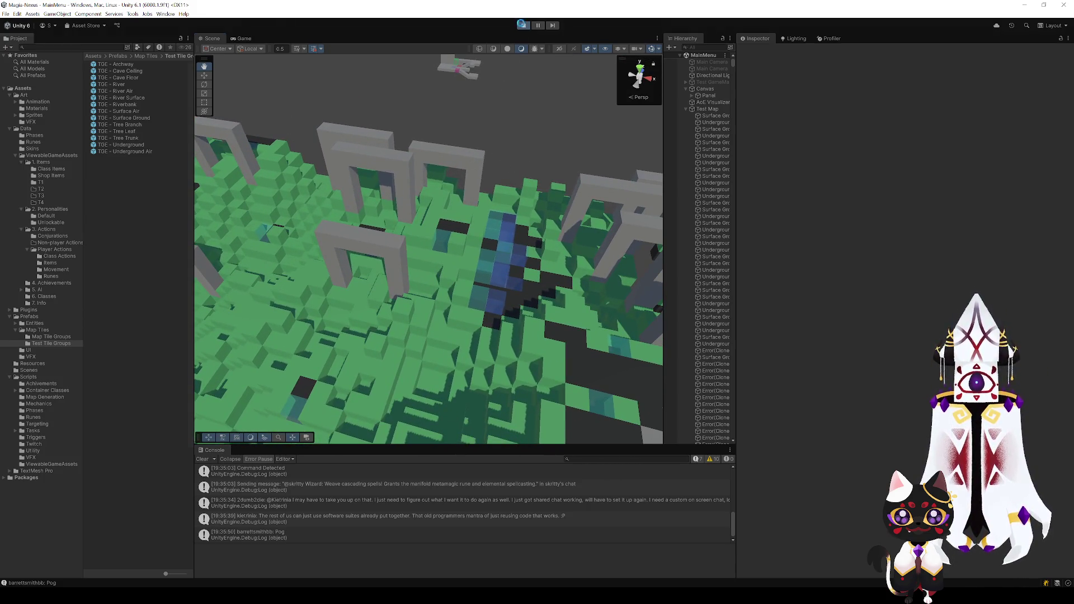
pyautogui.click(522, 25)
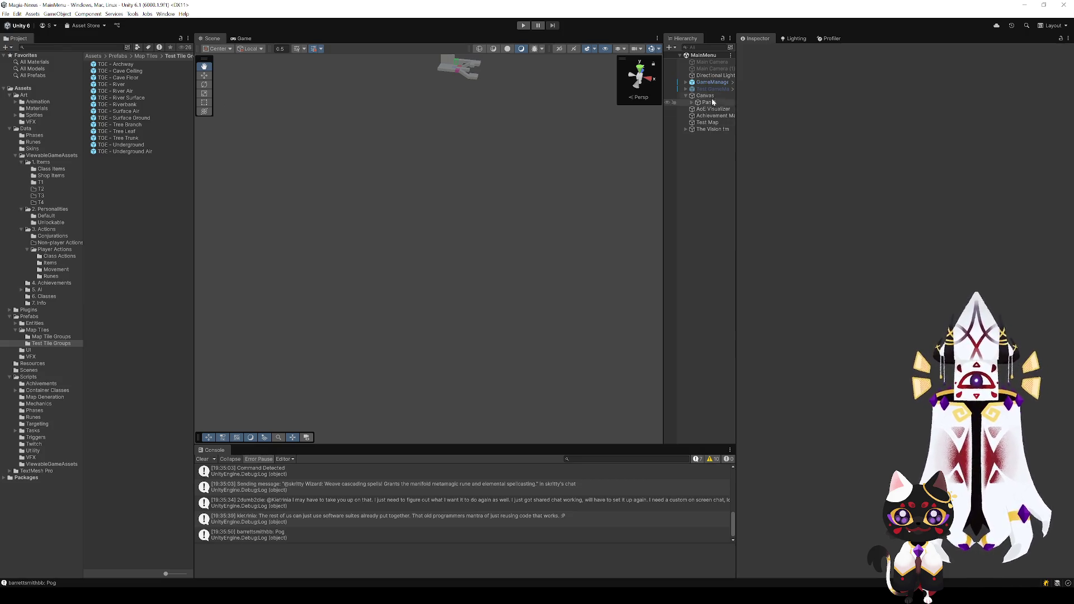
# - Remove TGE - River Air from Test Map's Tile Group Prefabs list
pyautogui.click(712, 89)
pyautogui.click(710, 83)
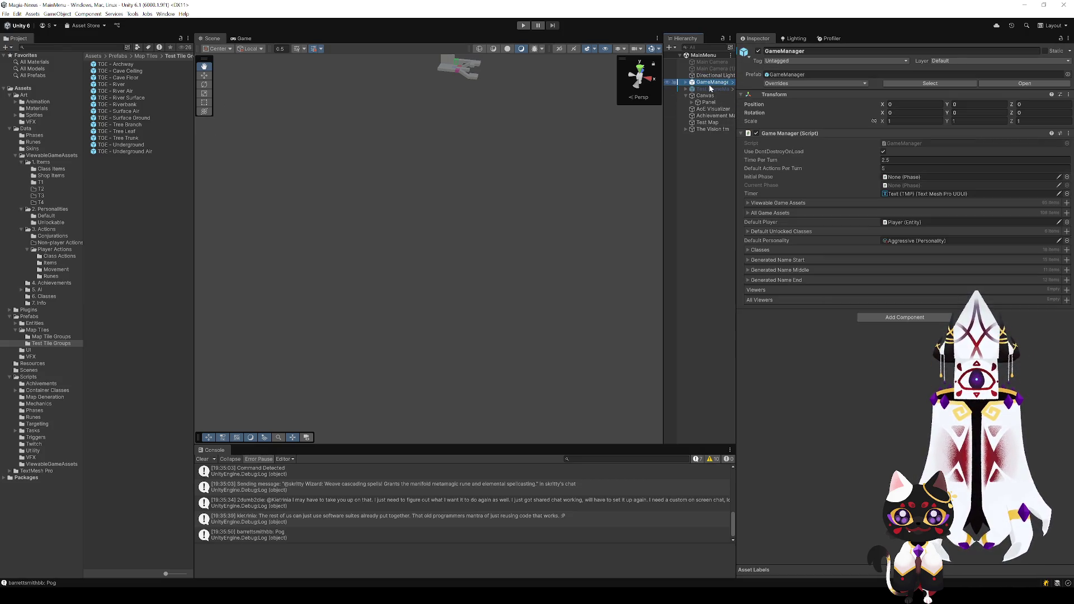
pyautogui.click(707, 122)
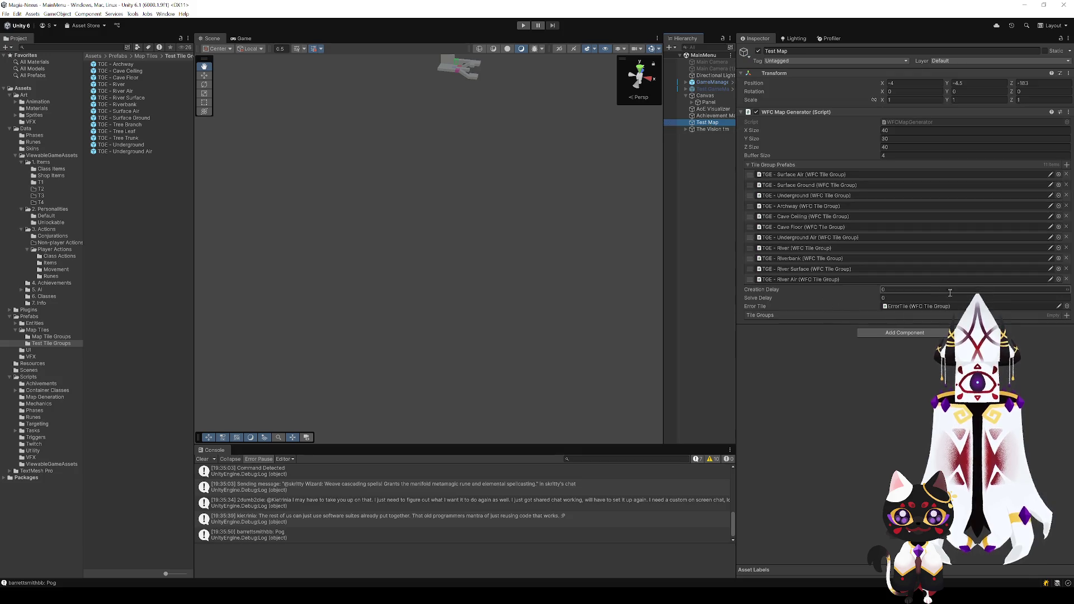
pyautogui.click(1065, 279)
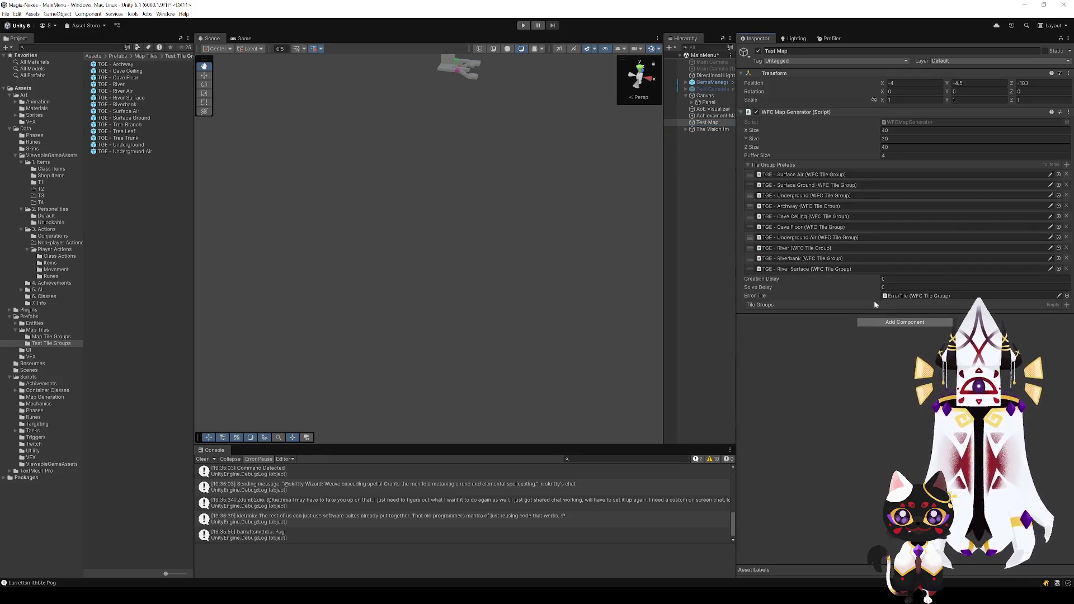
# - Run play mode, inspect the regenerated voxel map and AoE Visualizer, then stop playing
pyautogui.click(523, 26)
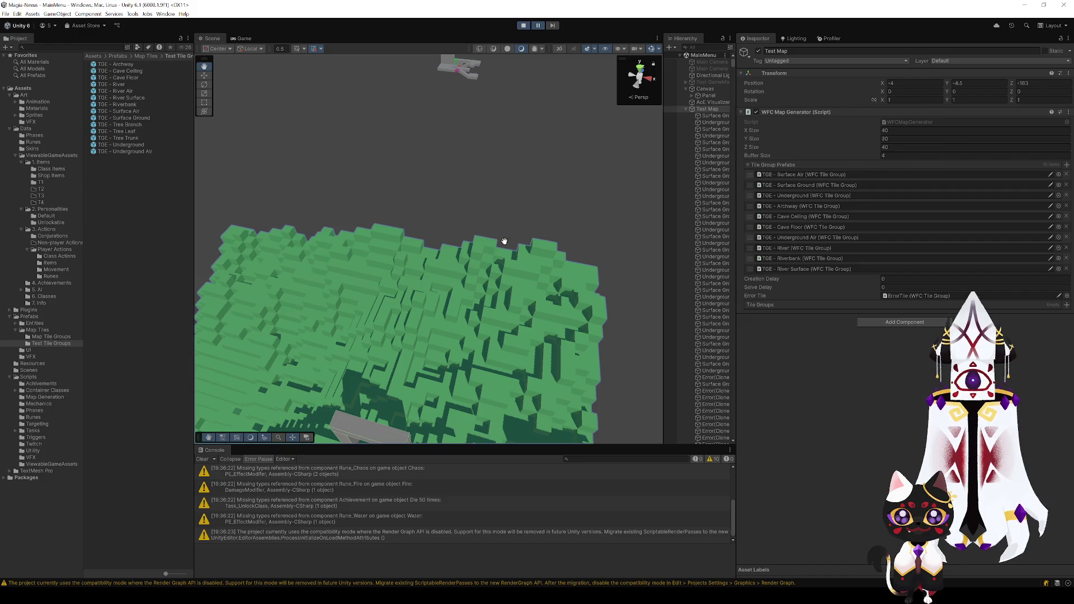
pyautogui.moveTo(504, 241)
pyautogui.mouseDown()
pyautogui.moveTo(314, 283)
pyautogui.moveTo(474, 266)
pyautogui.moveTo(438, 319)
pyautogui.moveTo(597, 283)
pyautogui.moveTo(572, 352)
pyautogui.moveTo(595, 320)
pyautogui.mouseUp()
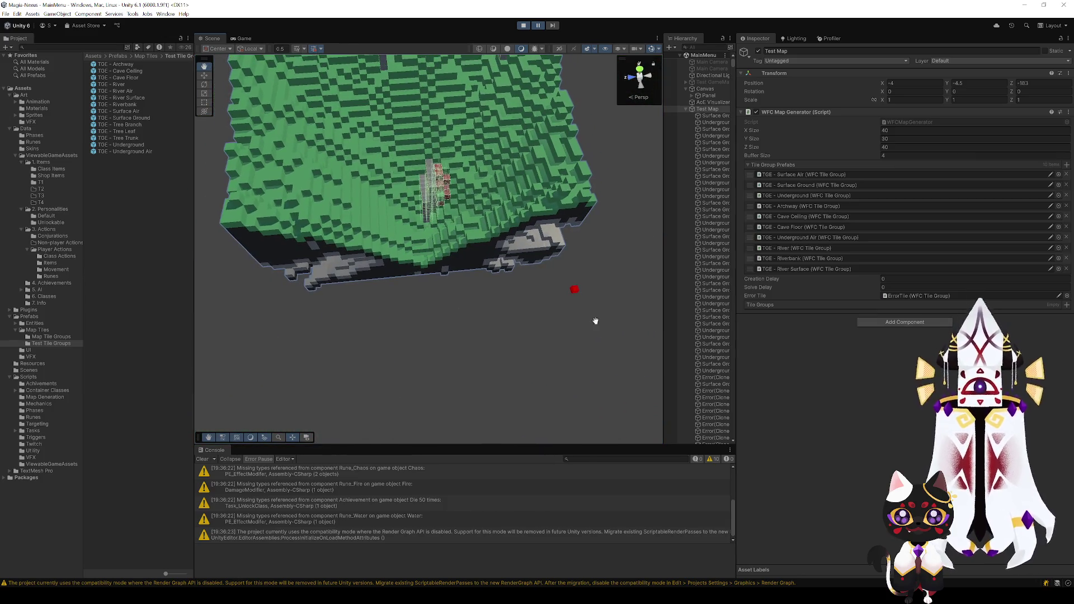
pyautogui.doubleClick(713, 103)
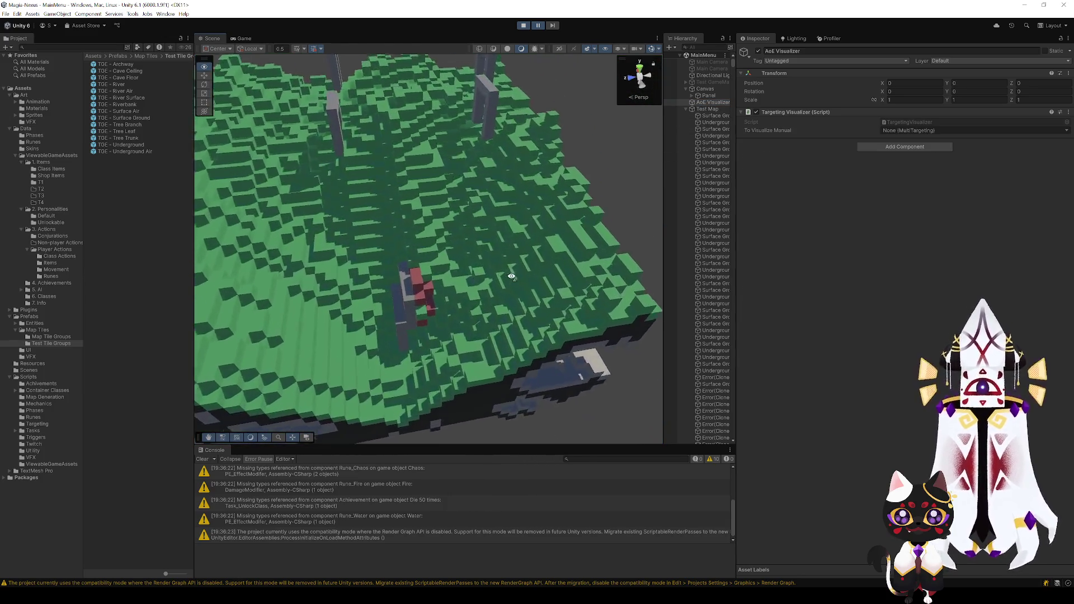
pyautogui.moveTo(511, 276)
pyautogui.mouseDown()
pyautogui.moveTo(523, 154)
pyautogui.moveTo(390, 300)
pyautogui.moveTo(361, 307)
pyautogui.mouseUp()
pyautogui.hotkey('ctrl', 'p')
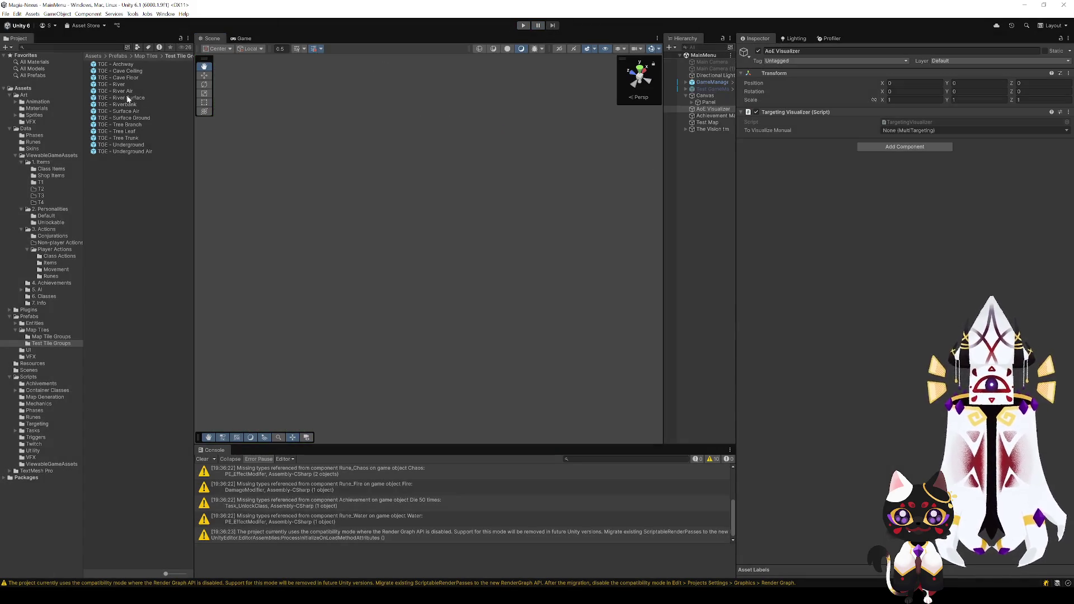
# - Compare the weights of the River, River Air and River Surface tile group prefabs
pyautogui.click(128, 91)
pyautogui.click(124, 82)
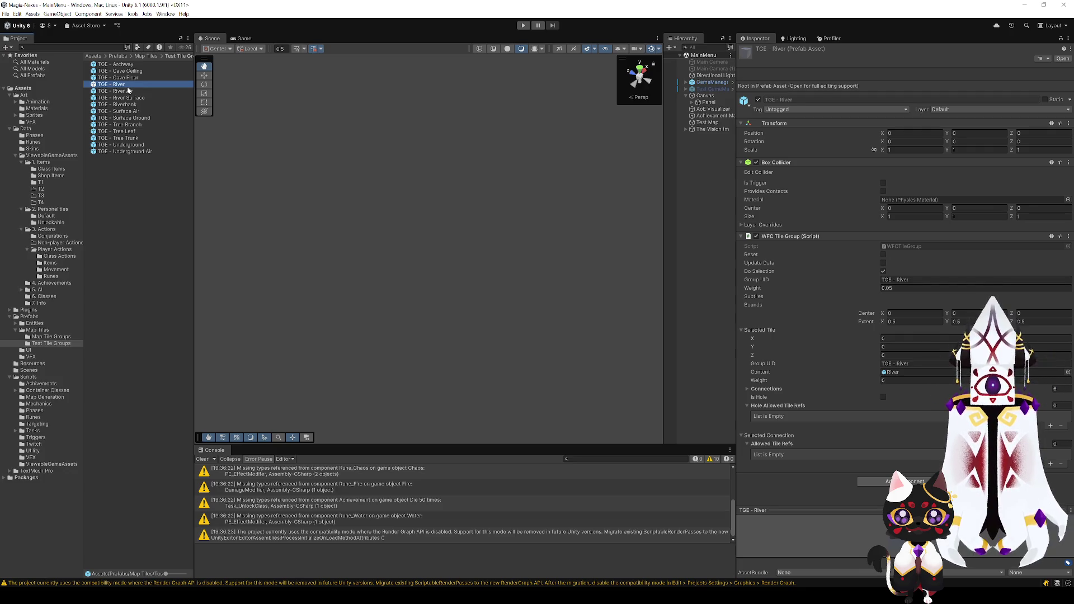
pyautogui.click(130, 91)
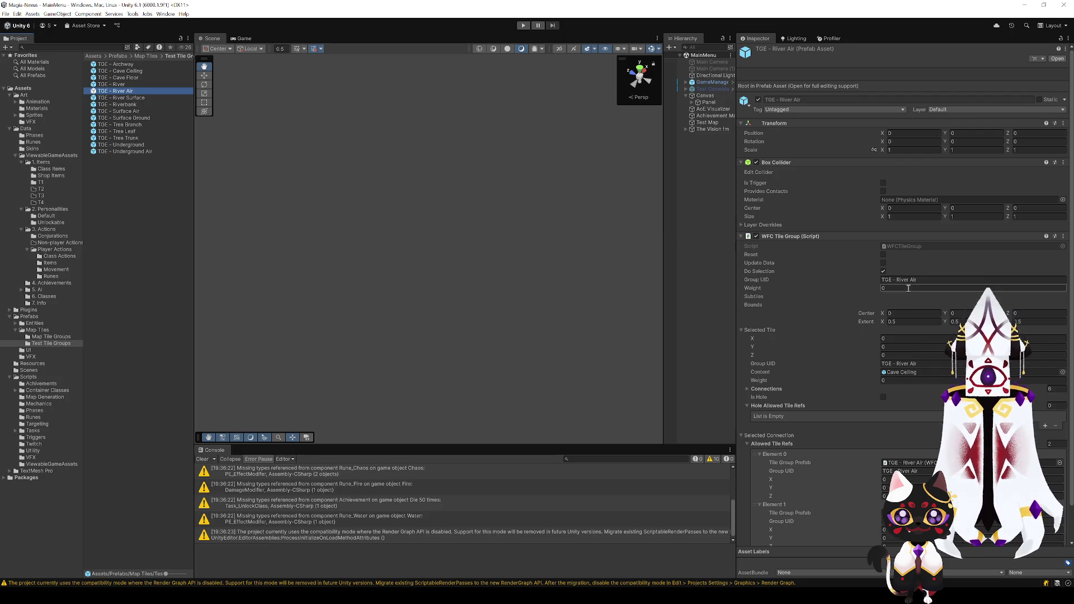
pyautogui.click(129, 99)
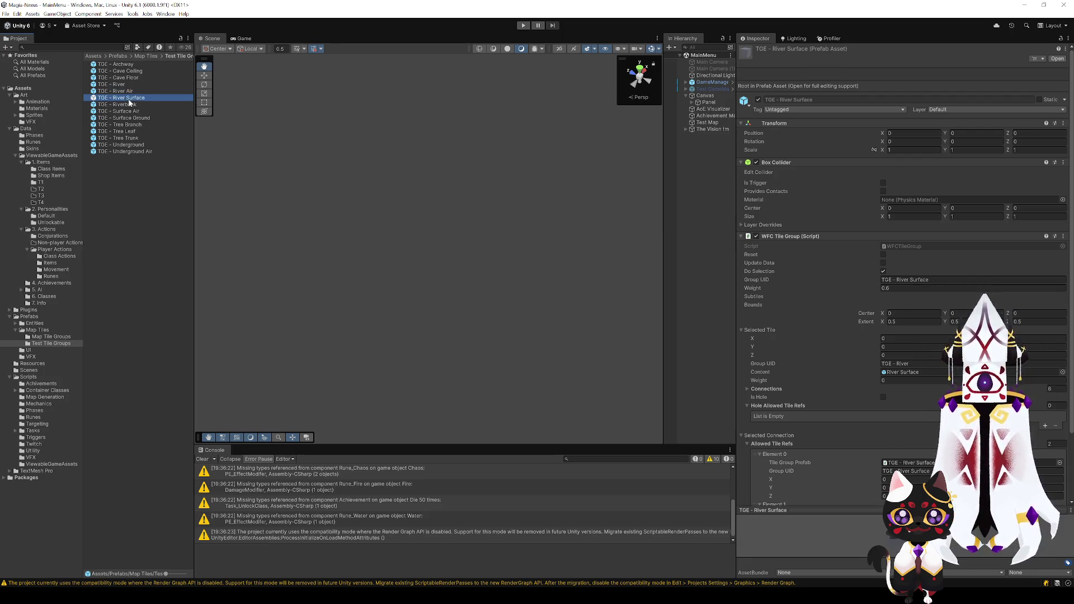
pyautogui.click(905, 291)
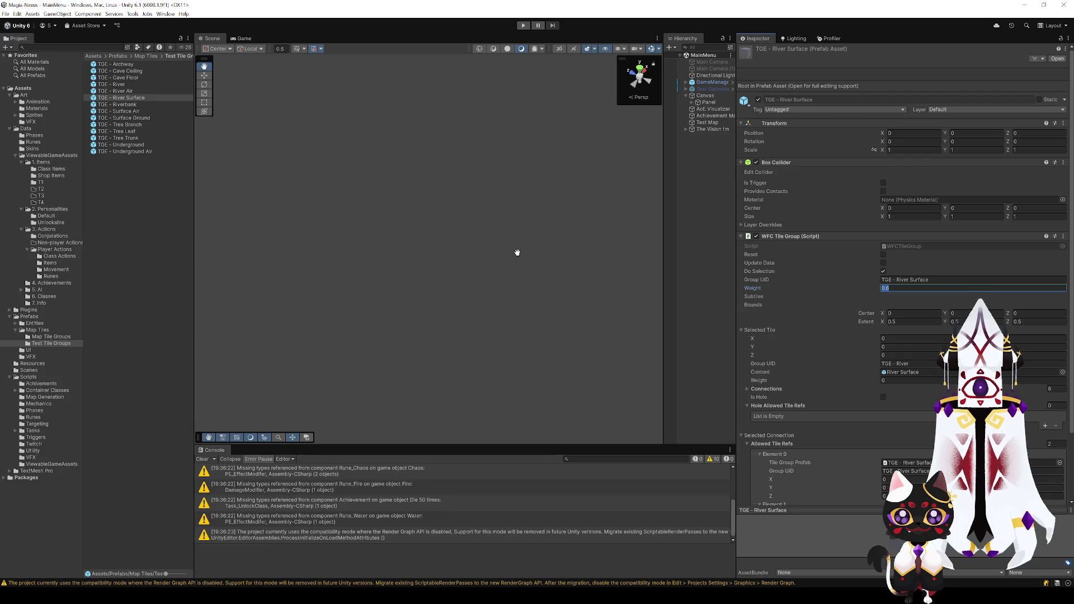
pyautogui.moveTo(515, 250)
pyautogui.mouseDown()
pyautogui.moveTo(498, 249)
pyautogui.moveTo(507, 254)
pyautogui.mouseUp()
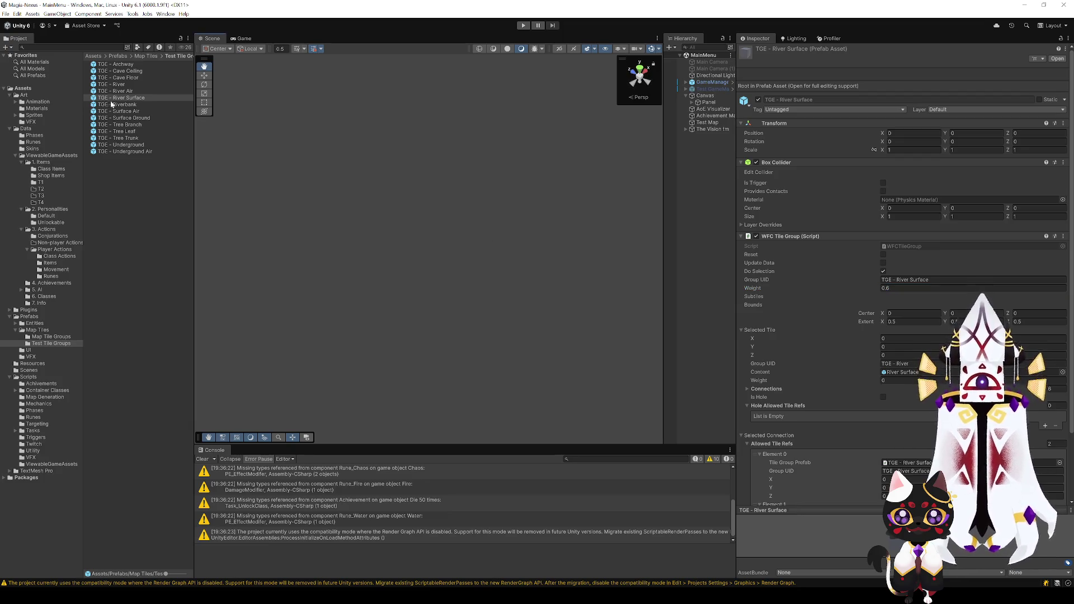
# - Set TGE - Riverbank's WFC Tile Group Weight to 4
pyautogui.click(111, 104)
pyautogui.click(887, 288)
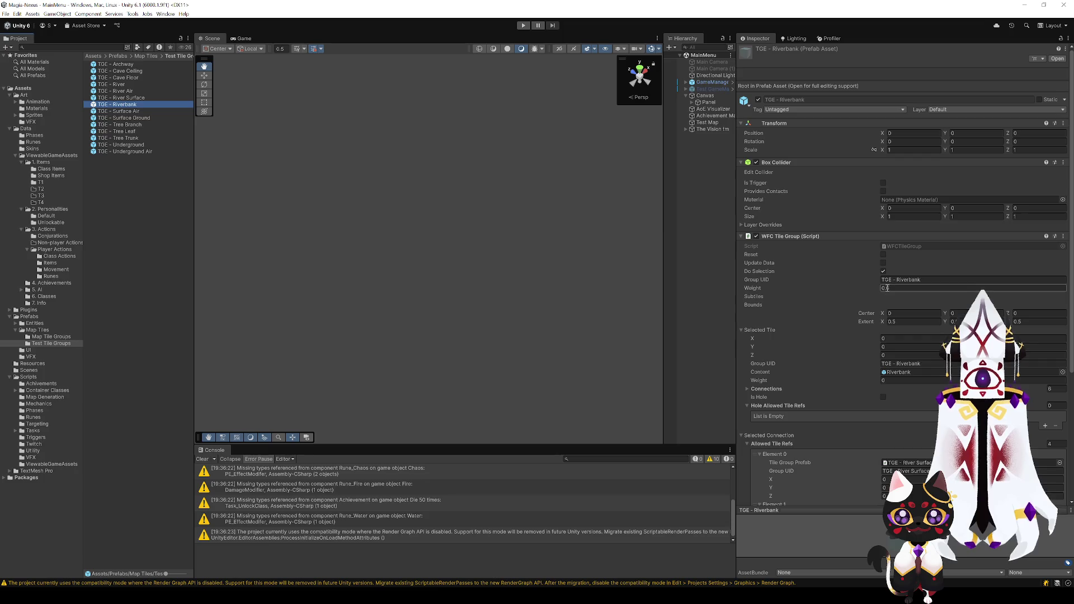
pyautogui.click(889, 288)
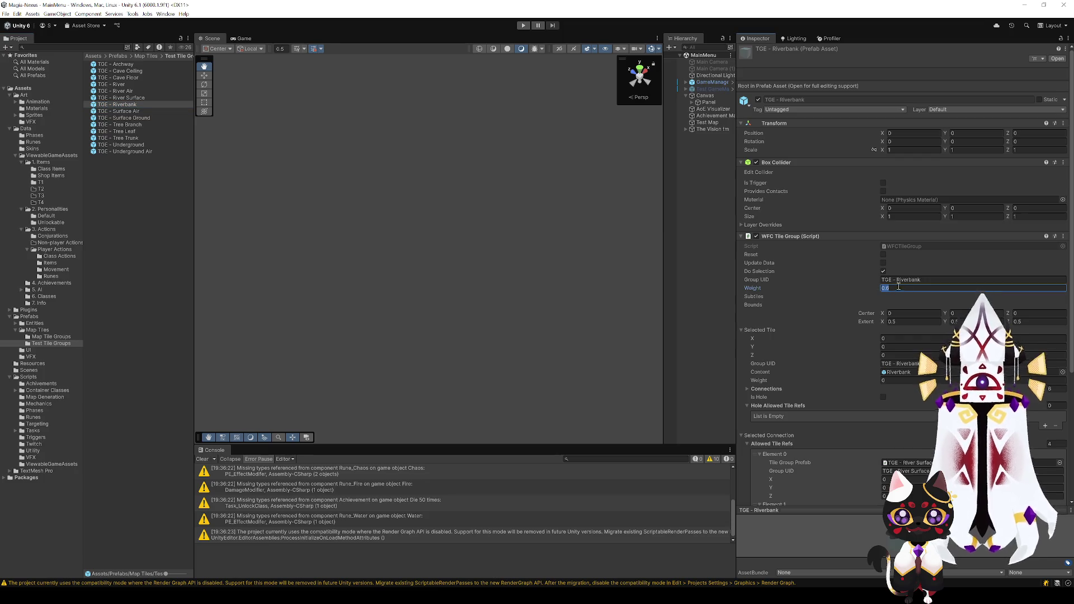
pyautogui.write('10')
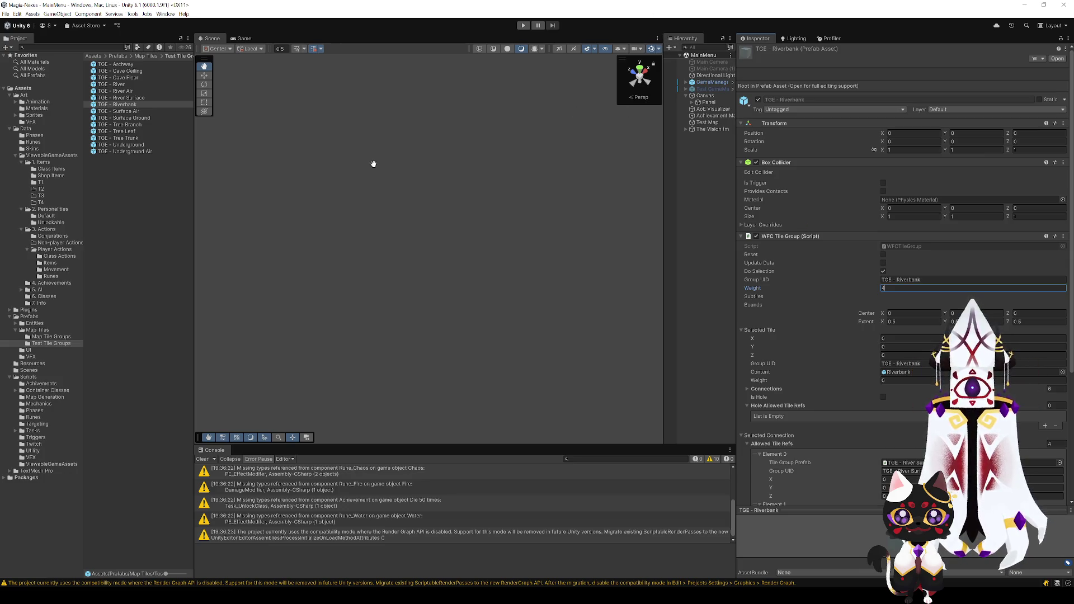
pyautogui.click(149, 99)
# - Recheck the River Surface and River Air tile groups, then start play mode
pyautogui.click(150, 105)
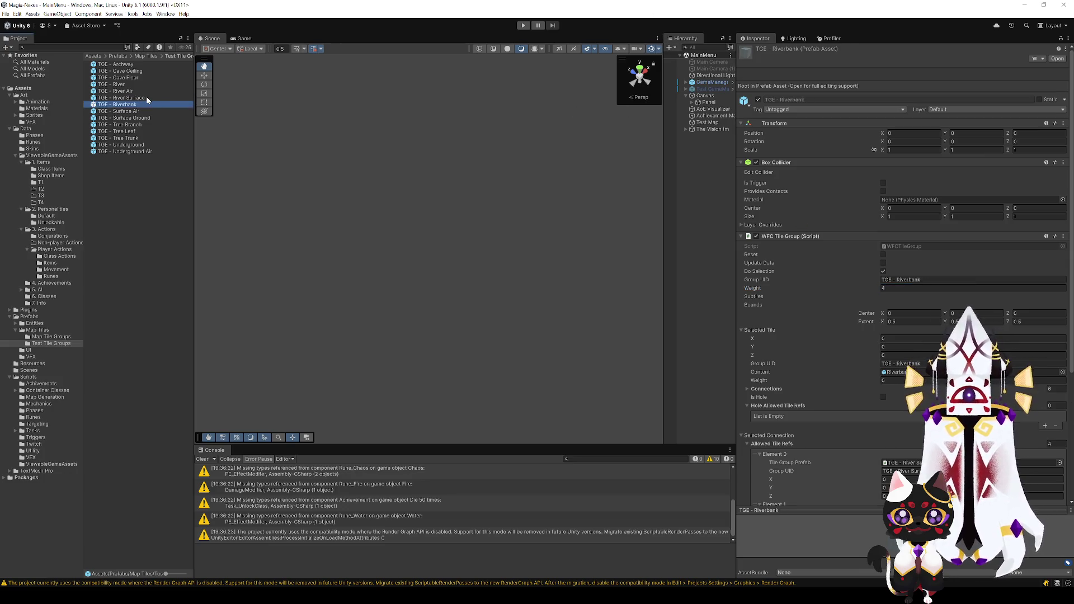
pyautogui.click(147, 99)
pyautogui.click(142, 92)
pyautogui.click(143, 99)
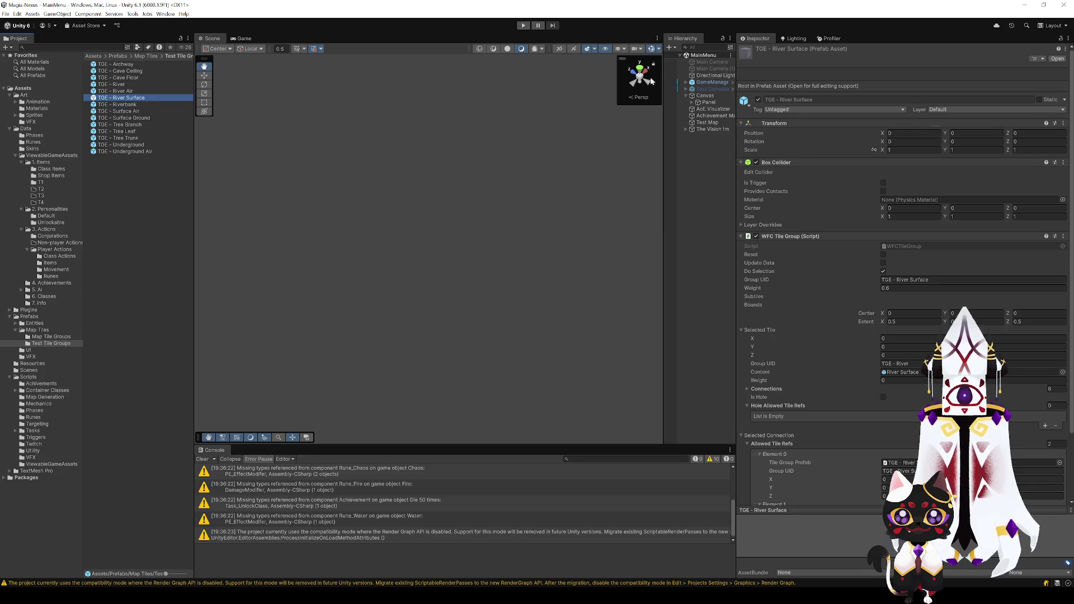
pyautogui.click(524, 25)
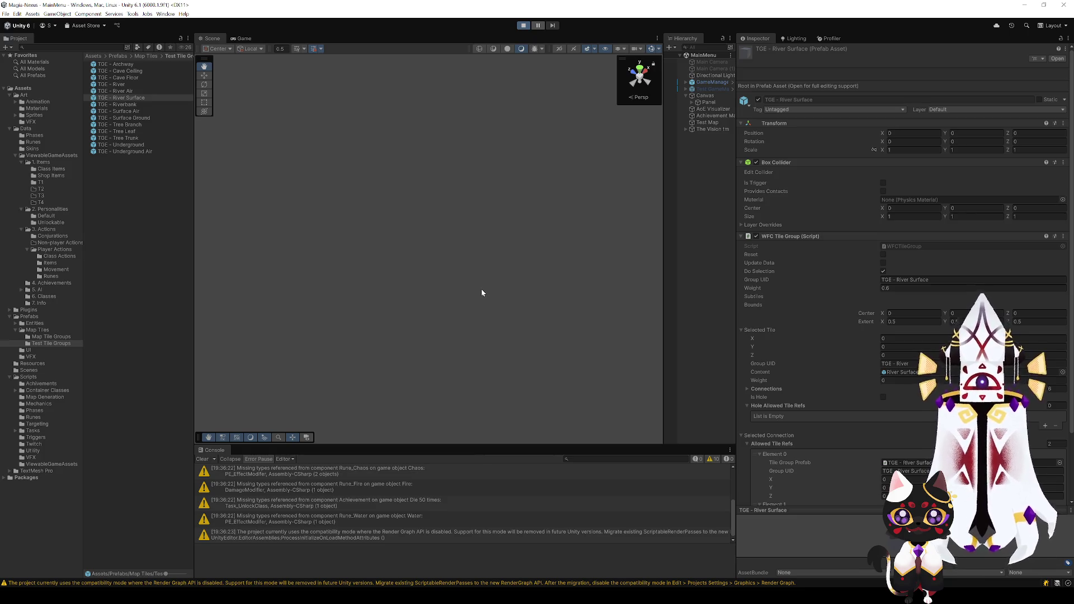
# - Orbit over the generated voxel map to inspect the blue river columns, then stop play mode
pyautogui.scroll(-10, 478, 242)
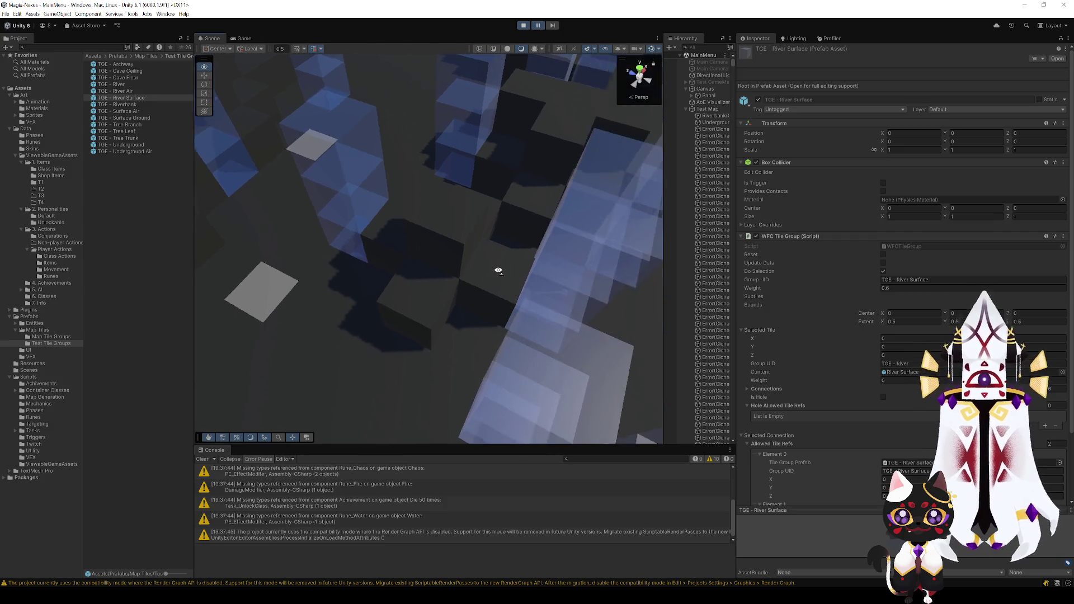
pyautogui.moveTo(528, 237)
pyautogui.mouseDown()
pyautogui.moveTo(455, 201)
pyautogui.moveTo(336, 190)
pyautogui.moveTo(231, 186)
pyautogui.moveTo(156, 208)
pyautogui.moveTo(167, 220)
pyautogui.moveTo(269, 177)
pyautogui.moveTo(371, 278)
pyautogui.moveTo(405, 243)
pyautogui.moveTo(564, 216)
pyautogui.moveTo(536, 190)
pyautogui.moveTo(559, 173)
pyautogui.moveTo(479, 231)
pyautogui.moveTo(503, 140)
pyautogui.mouseUp()
pyautogui.click(524, 25)
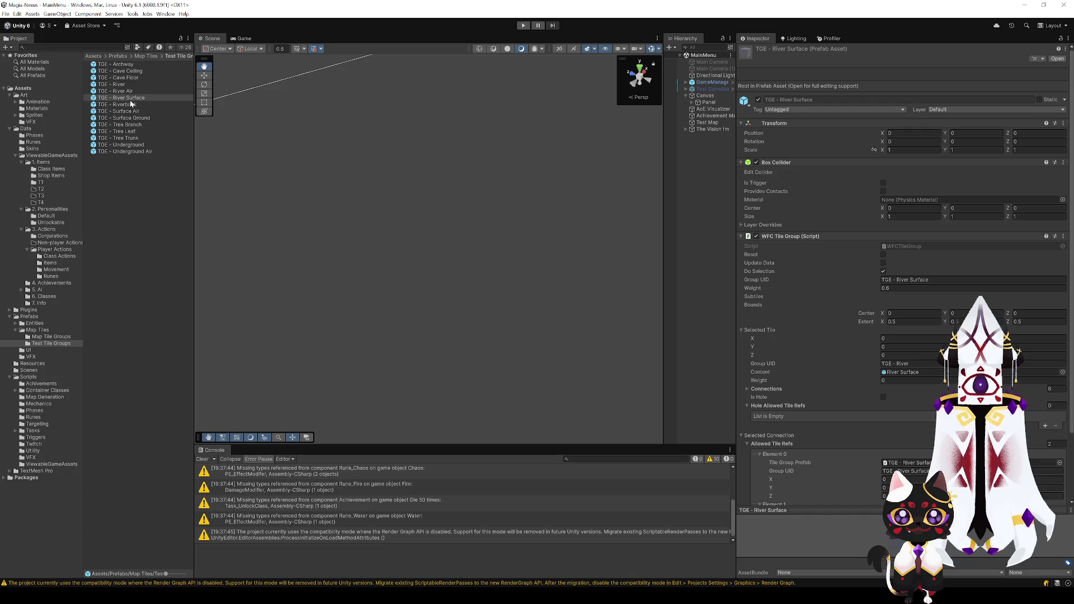
# - Reselect TGE - Riverbank, regenerate the terrain, inspect the red and blue voxels, then stop
pyautogui.click(132, 99)
pyautogui.click(134, 106)
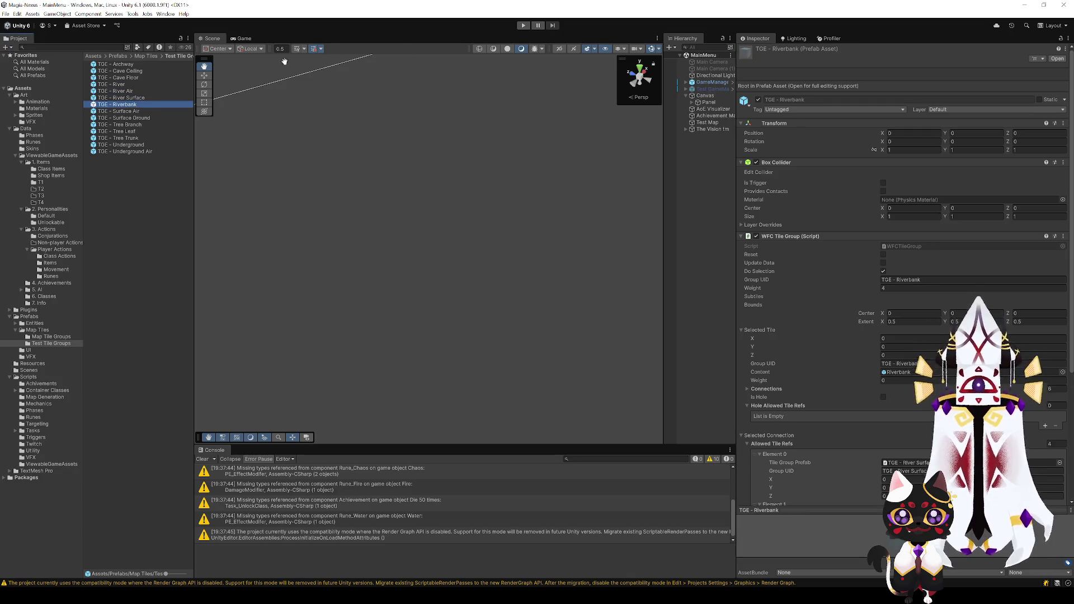
pyautogui.click(525, 26)
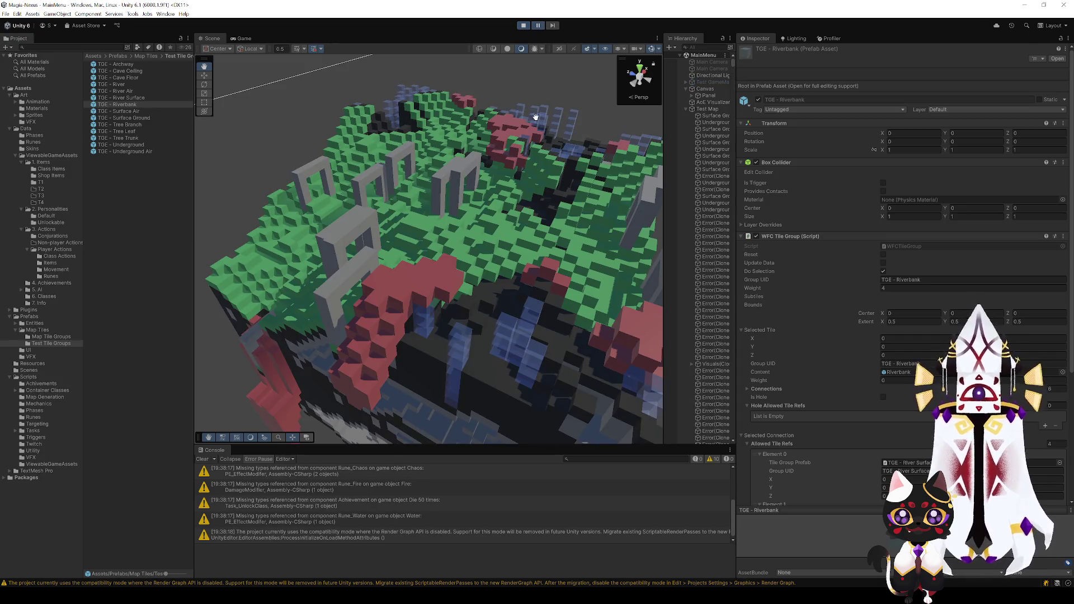
pyautogui.moveTo(442, 204)
pyautogui.mouseDown()
pyautogui.moveTo(479, 313)
pyautogui.moveTo(492, 313)
pyautogui.moveTo(319, 349)
pyautogui.moveTo(338, 354)
pyautogui.moveTo(302, 338)
pyautogui.moveTo(605, 353)
pyautogui.moveTo(520, 307)
pyautogui.moveTo(549, 248)
pyautogui.moveTo(573, 252)
pyautogui.moveTo(209, 233)
pyautogui.moveTo(179, 287)
pyautogui.moveTo(283, 270)
pyautogui.moveTo(343, 281)
pyautogui.moveTo(427, 343)
pyautogui.moveTo(518, 336)
pyautogui.moveTo(542, 297)
pyautogui.moveTo(337, 278)
pyautogui.moveTo(222, 350)
pyautogui.moveTo(164, 146)
pyautogui.moveTo(266, 108)
pyautogui.moveTo(540, 103)
pyautogui.moveTo(523, 161)
pyautogui.moveTo(530, 88)
pyautogui.moveTo(565, 37)
pyautogui.moveTo(504, 144)
pyautogui.moveTo(417, 173)
pyautogui.moveTo(391, 281)
pyautogui.moveTo(299, 224)
pyautogui.moveTo(420, 285)
pyautogui.moveTo(558, 307)
pyautogui.moveTo(536, 168)
pyautogui.moveTo(546, 52)
pyautogui.mouseUp()
pyautogui.click(523, 25)
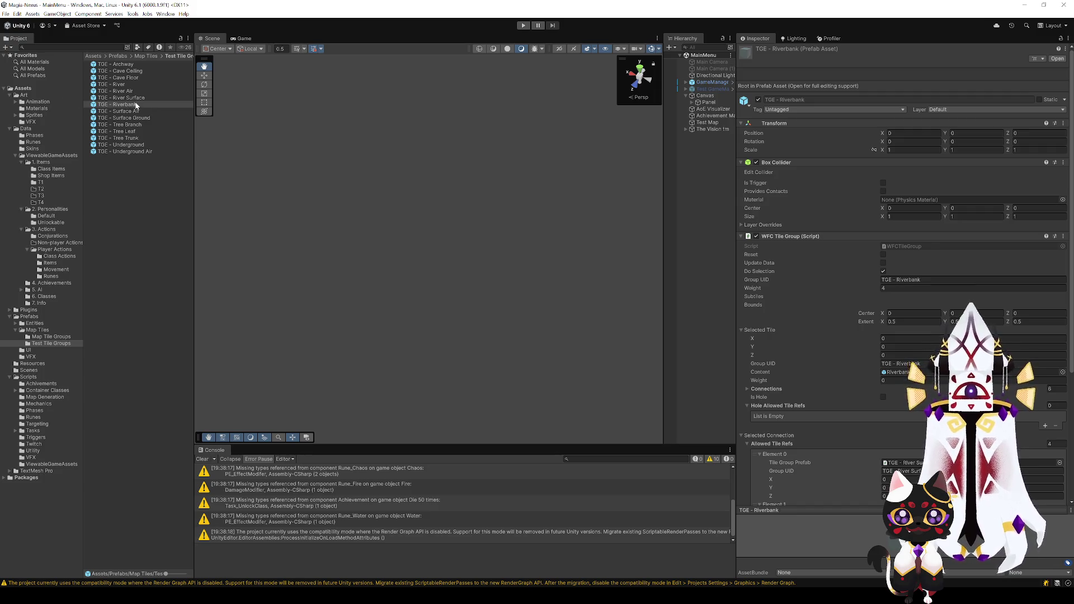
# - Rename the TGE - River prefab to TGE - River Underwater
pyautogui.click(135, 91)
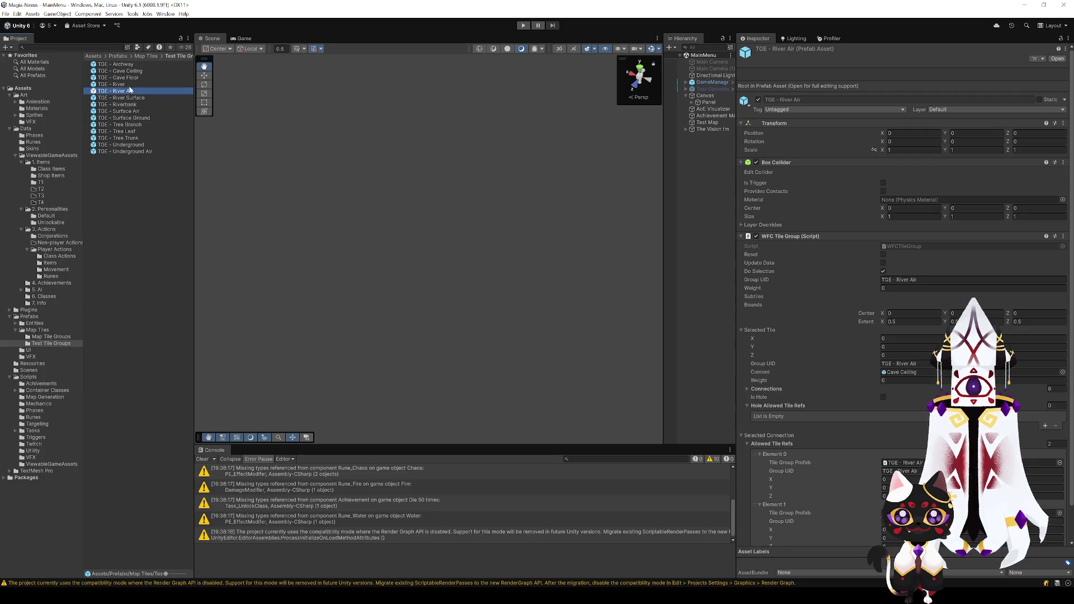
pyautogui.click(130, 99)
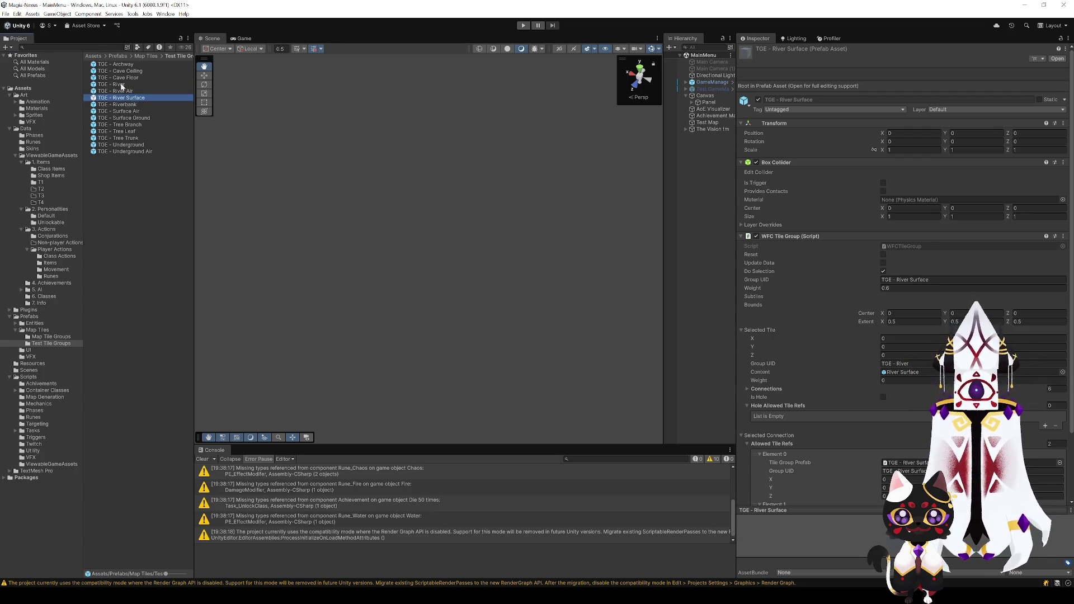
pyautogui.doubleClick(121, 85)
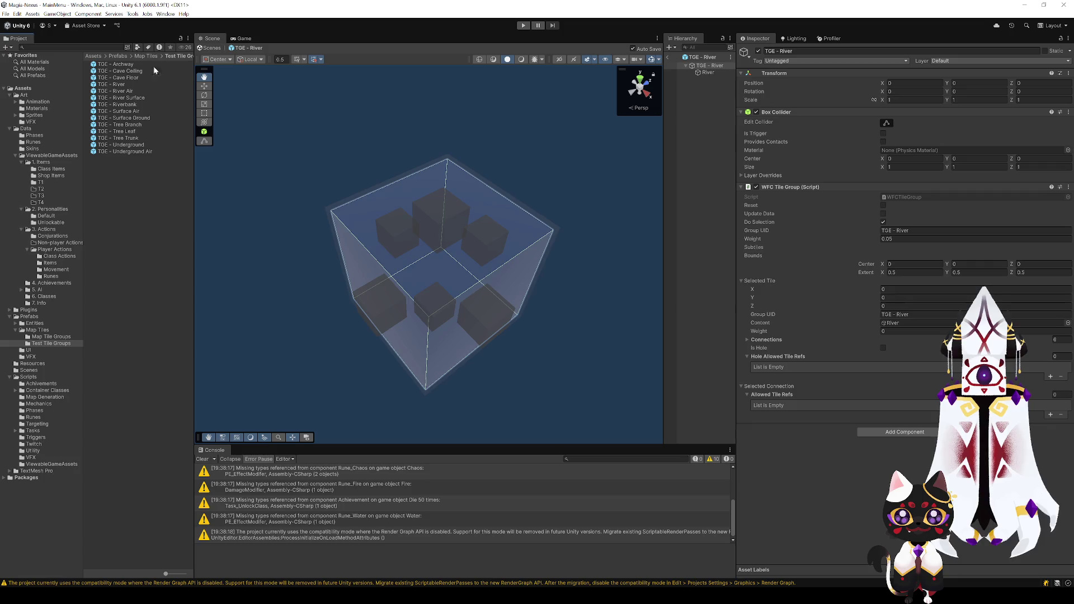
pyautogui.click(126, 85)
pyautogui.click(129, 85)
pyautogui.write('Underwater')
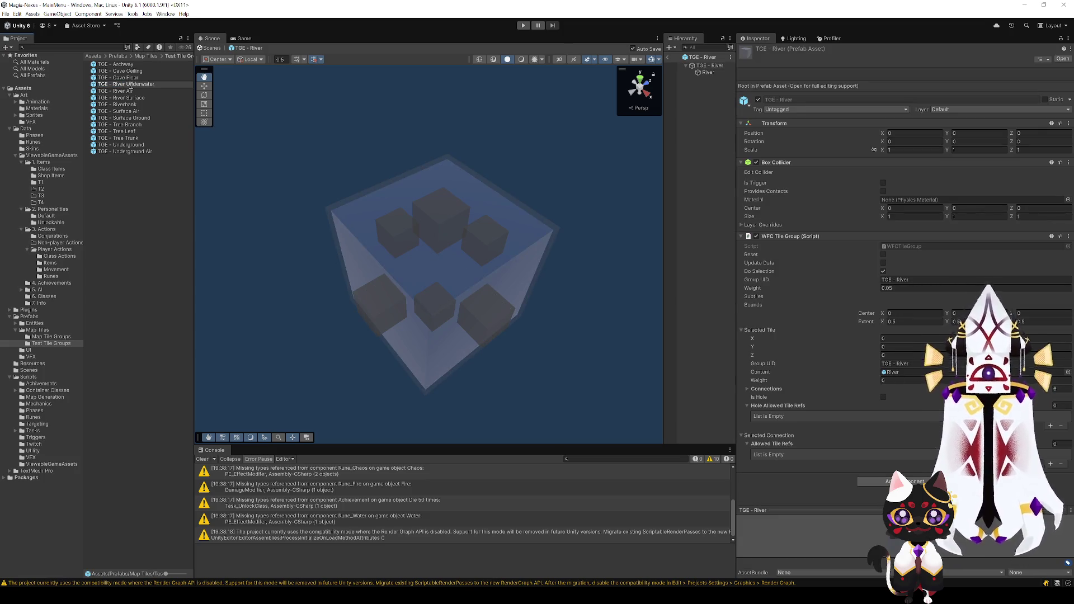
pyautogui.press('Return')
# - Set the tile group's Group UID to River Underwater and refresh its data
pyautogui.click(159, 98)
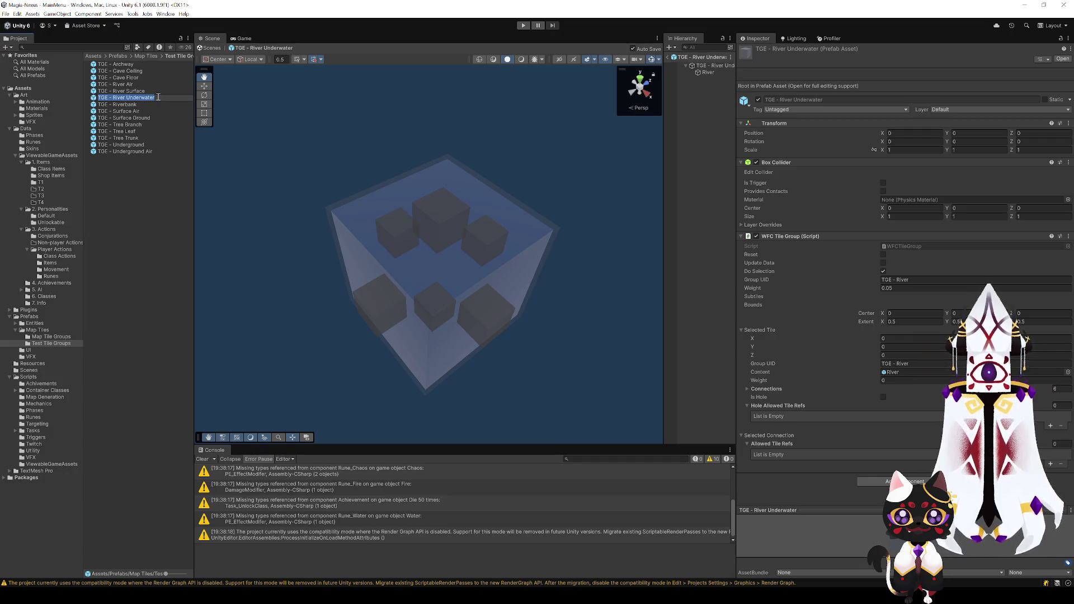
pyautogui.moveTo(486, 241)
pyautogui.mouseDown()
pyautogui.moveTo(438, 295)
pyautogui.moveTo(711, 88)
pyautogui.mouseUp()
pyautogui.click(275, 257)
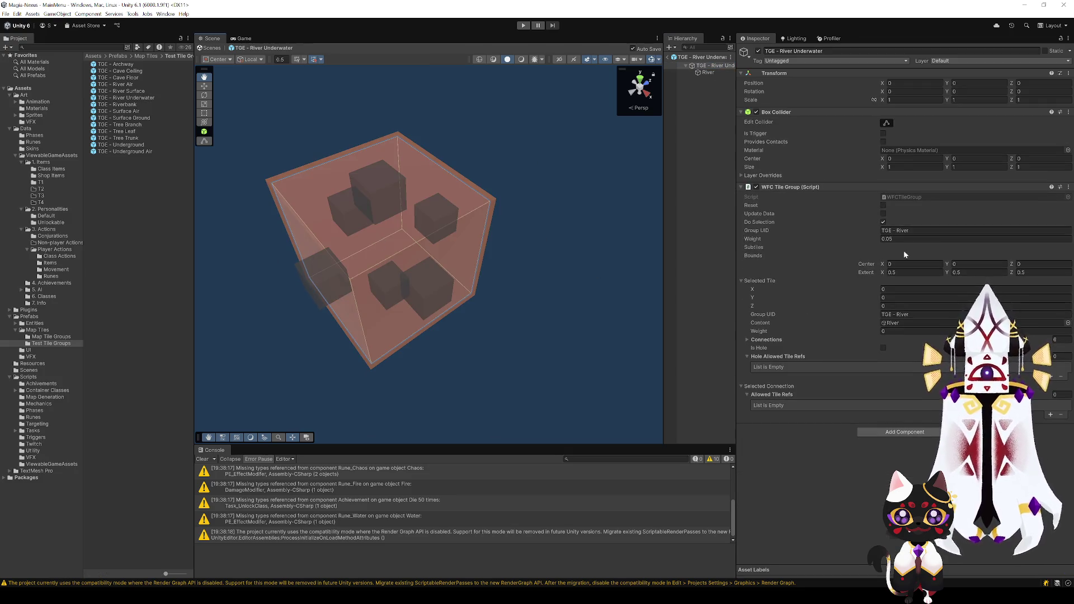
pyautogui.click(906, 231)
pyautogui.write('TGE - River Underwater')
pyautogui.press('Return')
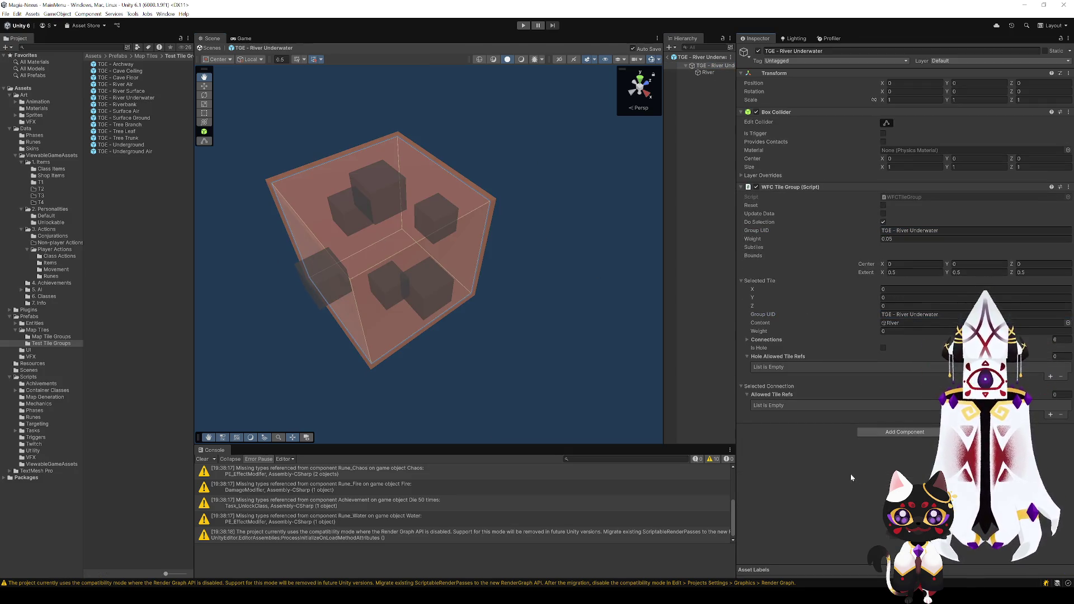
pyautogui.click(883, 222)
pyautogui.click(883, 214)
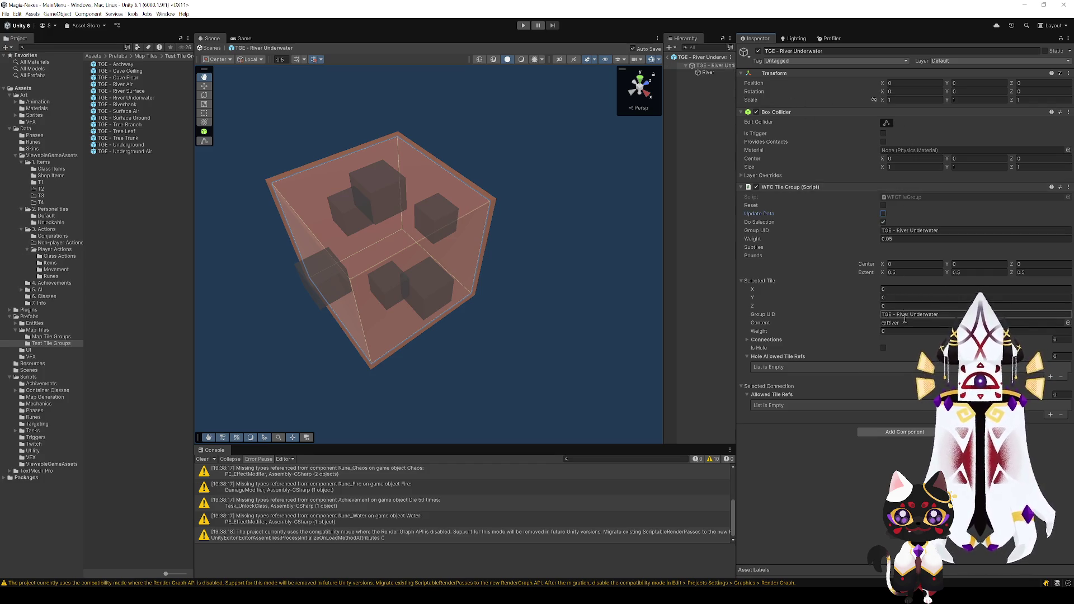
# - Rename the River child object to River Underwater
pyautogui.click(424, 291)
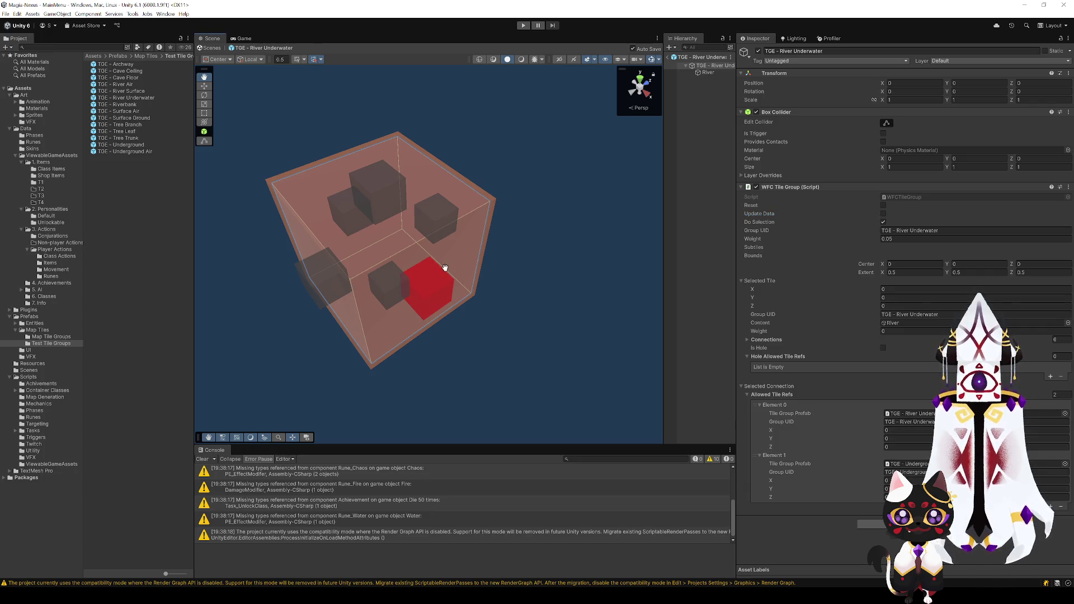
pyautogui.moveTo(444, 266)
pyautogui.keyDown('alt'); pyautogui.mouseDown()
pyautogui.moveTo(492, 286)
pyautogui.moveTo(615, 144)
pyautogui.mouseUp(); pyautogui.keyUp('alt')
pyautogui.click(713, 73)
pyautogui.click(714, 73)
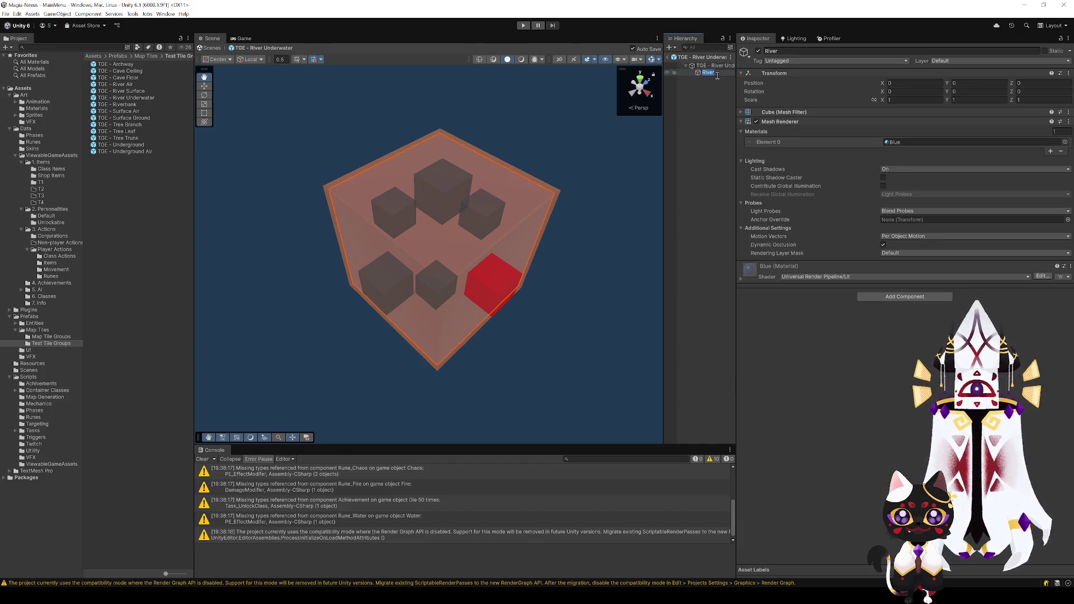
pyautogui.press('Right')
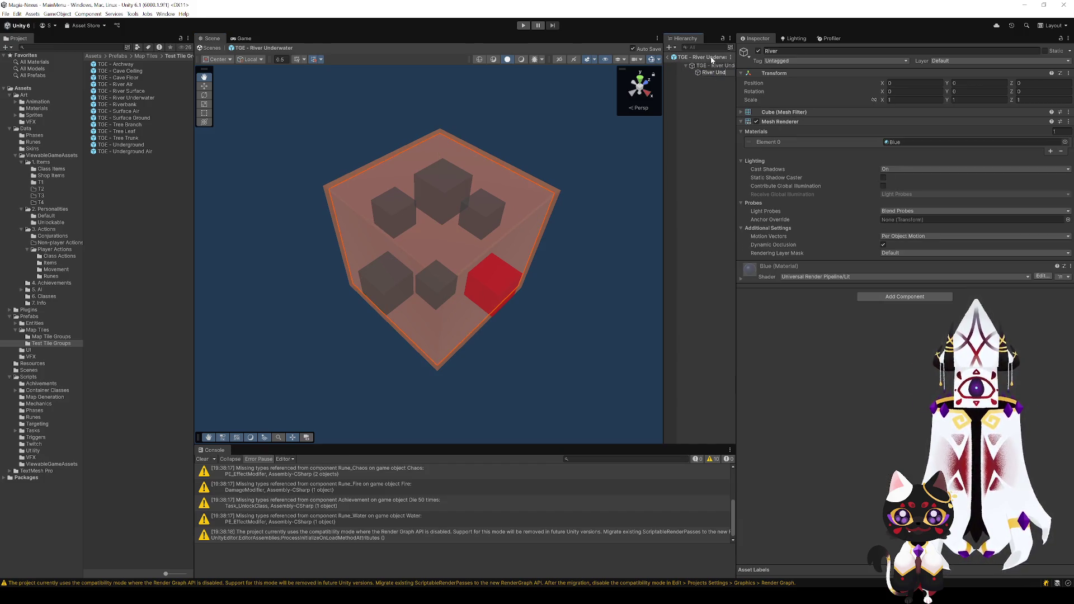
pyautogui.write('Underwater')
pyautogui.press('Return')
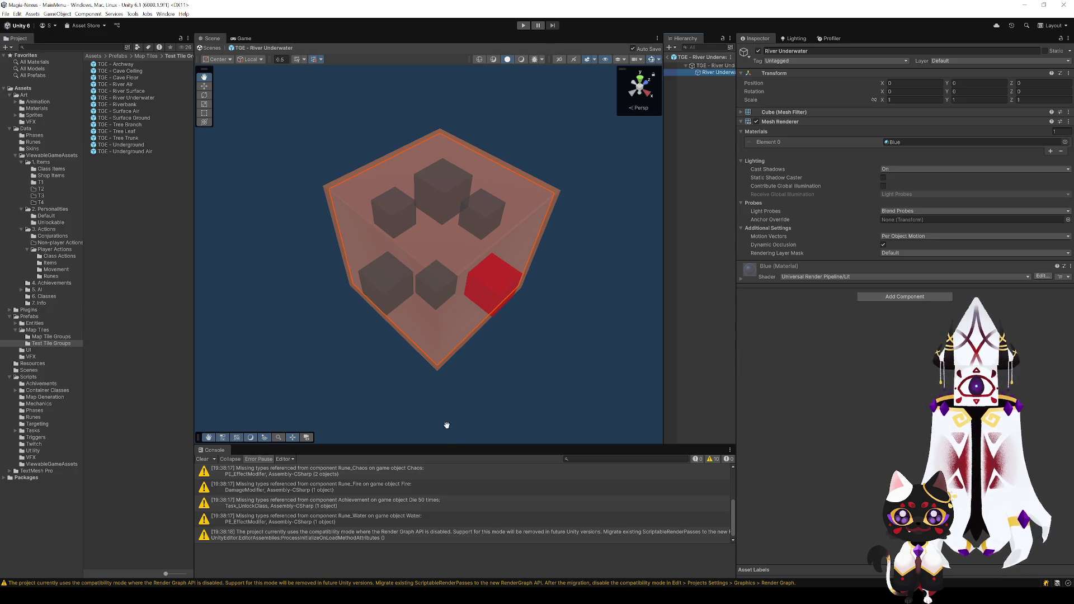
# - Set the allowed connections for the centre, top and side sub-tiles of River Underwater
pyautogui.moveTo(425, 277)
pyautogui.mouseDown()
pyautogui.moveTo(436, 278)
pyautogui.moveTo(466, 236)
pyautogui.mouseUp()
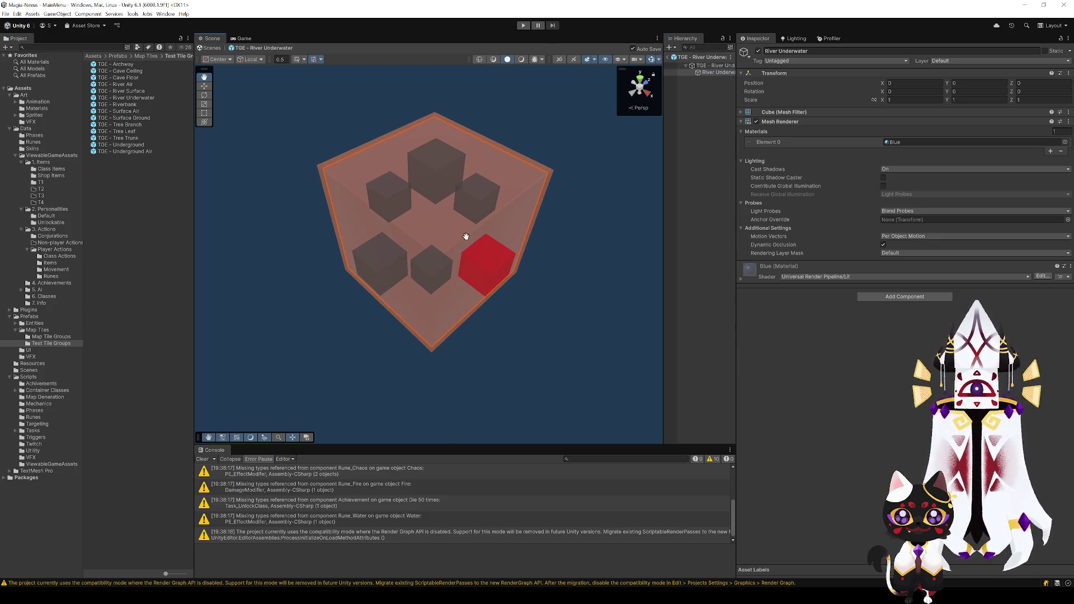
pyautogui.click(466, 237)
pyautogui.click(435, 272)
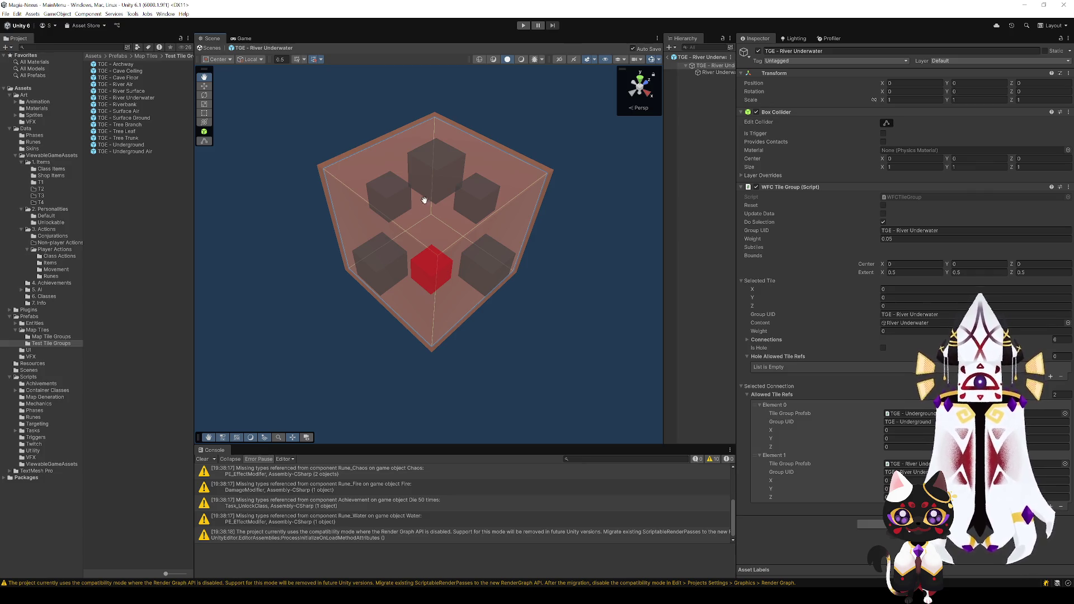
pyautogui.click(432, 173)
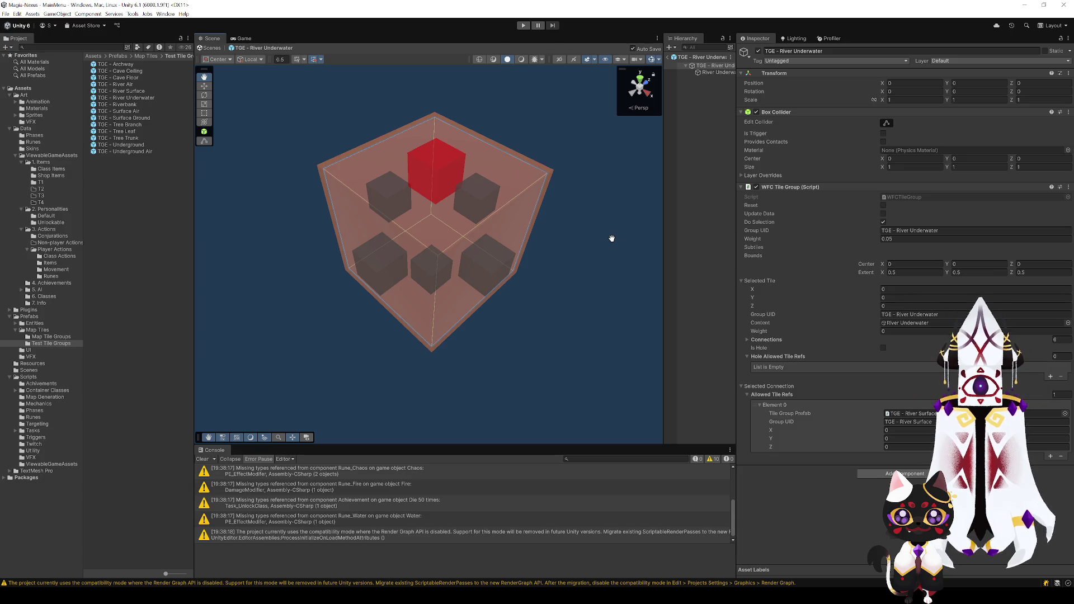
pyautogui.click(477, 198)
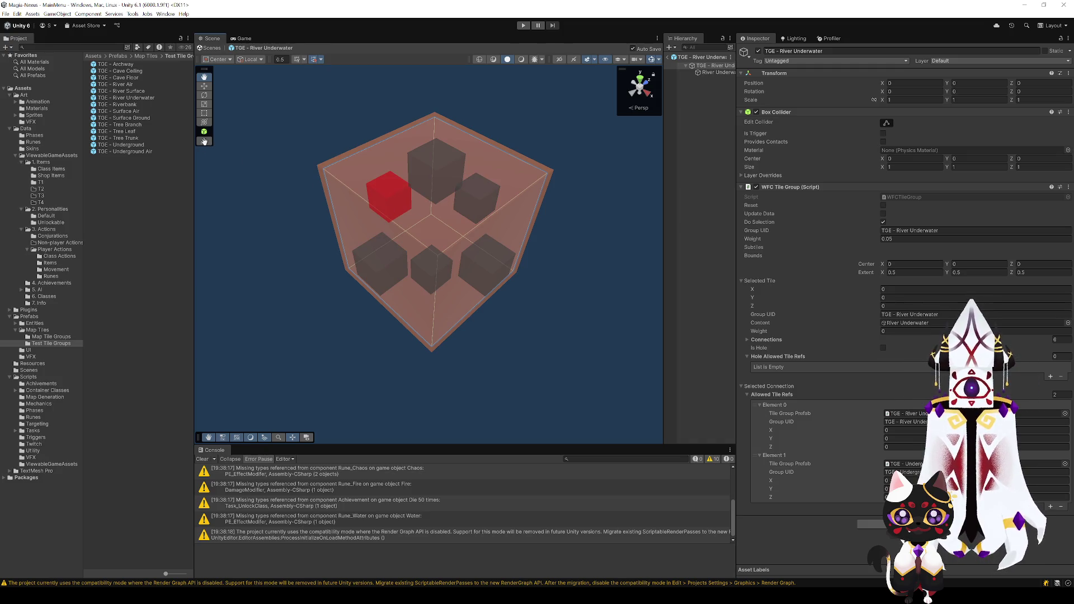
pyautogui.doubleClick(129, 91)
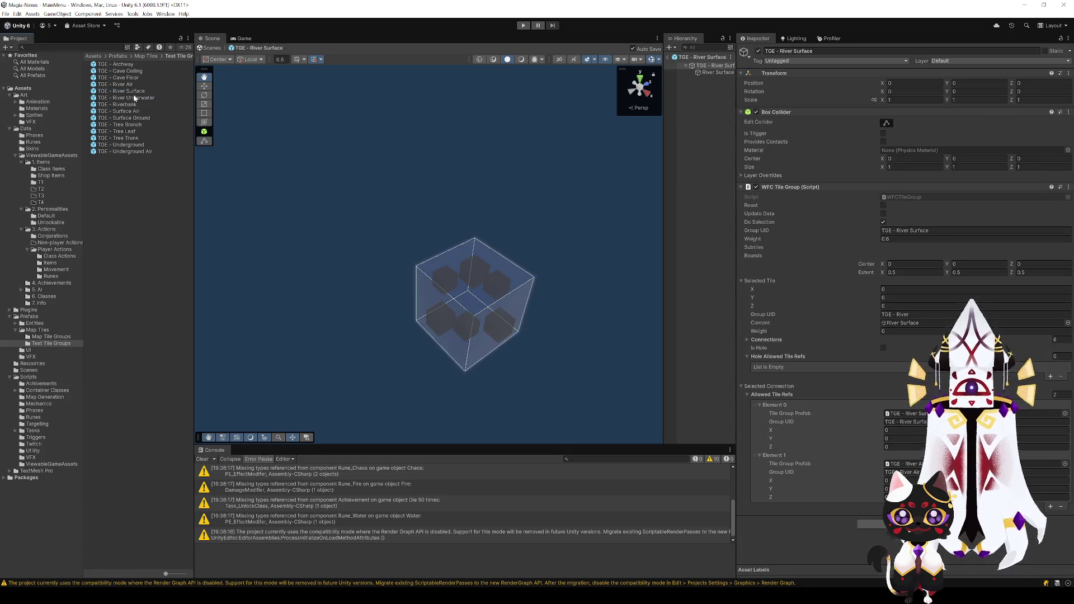
# - Connect River Surface's sub-tiles: River Underwater below, River Air above, River Surface and River Air sideways
pyautogui.click(430, 288)
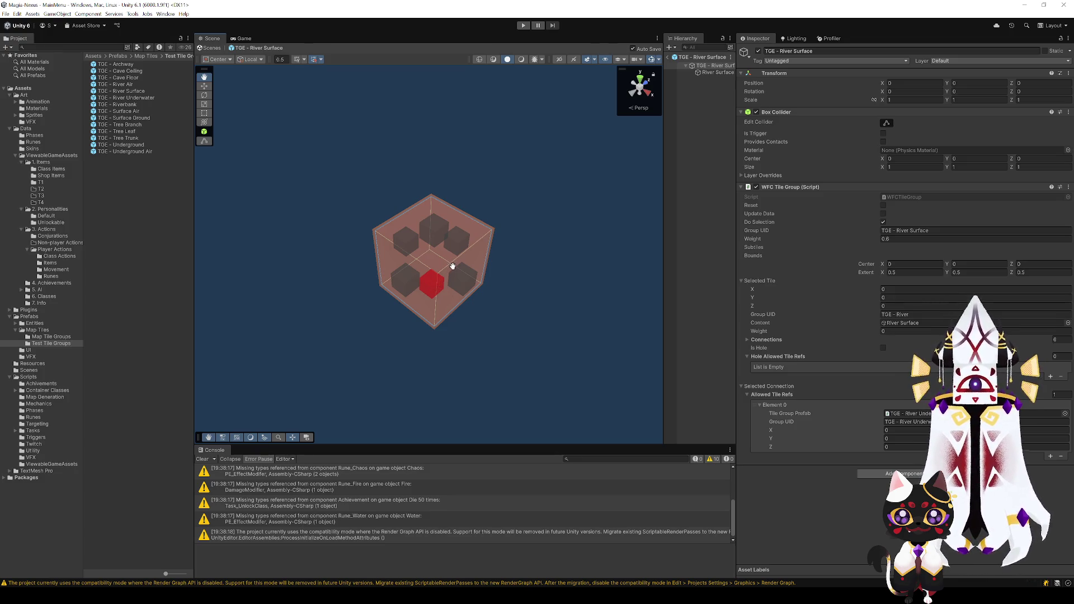
pyautogui.click(439, 237)
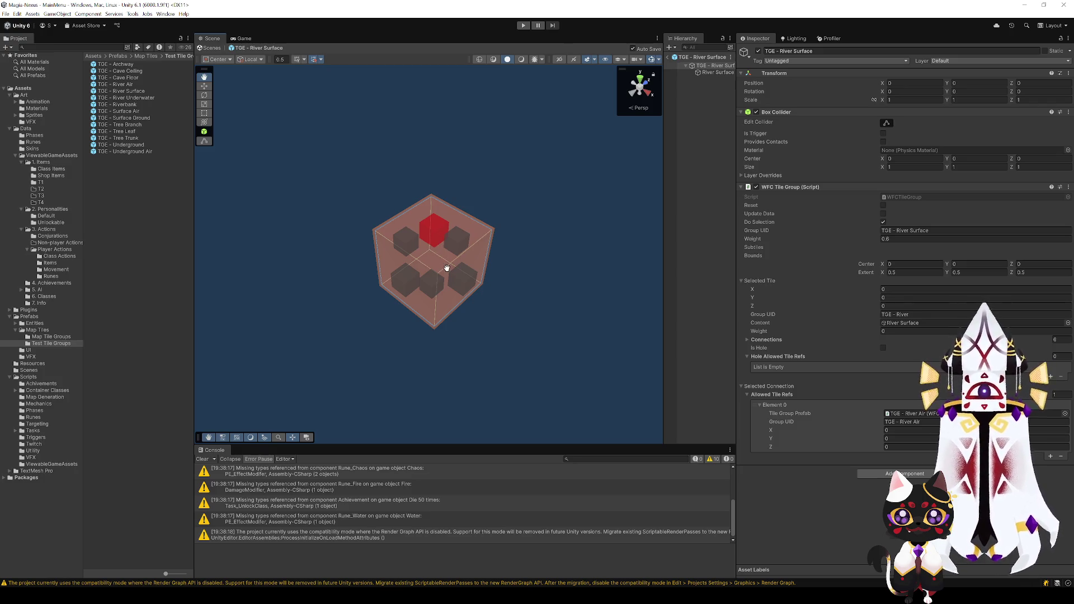
pyautogui.click(460, 239)
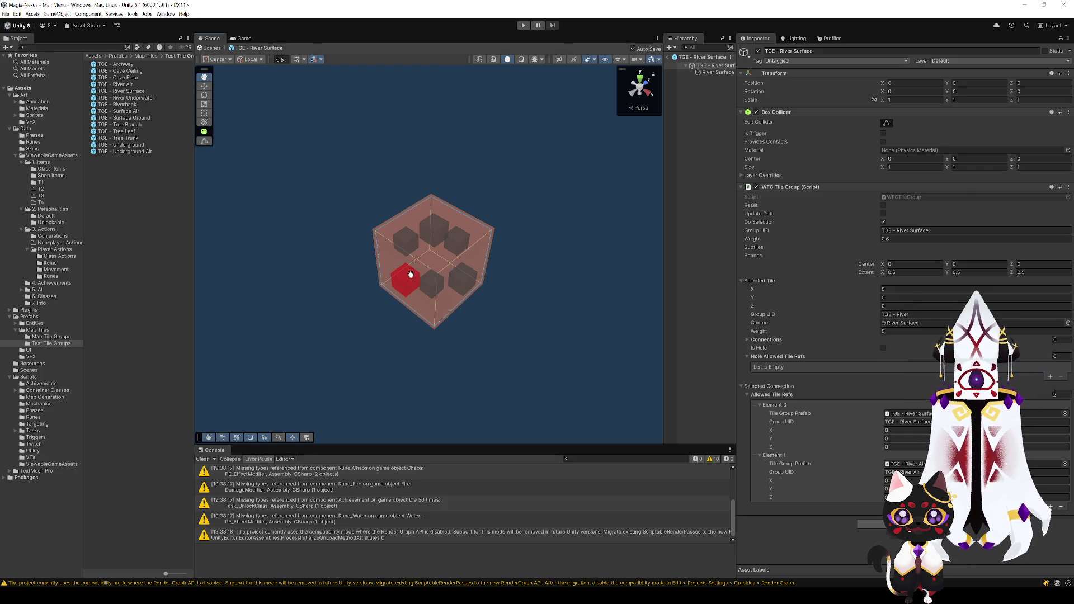
pyautogui.click(840, 482)
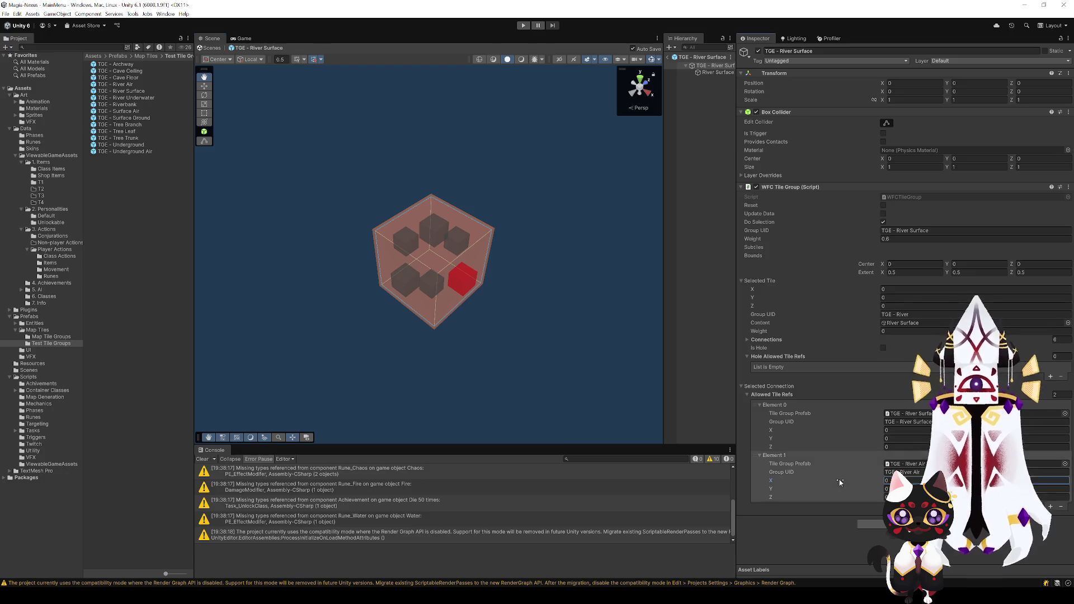